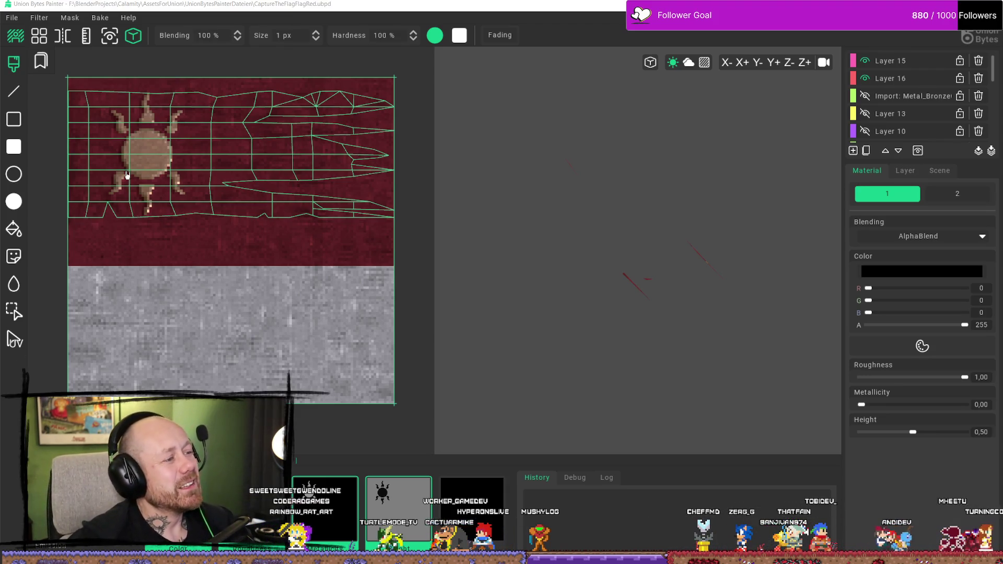
# Open BigFlagFabric3CaptureTheFlagBlue.ubpd through File > Open Project
pyautogui.scroll(-1, 227, 168)
pyautogui.scroll(3, 197, 183)
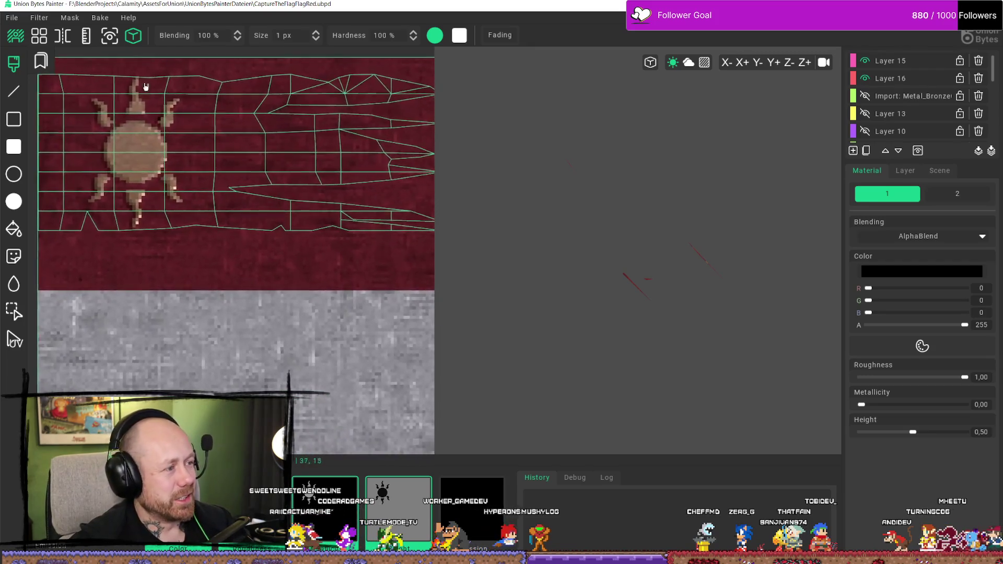
pyautogui.click(62, 35)
pyautogui.click(12, 17)
pyautogui.click(23, 39)
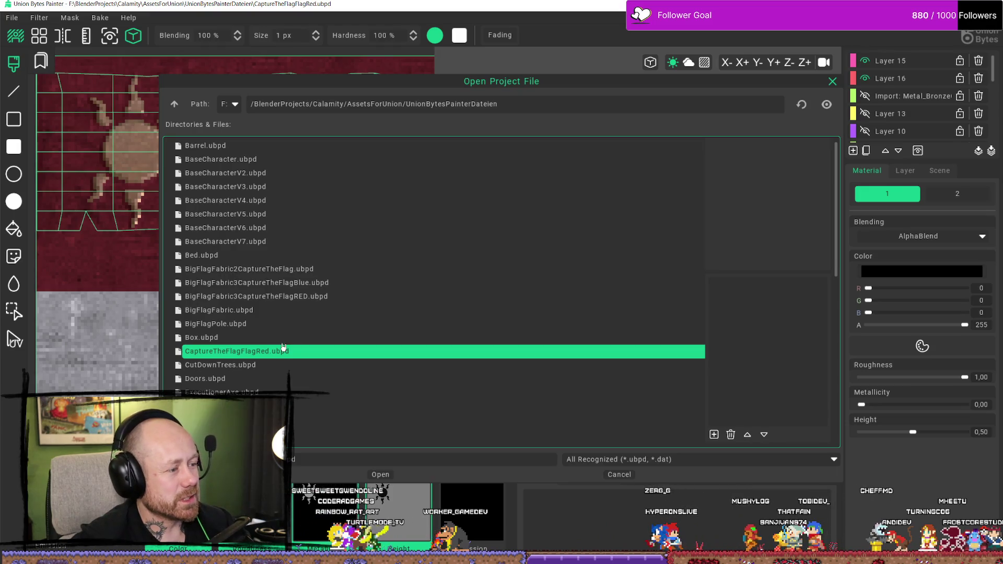
pyautogui.doubleClick(290, 282)
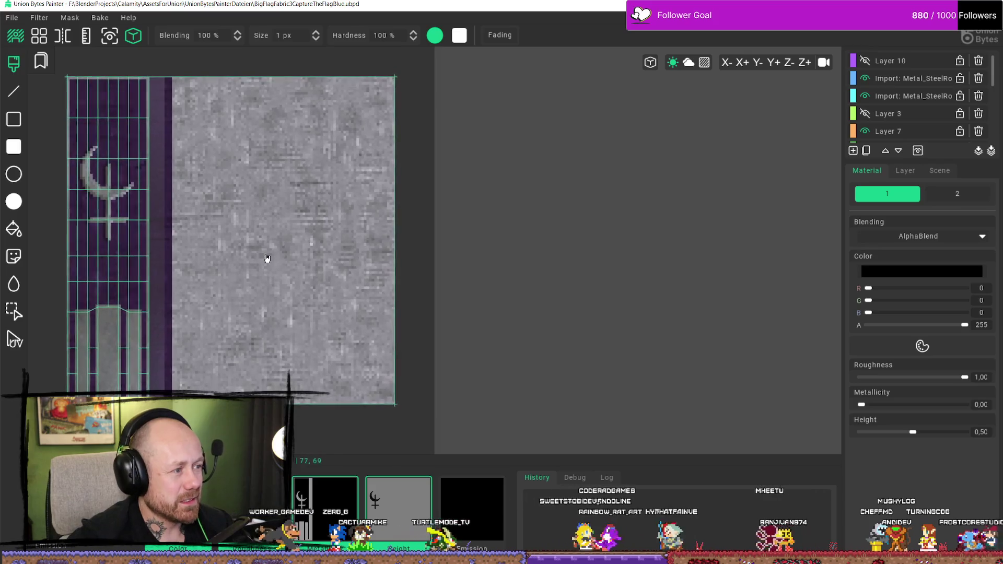
# Re-centre the flag and toggle a fabric layer and Layer 12 off and on to compare
pyautogui.moveTo(236, 234)
pyautogui.mouseDown()
pyautogui.moveTo(307, 286)
pyautogui.moveTo(326, 284)
pyautogui.mouseUp()
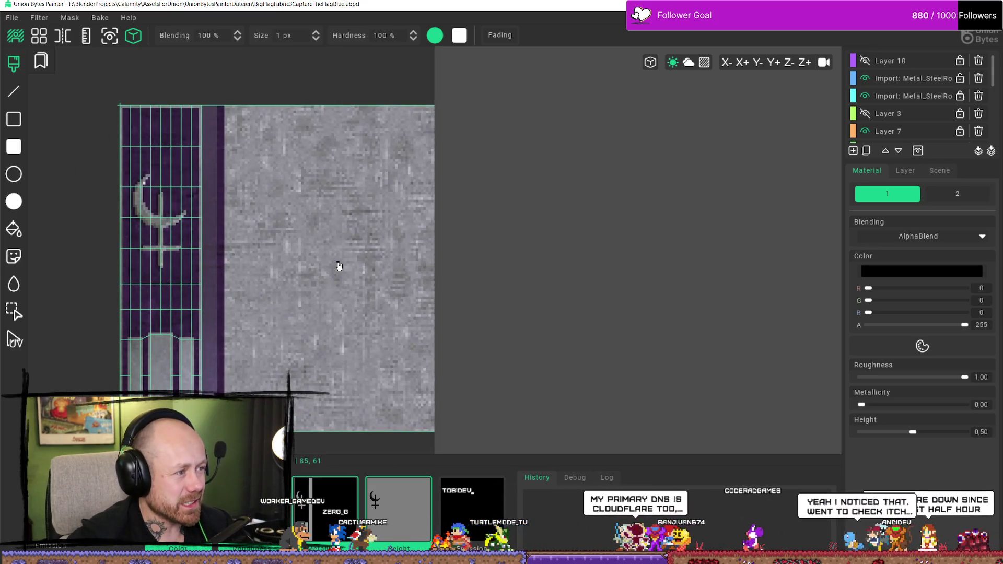
pyautogui.scroll(-5, 901, 113)
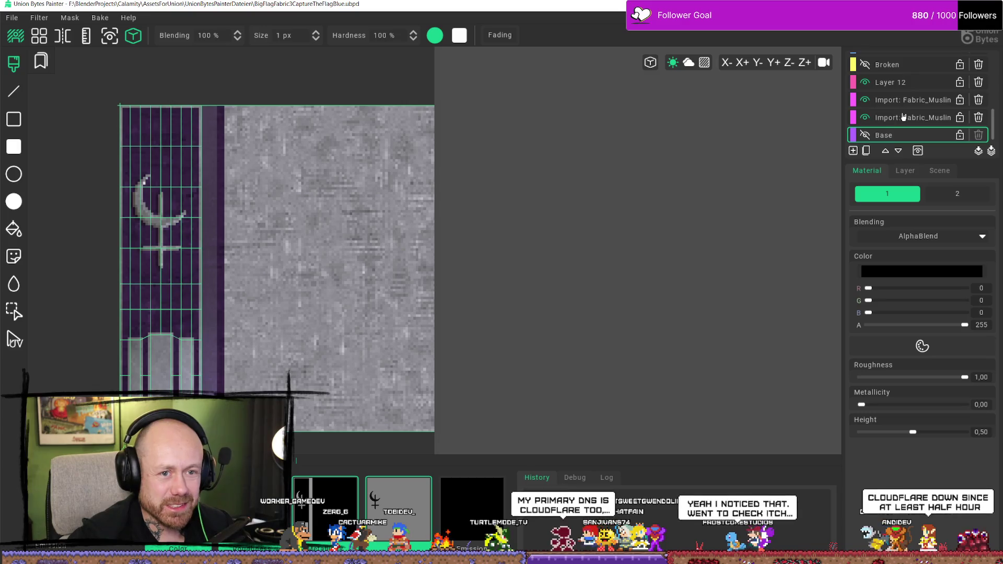
pyautogui.click(869, 113)
pyautogui.click(871, 111)
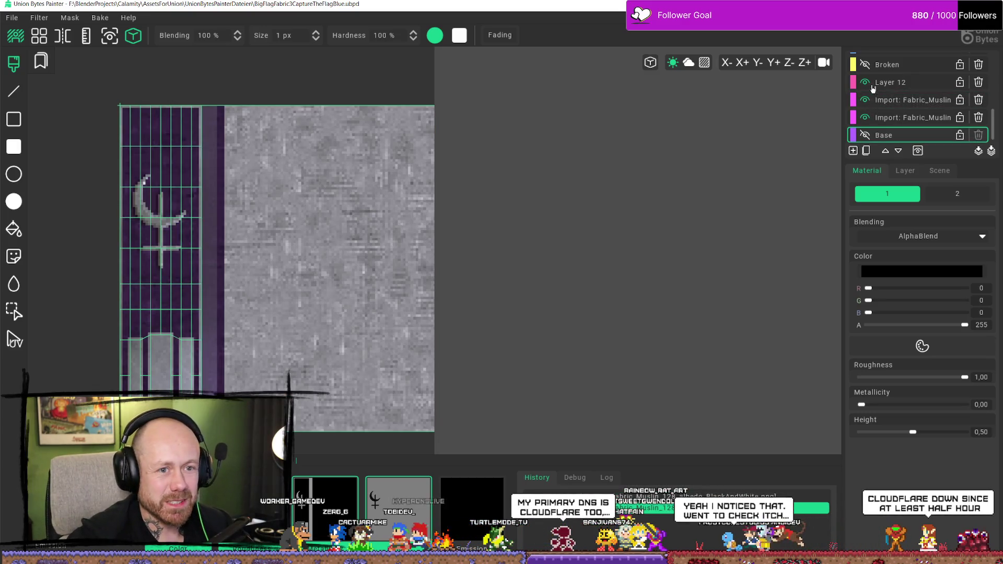
pyautogui.click(871, 87)
pyautogui.click(870, 87)
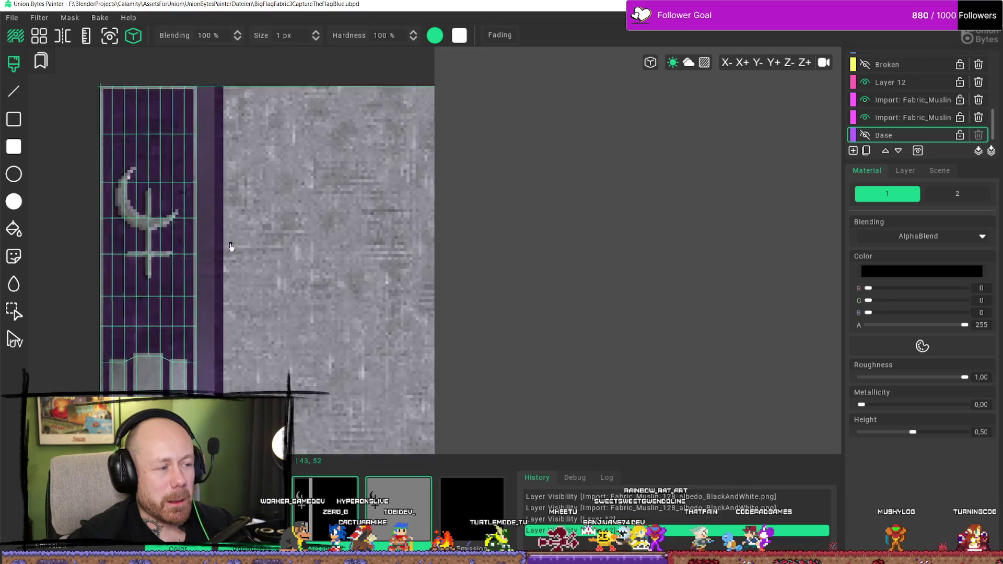
pyautogui.scroll(-2, 325, 217)
# Import CaptureTheFlagFabric.obj from F:/BlenderProjects/Calamity/AssetsForUnion as the preview mesh
pyautogui.click(15, 17)
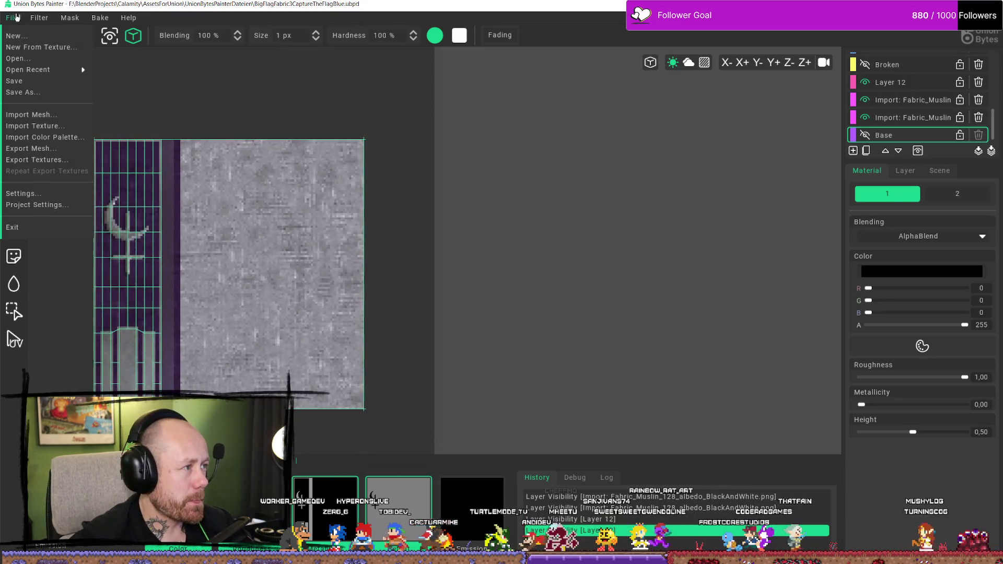
pyautogui.click(53, 117)
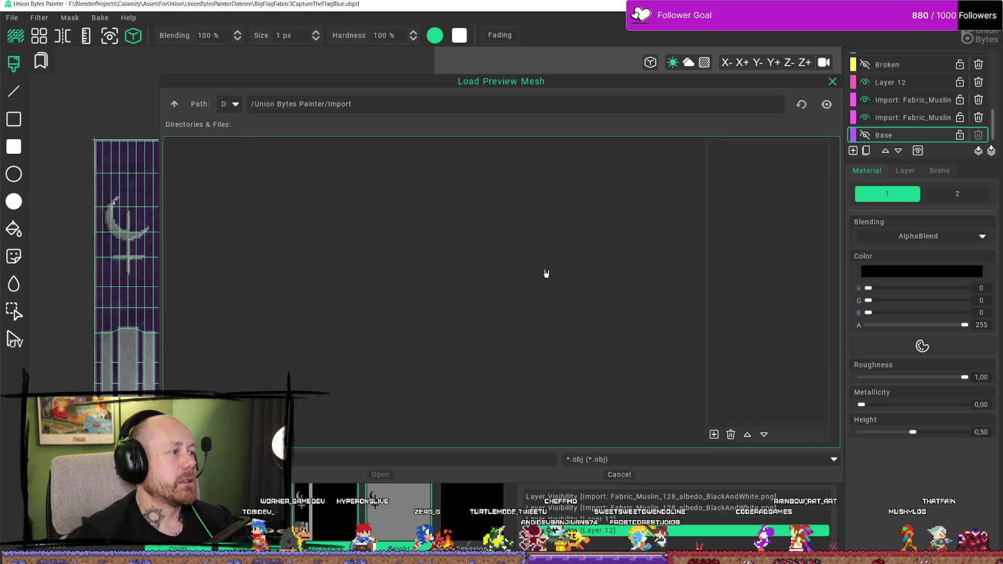
pyautogui.click(235, 104)
pyautogui.click(234, 162)
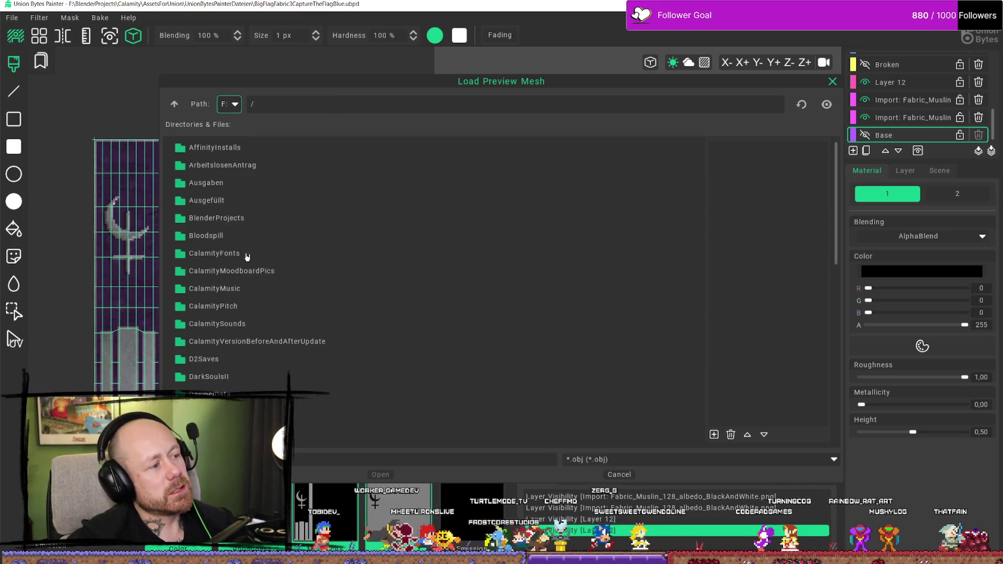
pyautogui.doubleClick(220, 236)
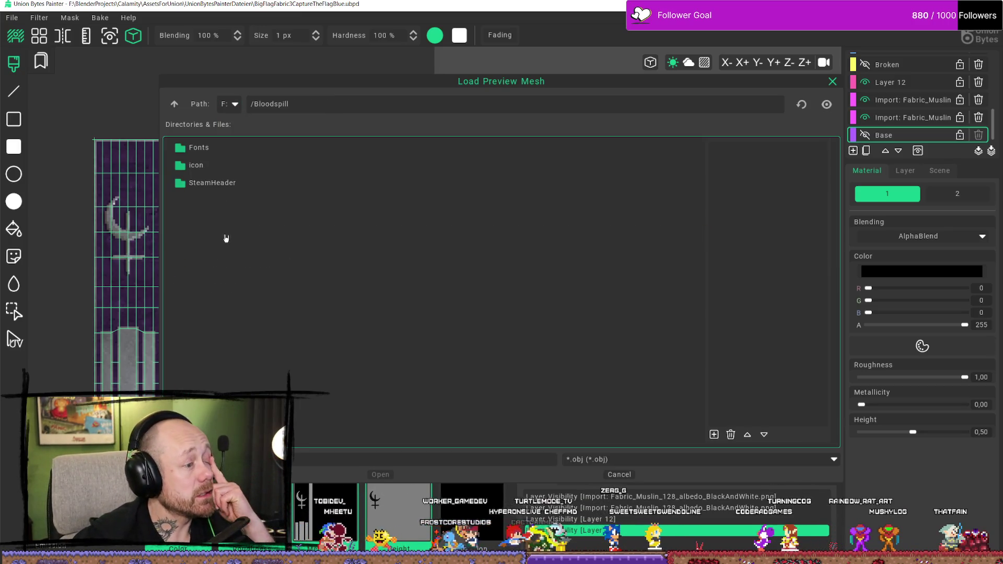
pyautogui.click(172, 106)
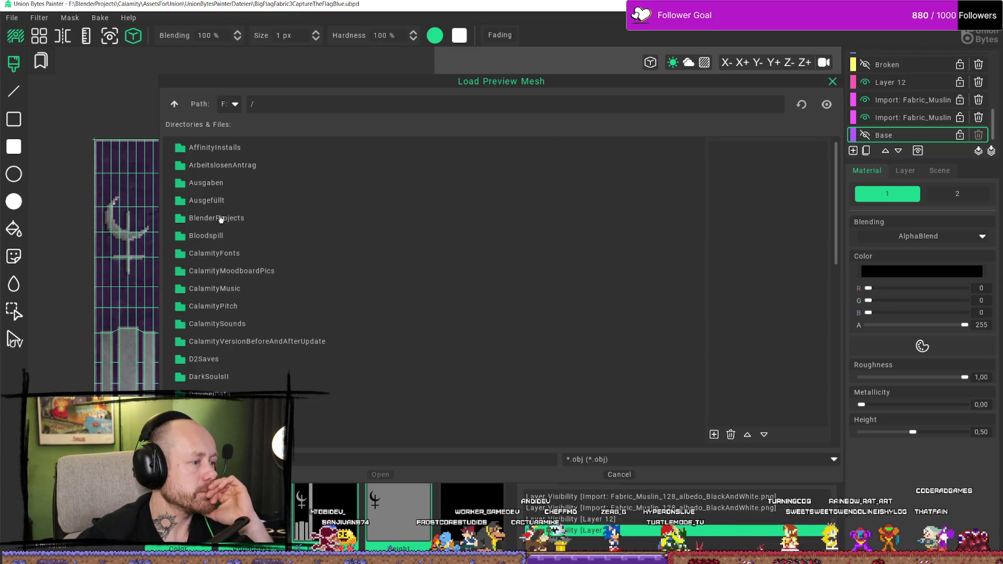
pyautogui.click(232, 253)
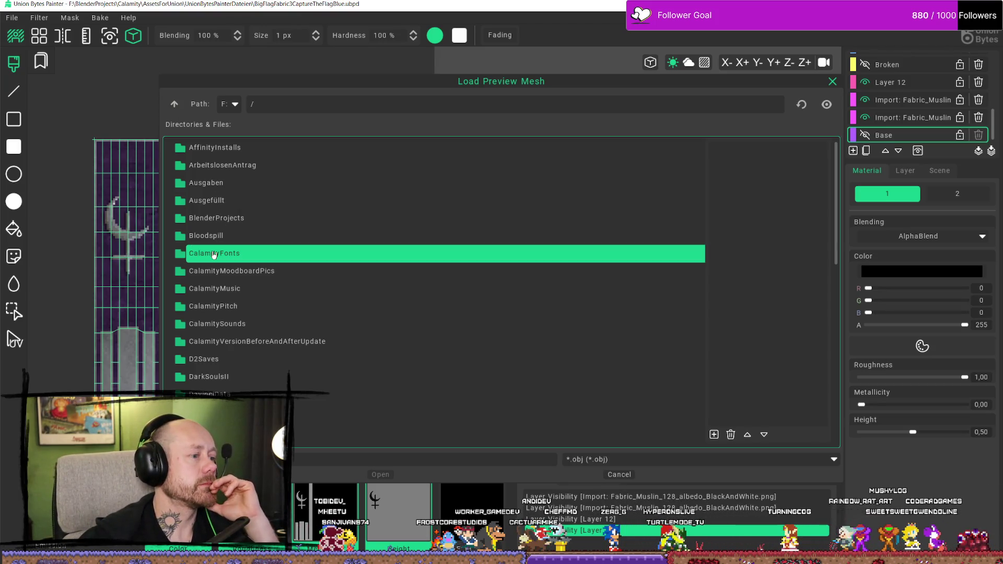
pyautogui.doubleClick(232, 218)
pyautogui.doubleClick(215, 200)
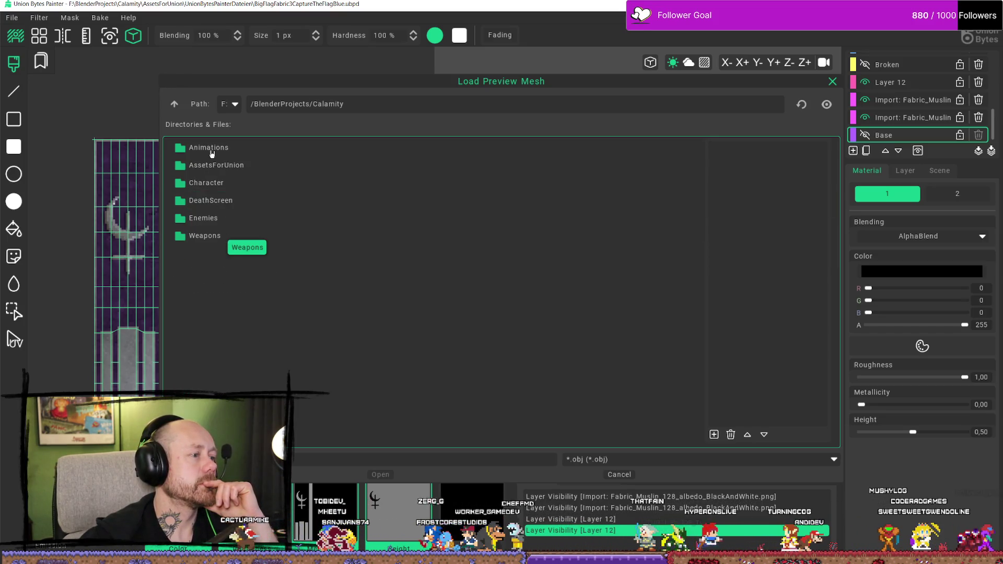
pyautogui.doubleClick(215, 165)
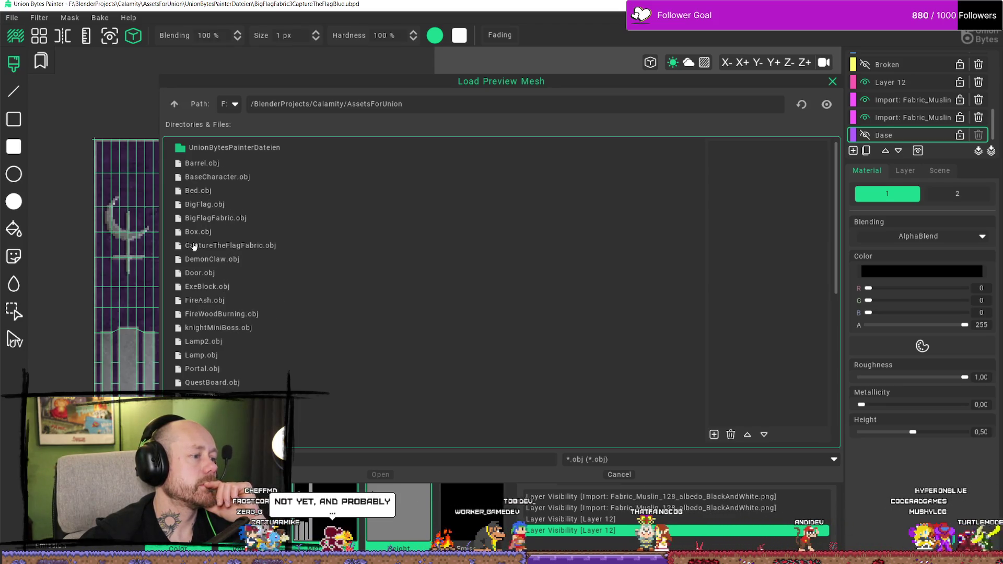
pyautogui.click(265, 246)
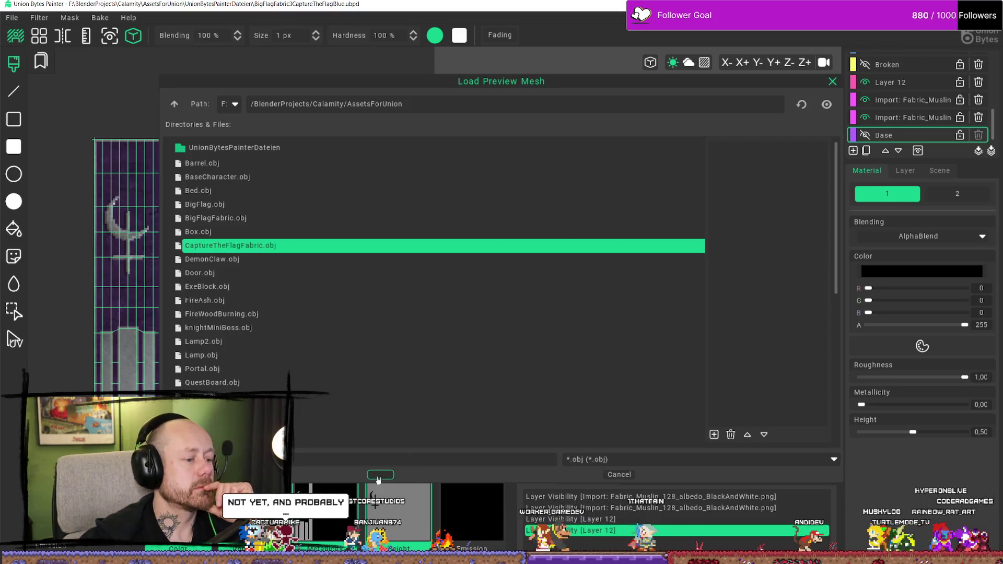
pyautogui.click(386, 475)
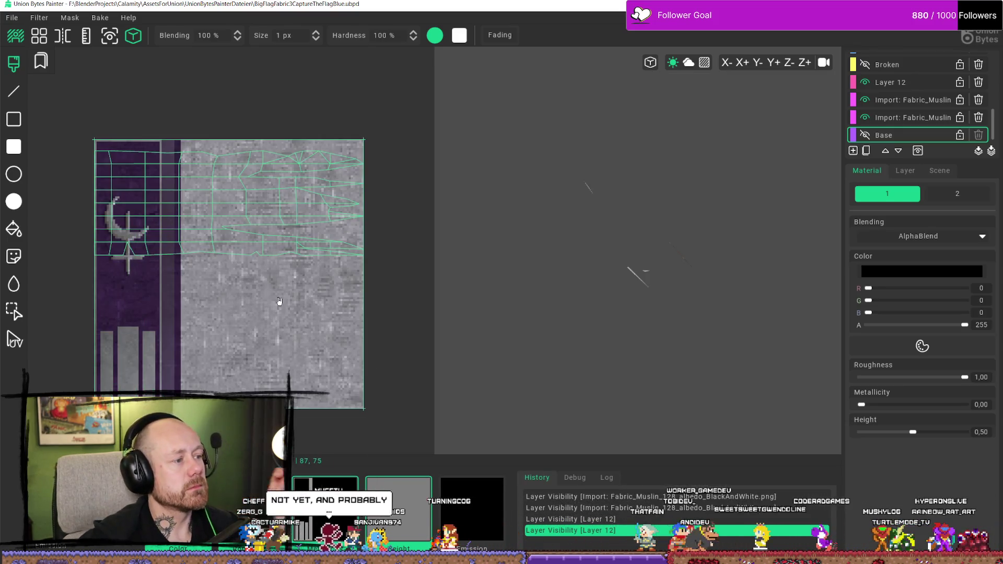
# Hide the grey bars of the first Metal_SteelRough import layer
pyautogui.scroll(2, 243, 217)
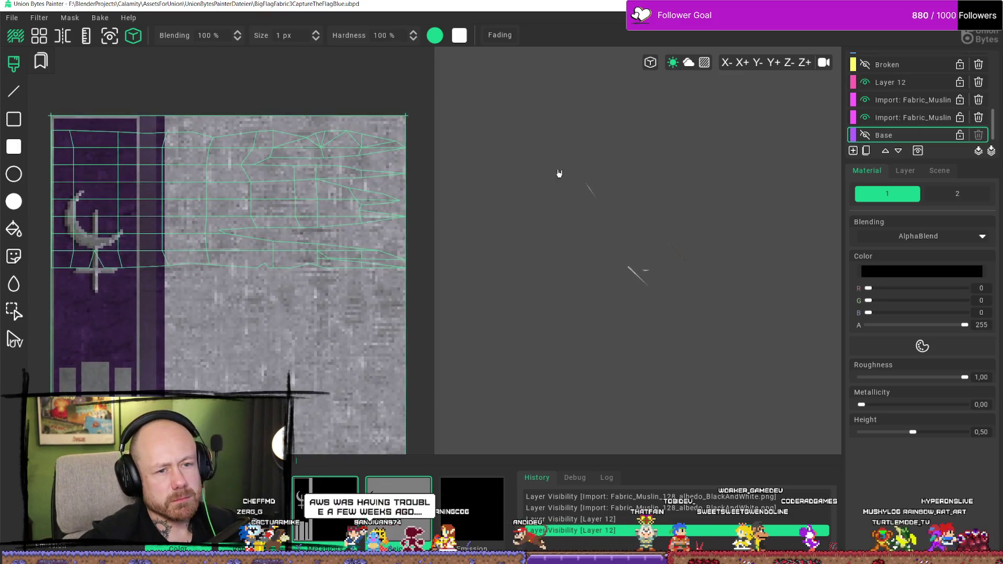
pyautogui.scroll(5, 904, 95)
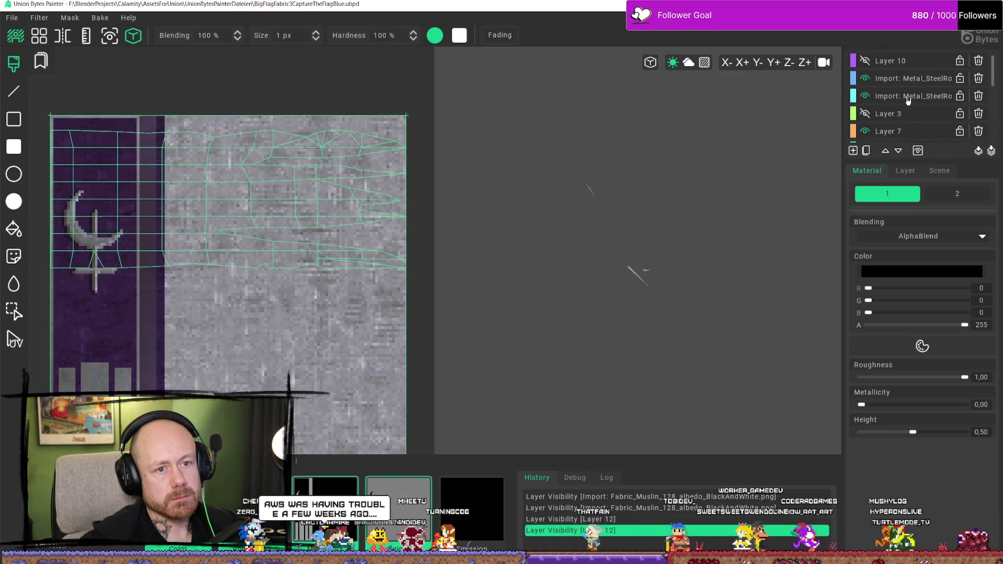
pyautogui.click(910, 96)
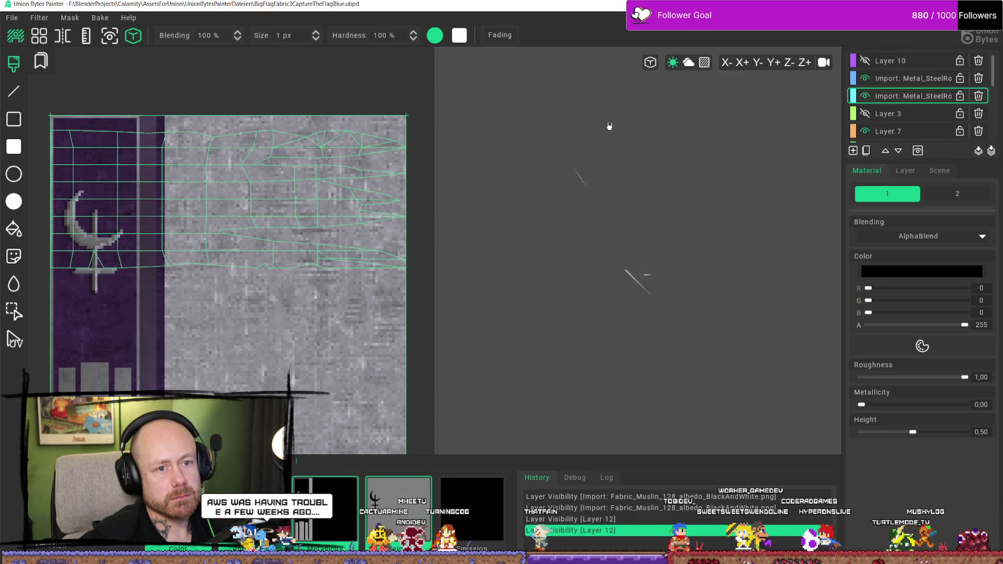
pyautogui.click(866, 80)
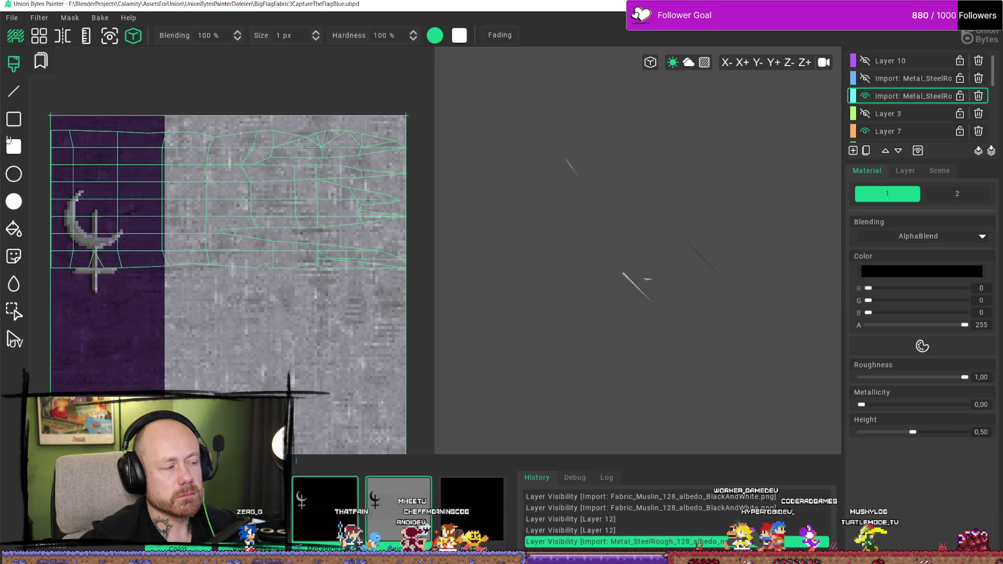
# Box-select the crescent emblem, hide the second steel layer, and add a decal layer
pyautogui.click(13, 311)
pyautogui.click(113, 254)
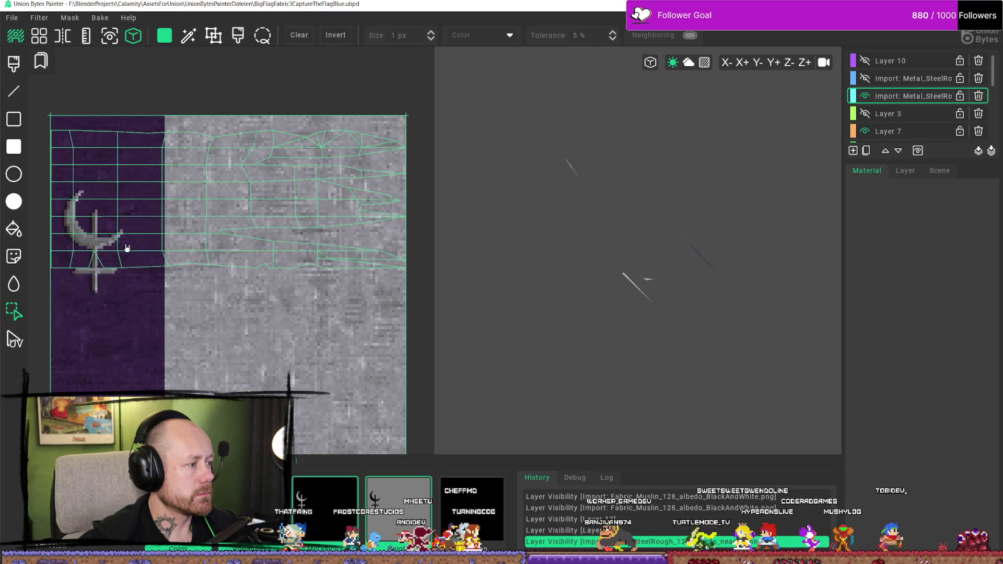
pyautogui.moveTo(184, 172)
pyautogui.mouseDown()
pyautogui.moveTo(48, 290)
pyautogui.moveTo(38, 318)
pyautogui.mouseUp()
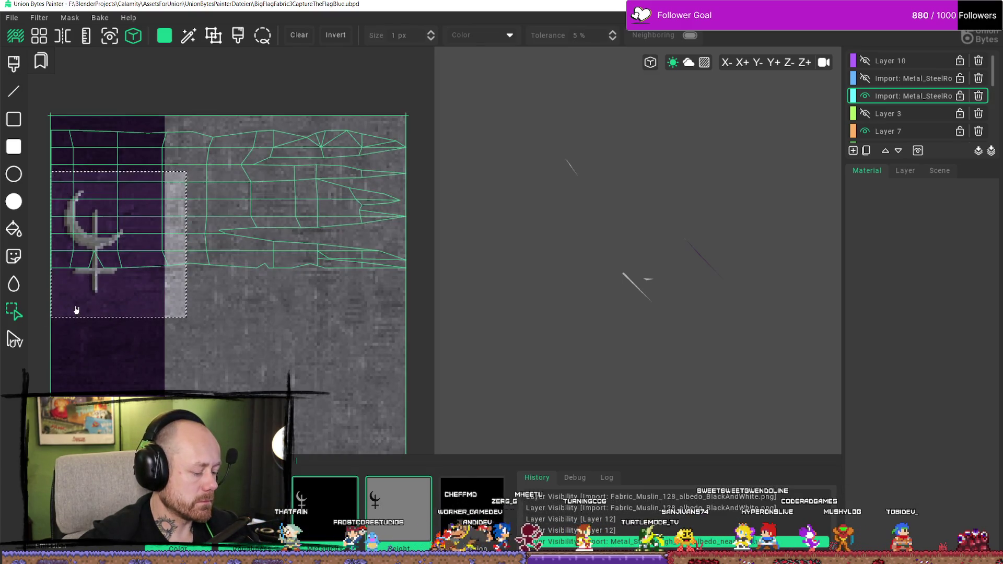
pyautogui.press('d')
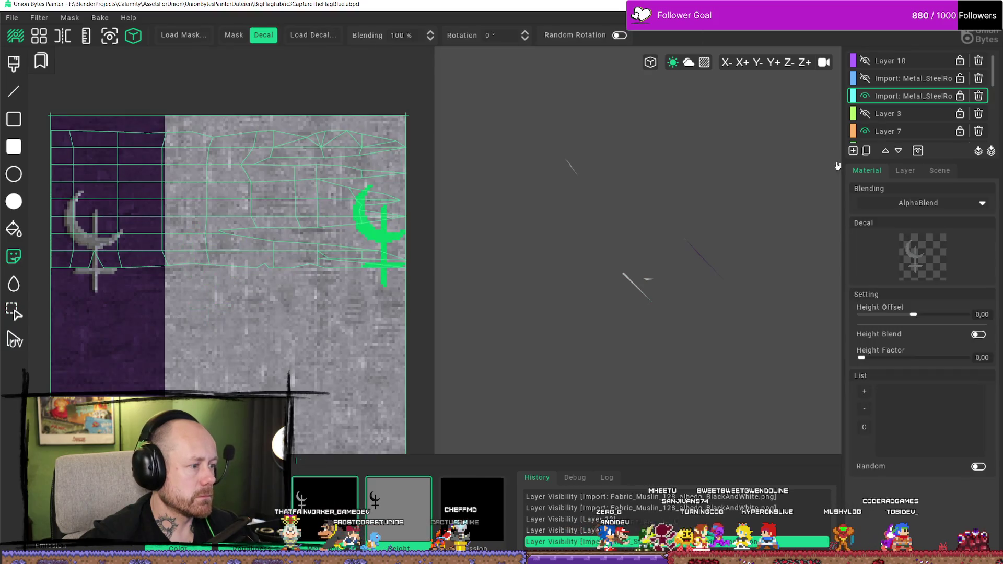
pyautogui.click(866, 97)
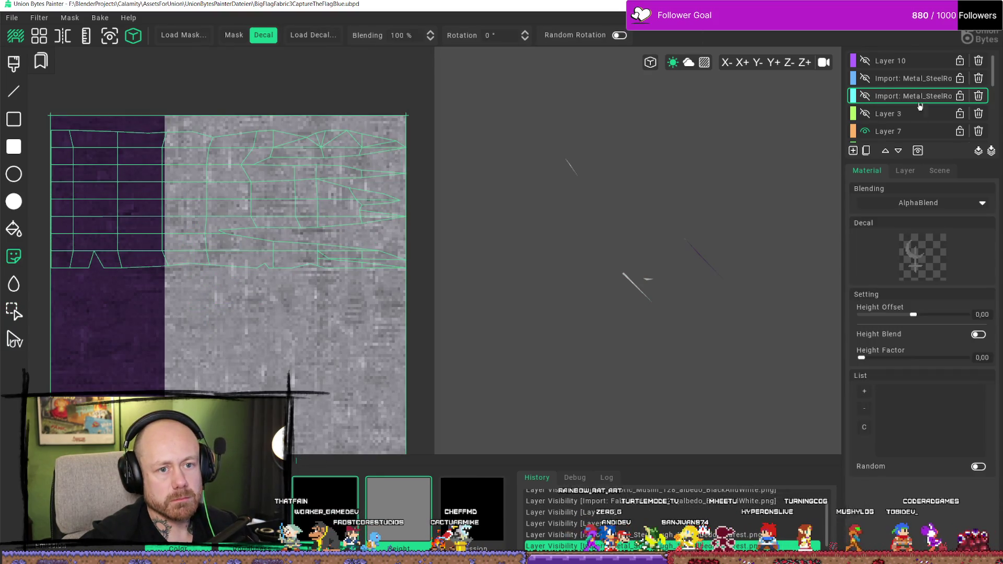
pyautogui.click(854, 151)
# Stamp the moon-and-cross decal onto the purple stripe and hide Layer 12
pyautogui.moveTo(62, 194)
pyautogui.mouseDown()
pyautogui.moveTo(187, 199)
pyautogui.moveTo(172, 200)
pyautogui.mouseUp()
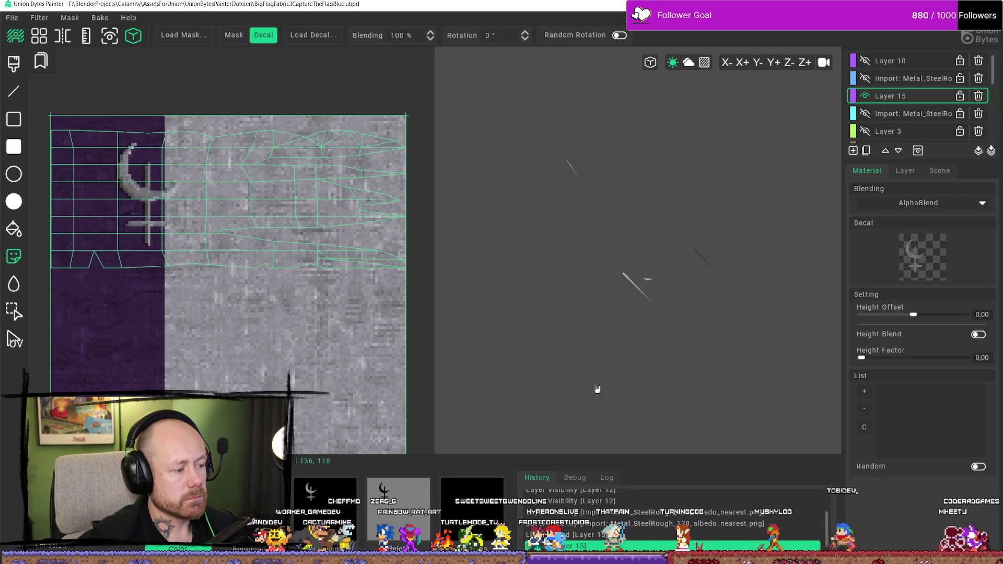
pyautogui.scroll(-5, 911, 113)
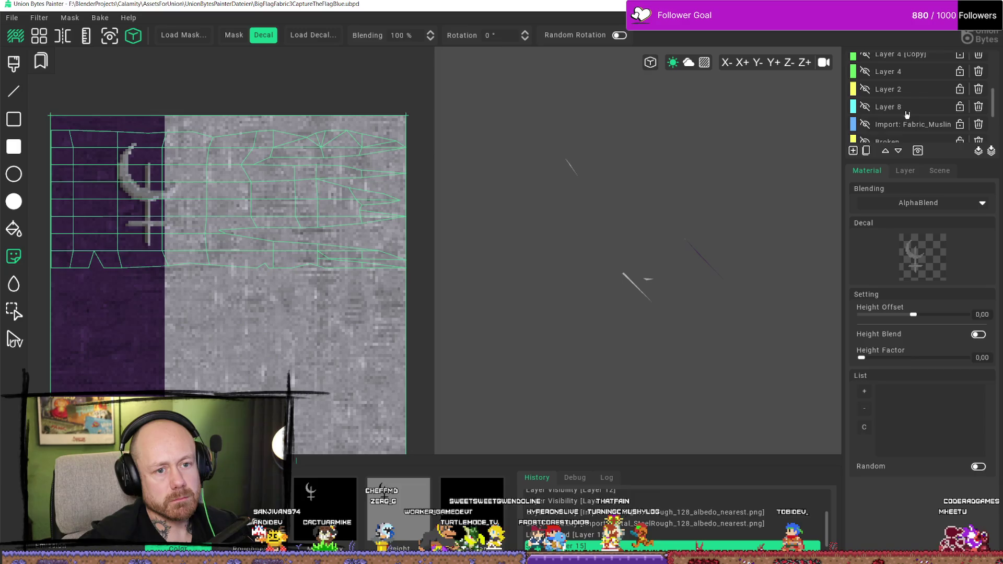
pyautogui.scroll(-1, 893, 119)
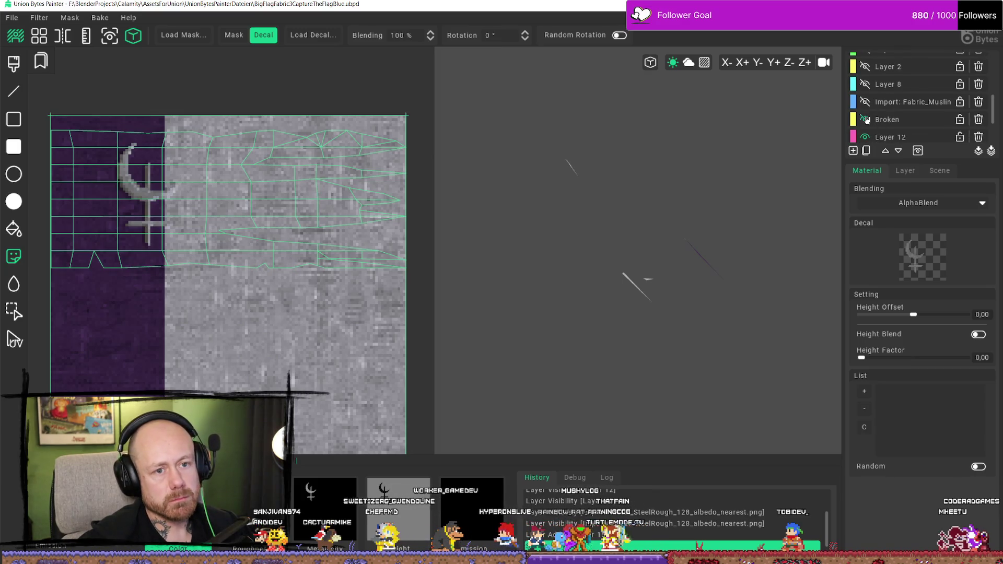
pyautogui.scroll(-1, 870, 118)
pyautogui.click(869, 117)
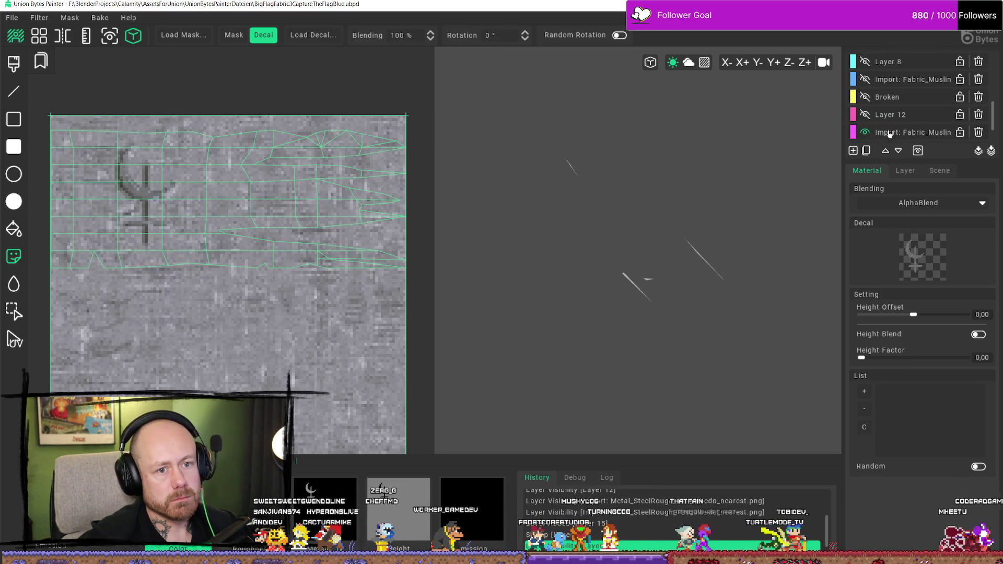
pyautogui.click(855, 152)
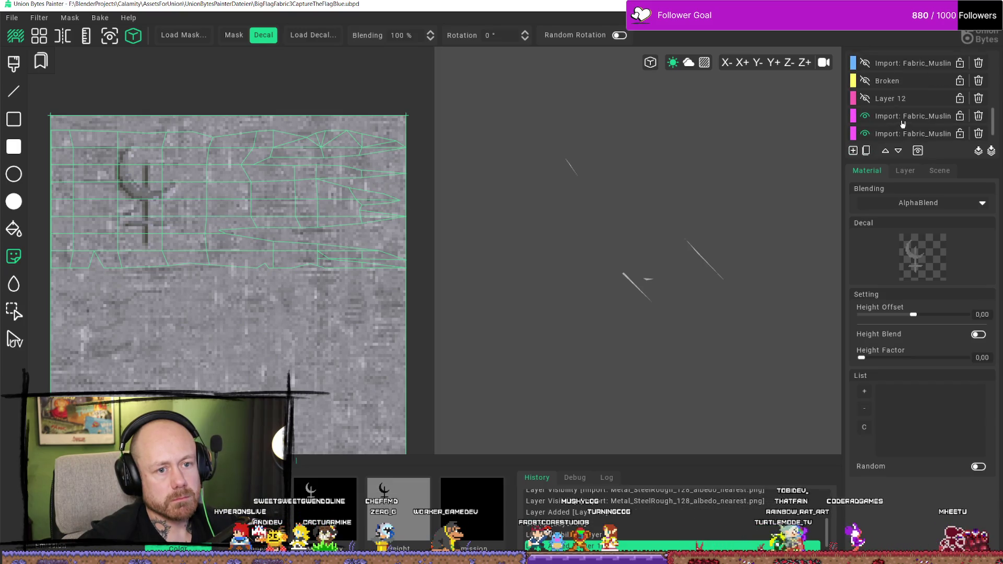
# Replace the old Layer 16 with a fresh empty Layer 16, then go to the browser
pyautogui.scroll(4, 907, 122)
pyautogui.scroll(5, 906, 123)
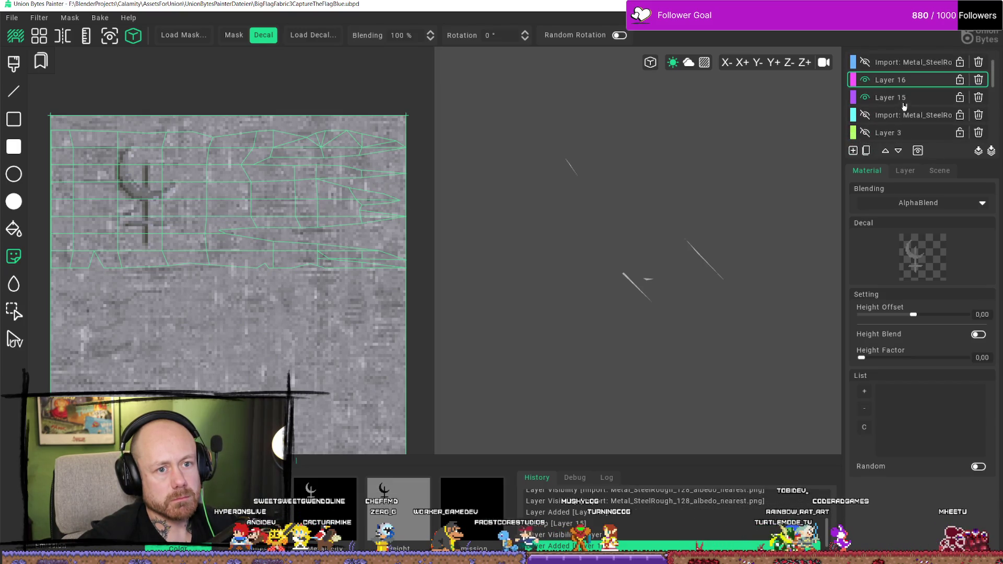
pyautogui.click(973, 86)
pyautogui.scroll(-5, 912, 102)
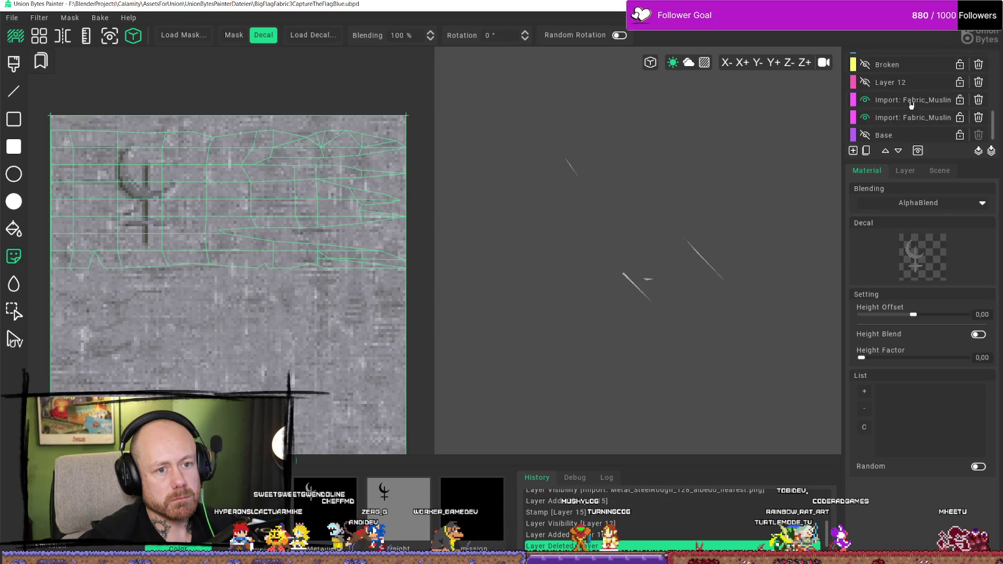
pyautogui.click(854, 151)
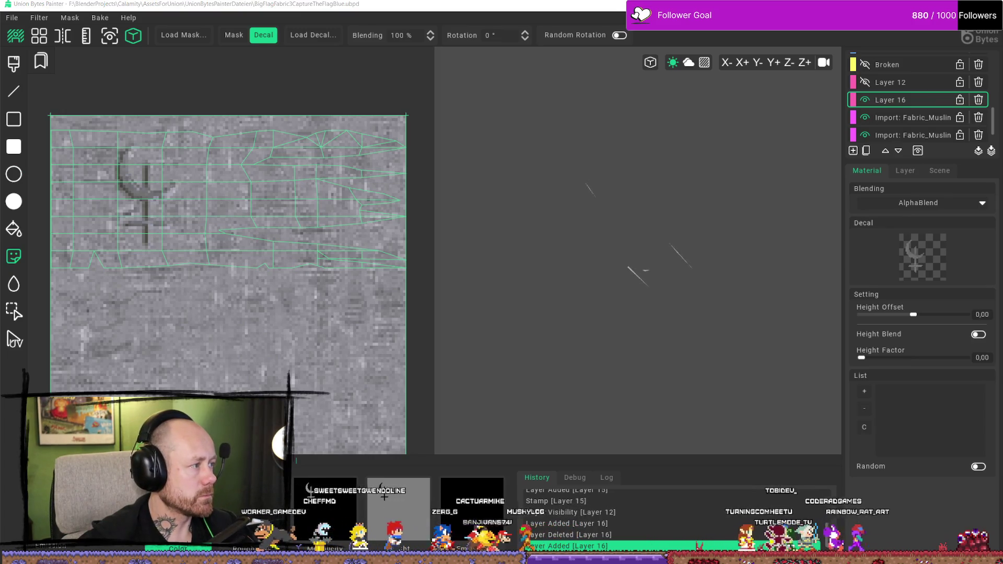
pyautogui.hotkey('alt', 'Tab')
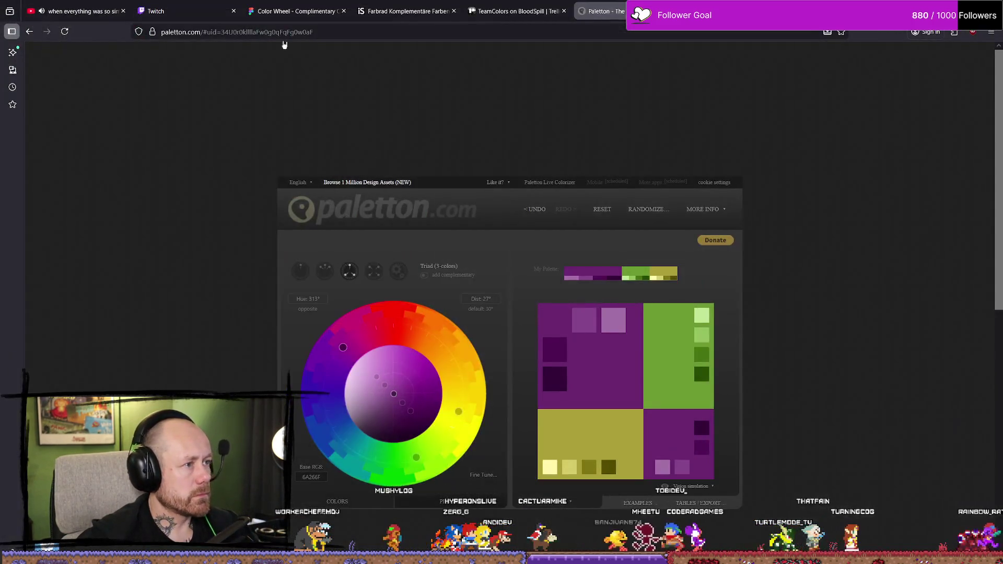
# Copy blue code 1F2B5E from the Trello TeamColors card and return to Union Bytes Painter
pyautogui.click(157, 11)
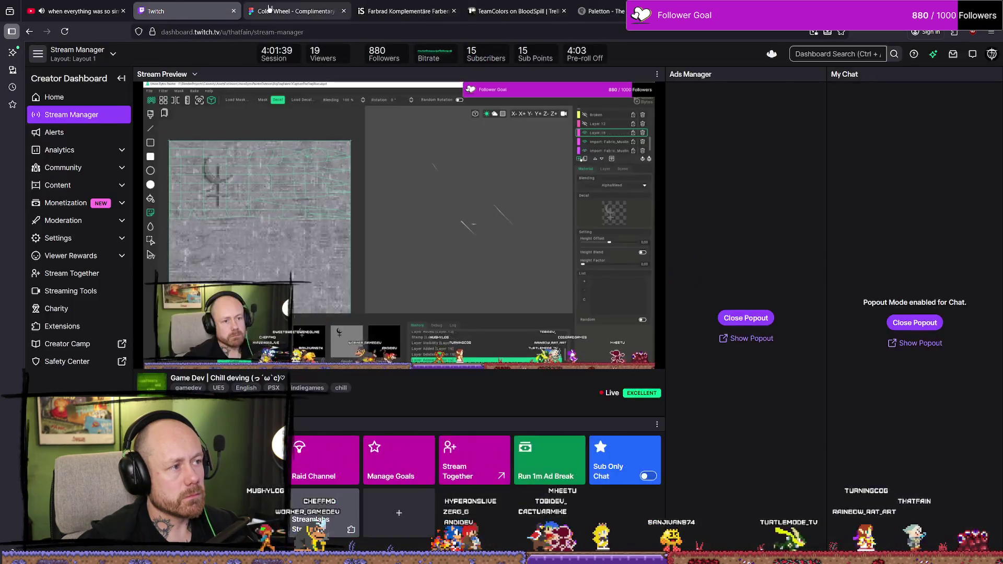
pyautogui.click(293, 11)
pyautogui.click(515, 11)
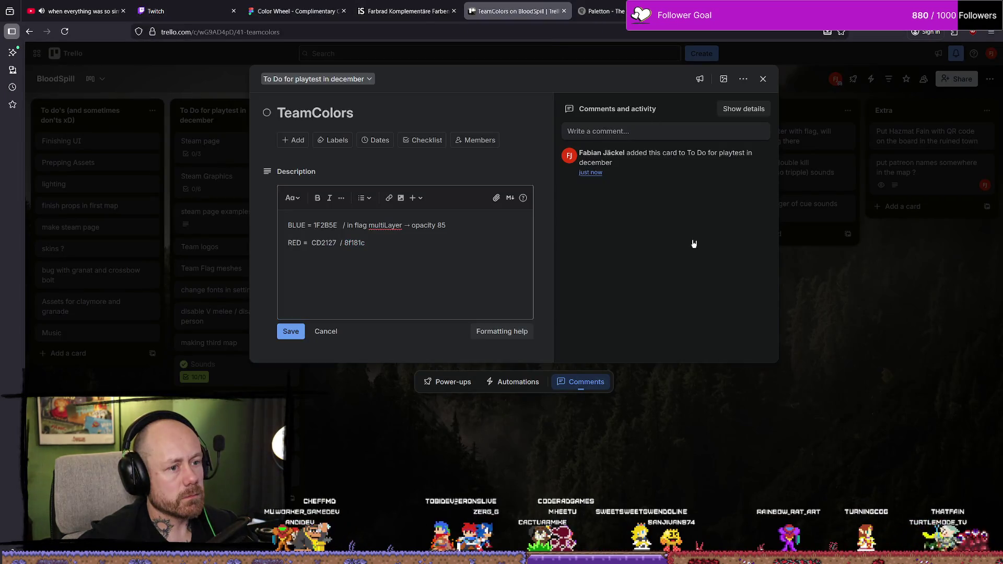
pyautogui.moveTo(337, 225); pyautogui.dragTo(313, 226)
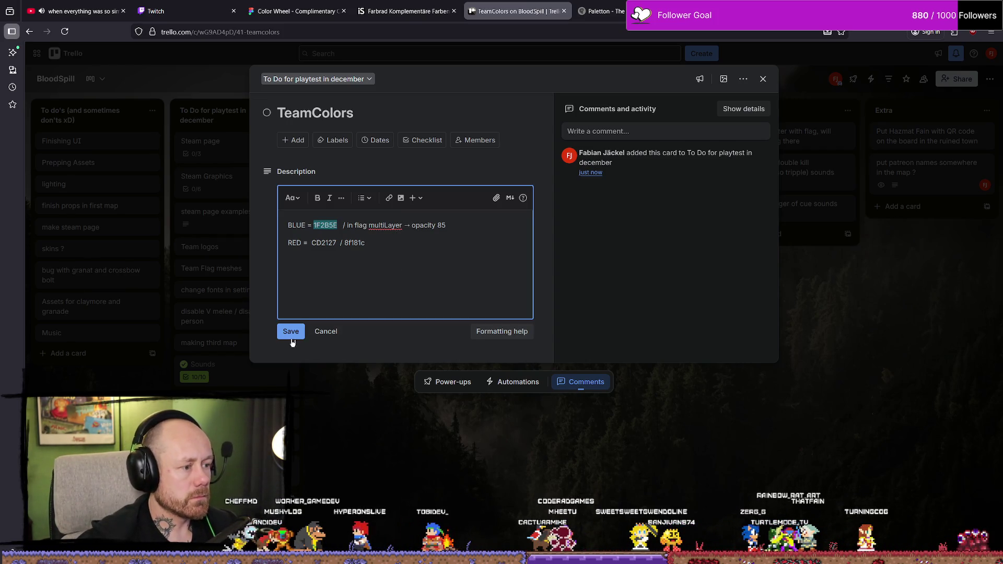
pyautogui.click(291, 333)
pyautogui.press('Escape')
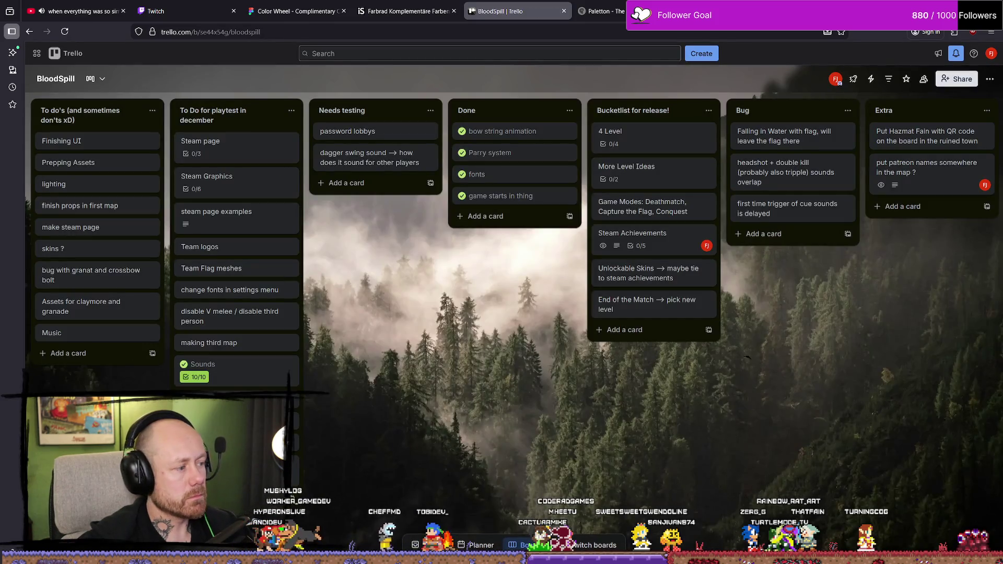
pyautogui.hotkey('alt', 'Tab')
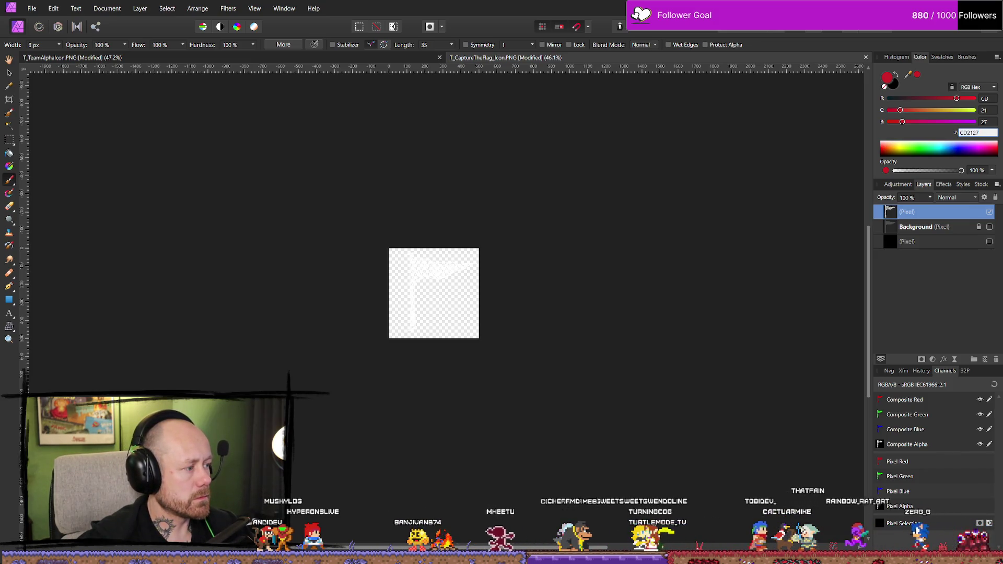
pyautogui.hotkey('alt', 'Tab')
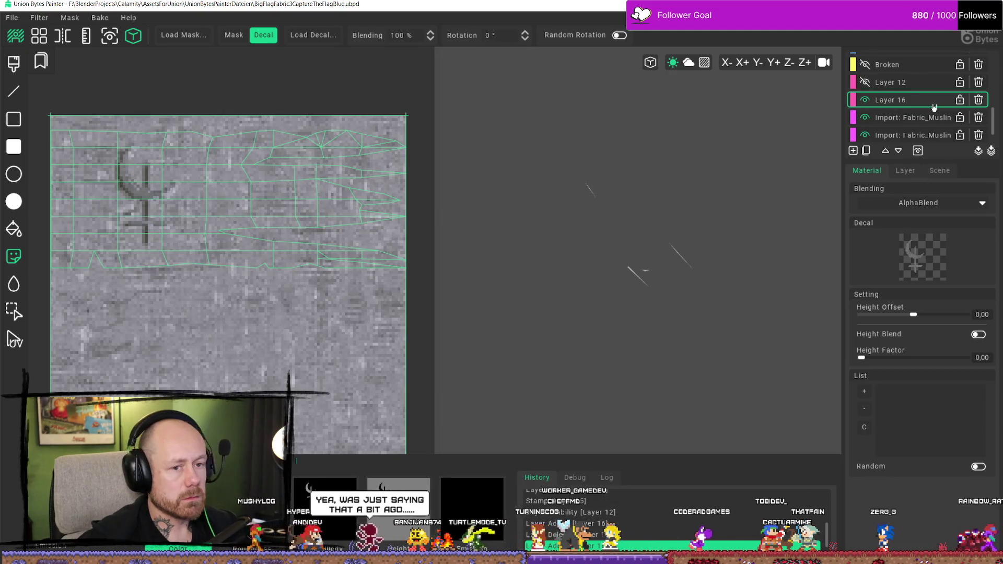
# Fill the upper flag area on Layer 16 with a dark blue 1F2B5E rectangle
pyautogui.click(13, 146)
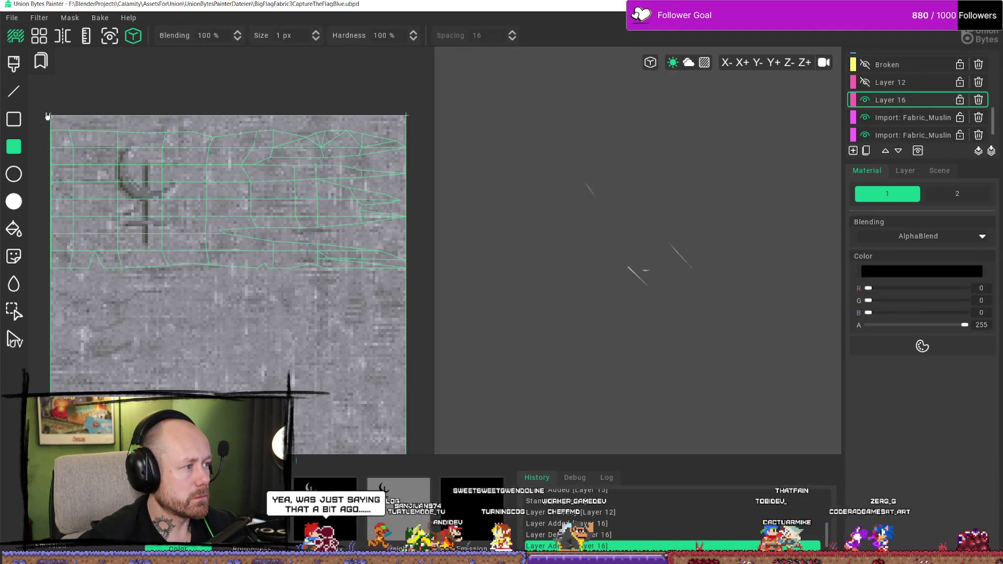
pyautogui.moveTo(42, 111)
pyautogui.mouseDown()
pyautogui.moveTo(491, 338)
pyautogui.moveTo(491, 313)
pyautogui.mouseUp()
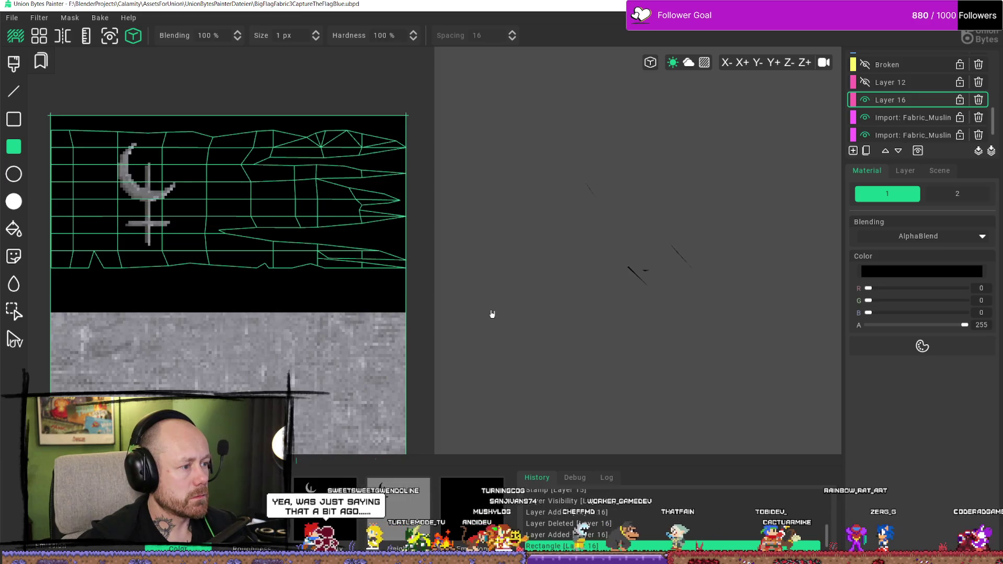
pyautogui.hotkey('ctrl', 'z')
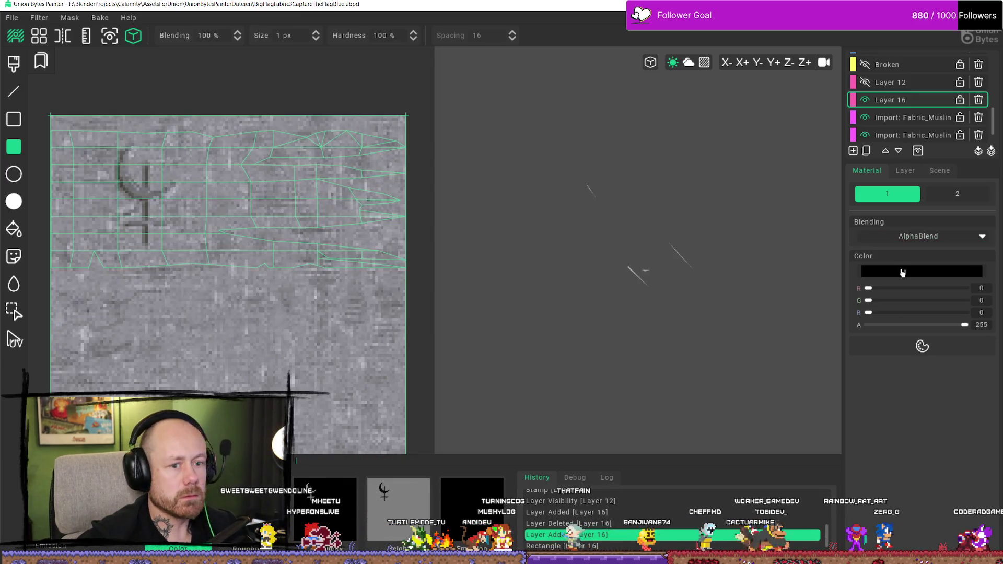
pyautogui.click(902, 268)
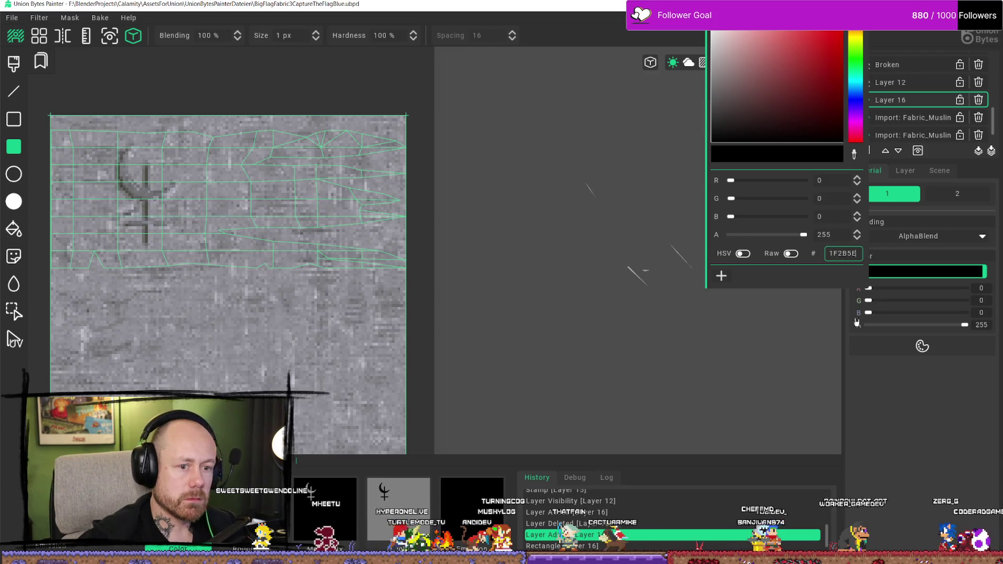
pyautogui.press('Return')
pyautogui.moveTo(109, 168)
pyautogui.mouseDown()
pyautogui.moveTo(450, 329)
pyautogui.moveTo(450, 315)
pyautogui.mouseUp()
# Set Layer 16's colour channel blend to Mul at 0.85 strength
pyautogui.click(905, 171)
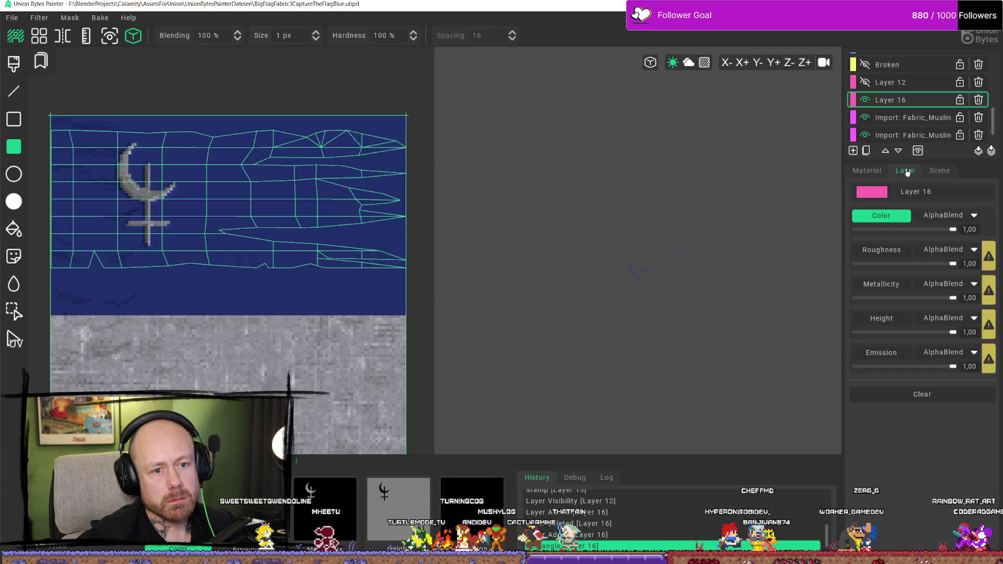
pyautogui.click(965, 216)
pyautogui.click(939, 267)
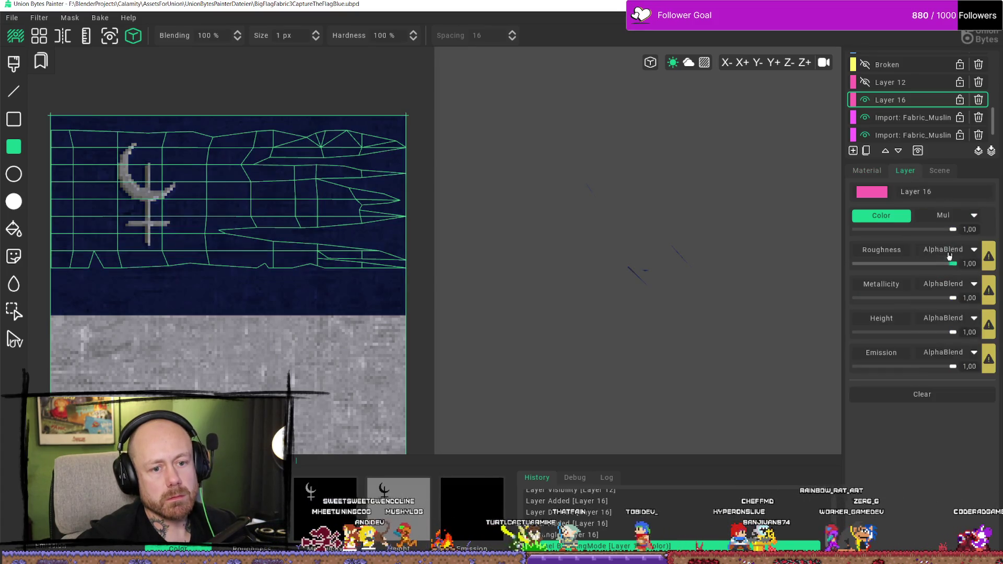
pyautogui.moveTo(953, 230); pyautogui.dragTo(939, 234)
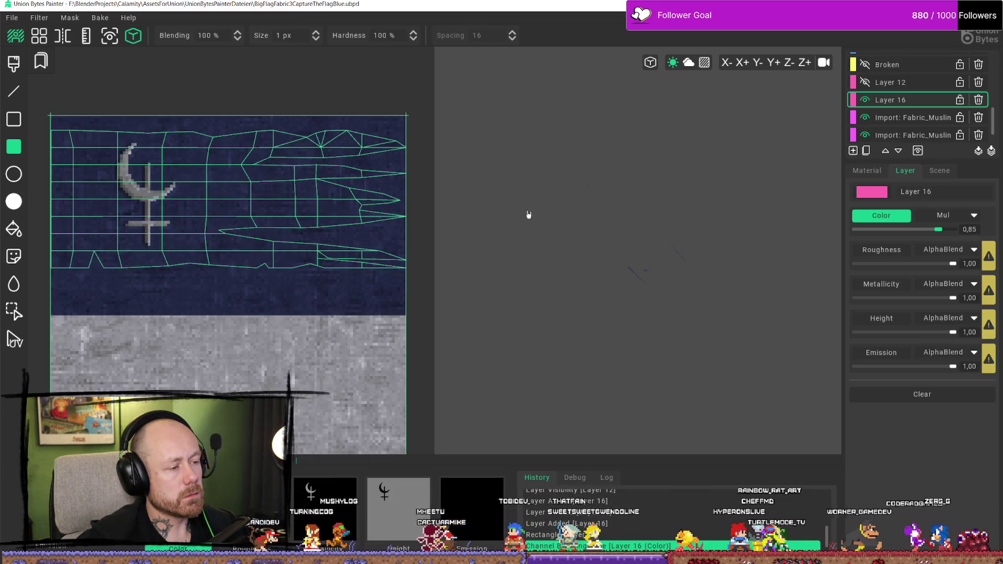
pyautogui.scroll(-3, 233, 217)
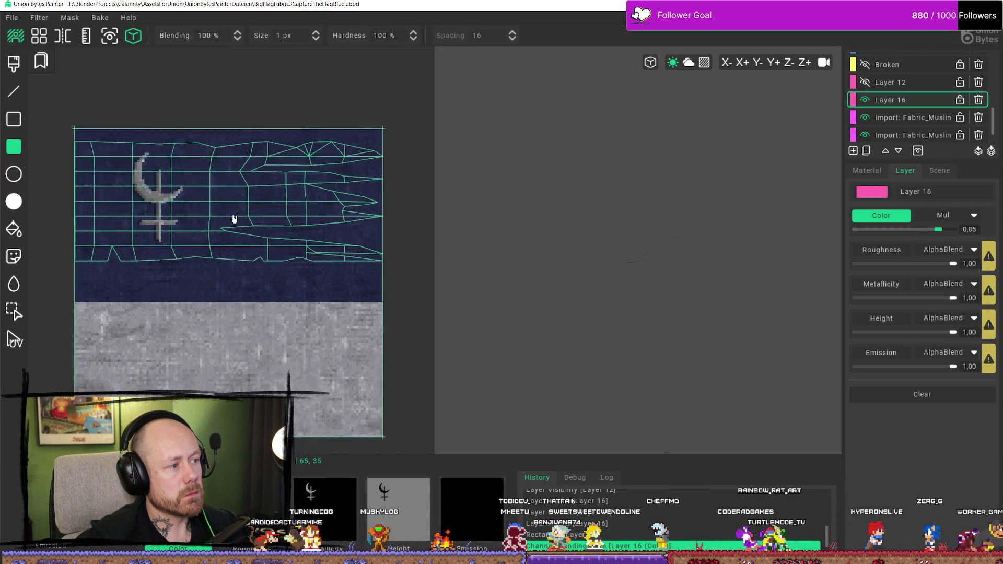
pyautogui.scroll(4, 215, 190)
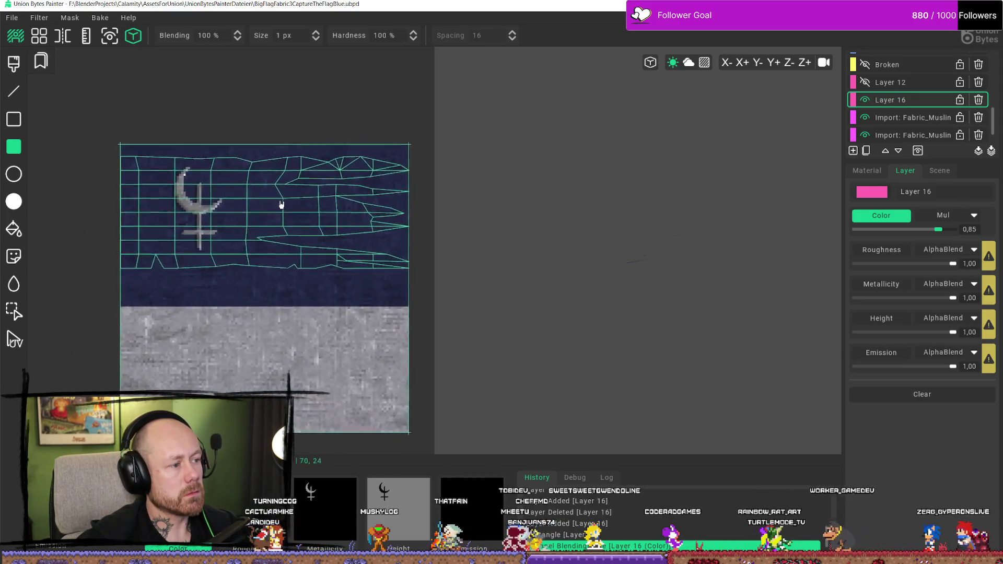
pyautogui.click(12, 18)
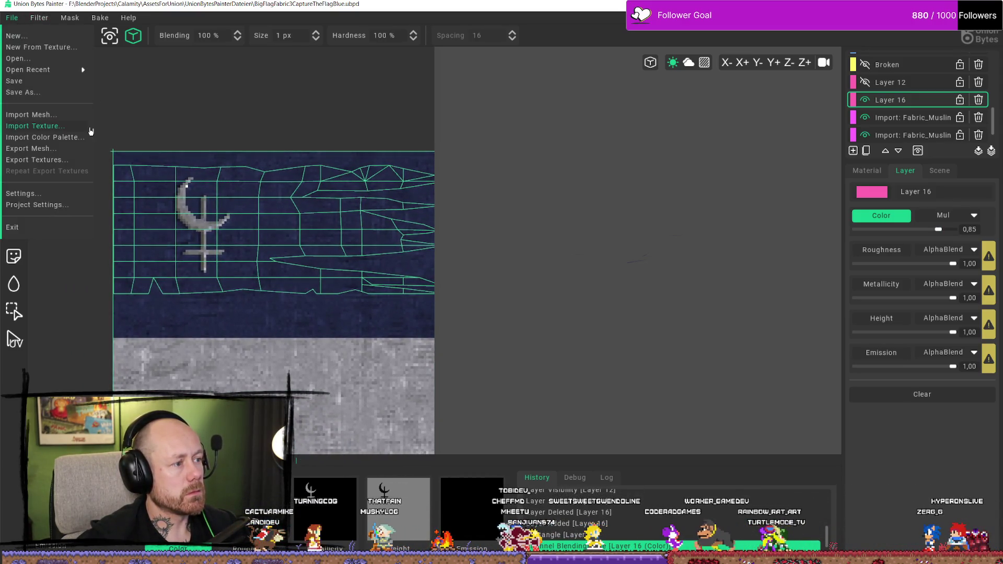
# Save the project as CaptureTheFlagFlagBlue.ubpd and switch to Unreal Engine
pyautogui.click(31, 93)
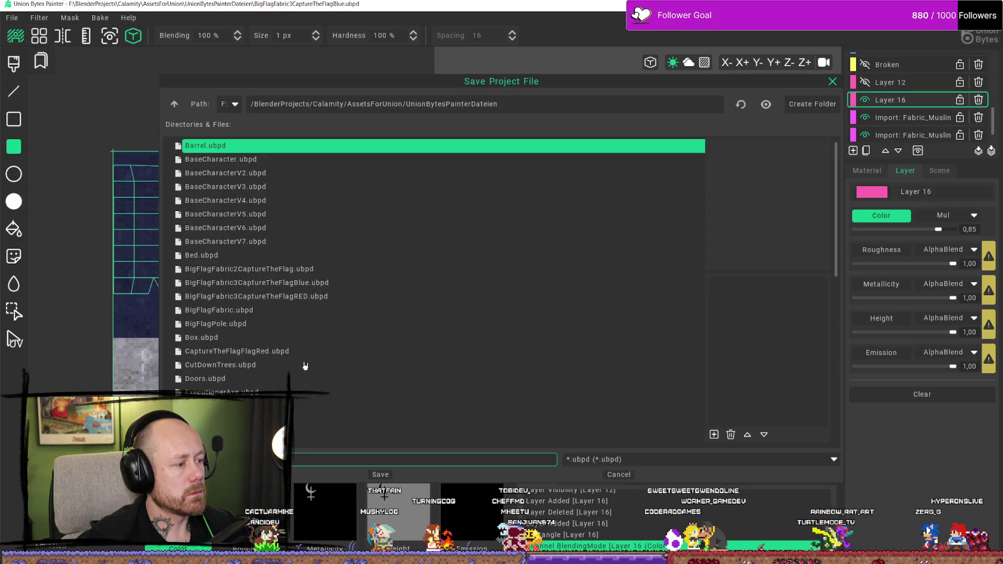
pyautogui.click(230, 353)
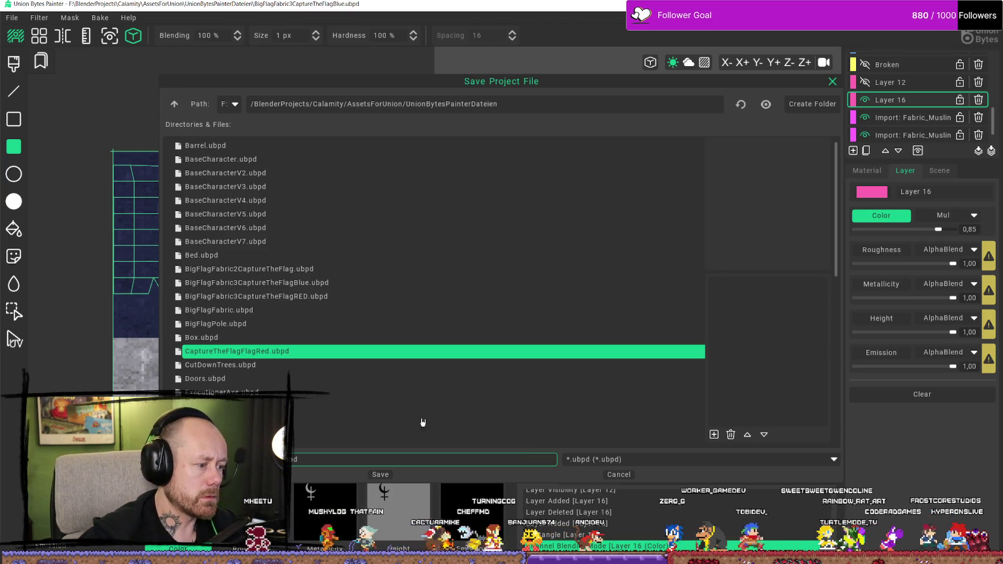
pyautogui.press('Return')
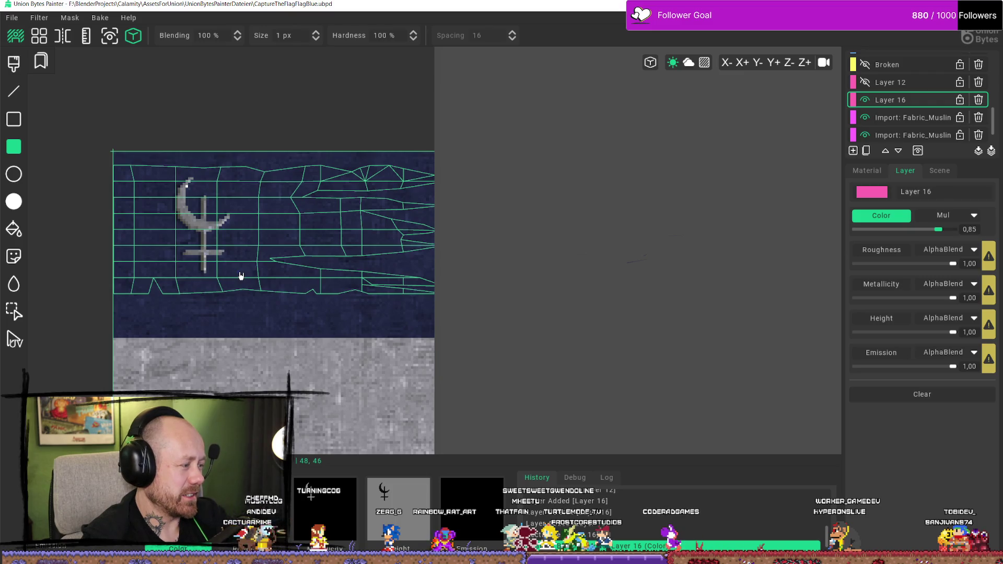
pyautogui.hotkey('alt', 'Tab')
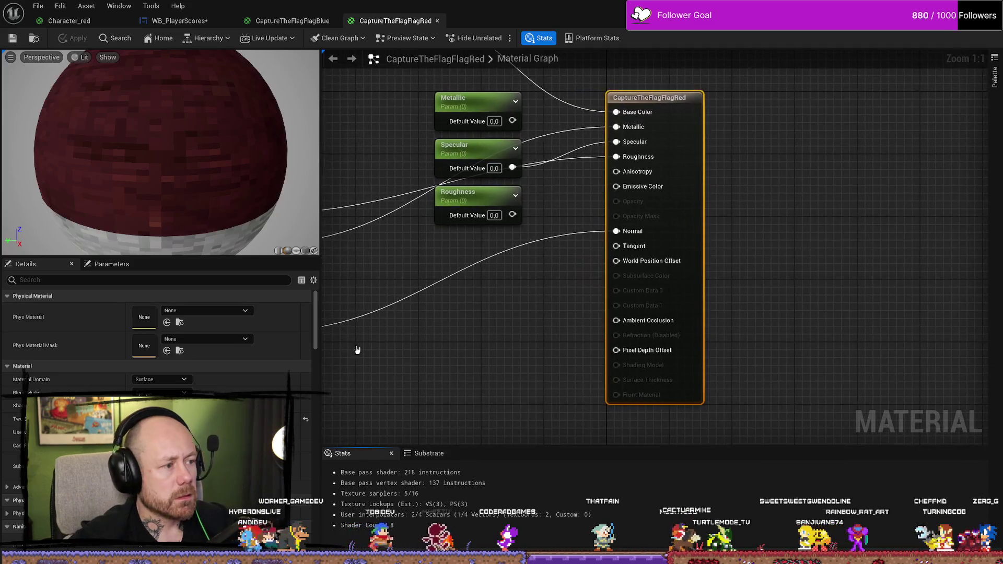
# Set the red flag material's Texture Sample to CaptureTheFlagNewColorRedC and save it
pyautogui.moveTo(408, 153)
pyautogui.mouseDown()
pyautogui.moveTo(495, 246)
pyautogui.moveTo(614, 343)
pyautogui.mouseUp()
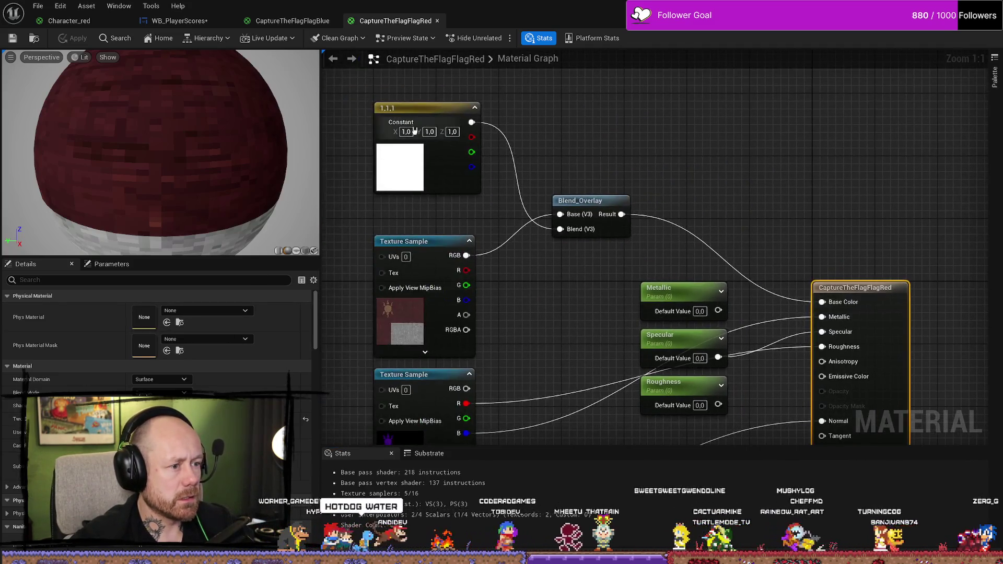
pyautogui.click(425, 345)
pyautogui.click(229, 390)
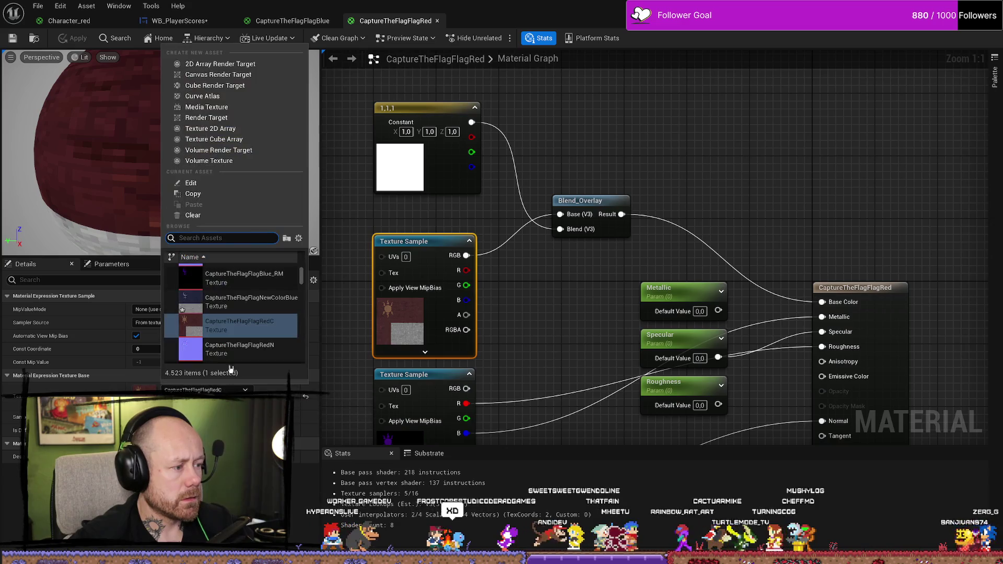
pyautogui.scroll(-1, 259, 319)
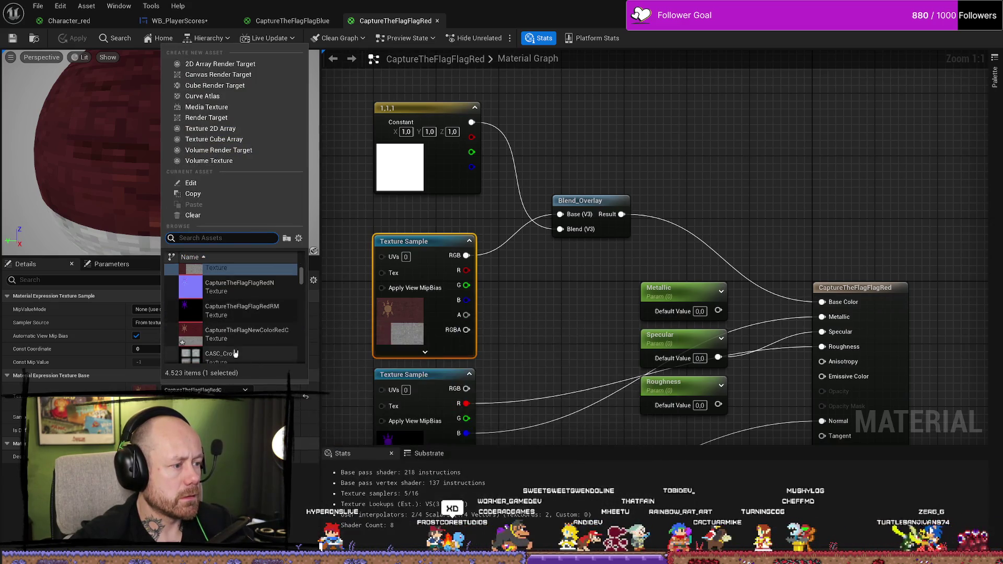
pyautogui.click(279, 338)
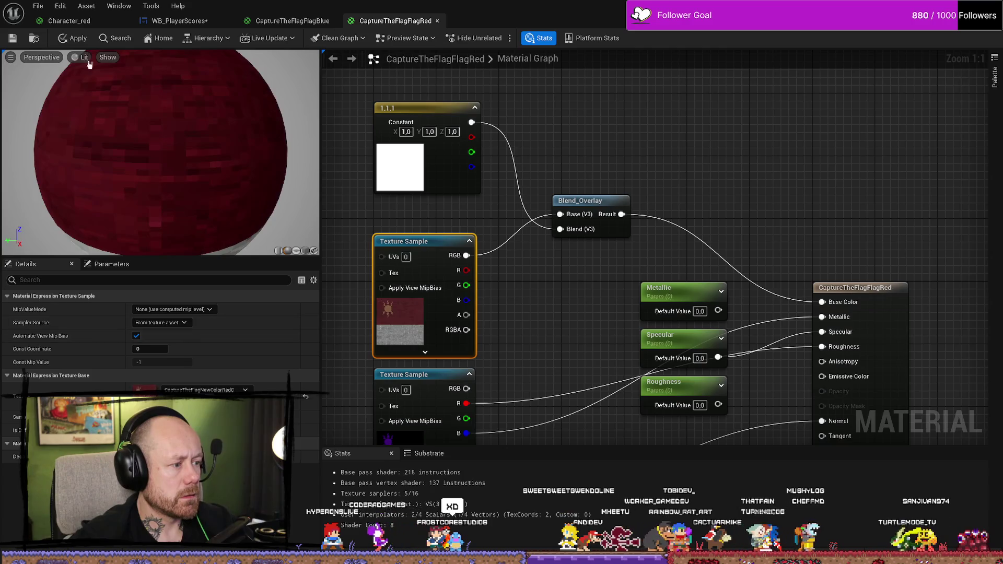
pyautogui.click(13, 38)
# Open BigFlagFabricCaptureBlue from the Content Drawer and select its main Texture Sample
pyautogui.hotkey('ctrl', 'space')
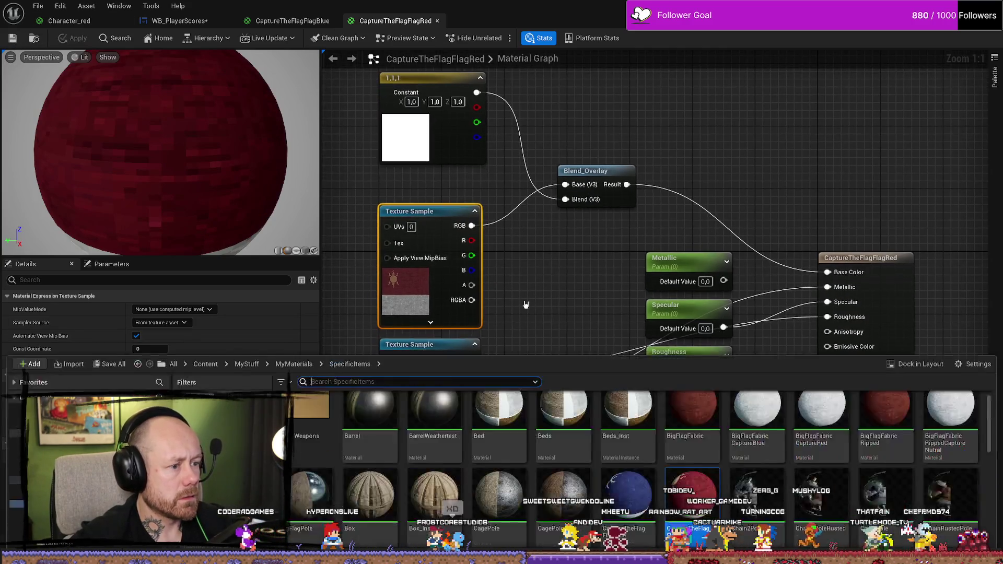
pyautogui.scroll(-5, 747, 473)
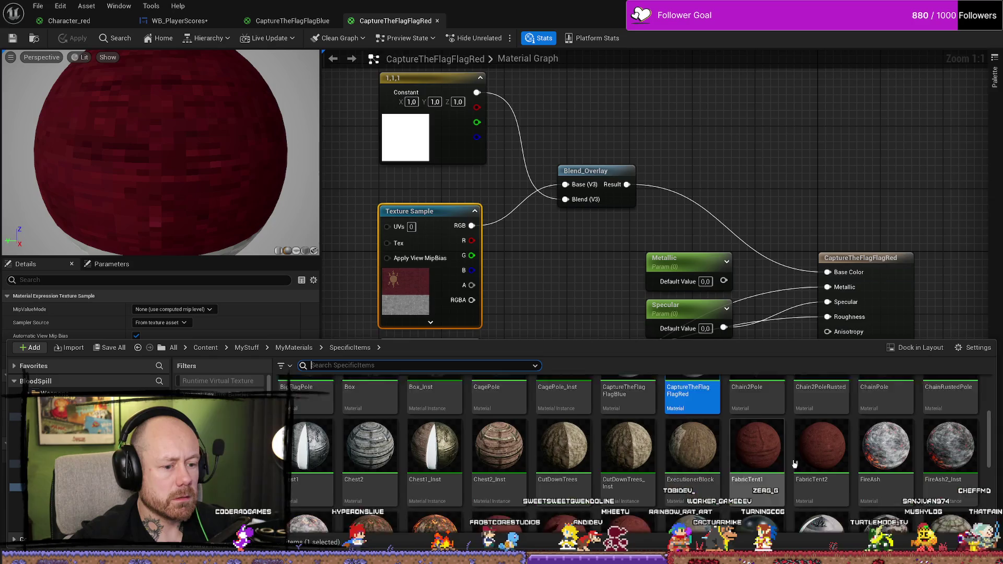
pyautogui.scroll(5, 798, 458)
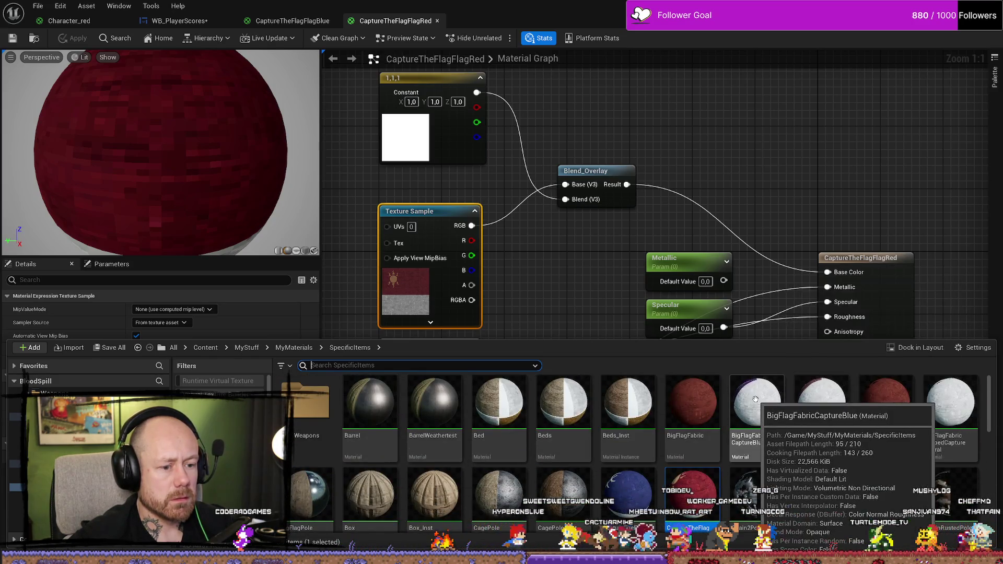
pyautogui.doubleClick(776, 414)
pyautogui.moveTo(408, 88); pyautogui.dragTo(747, 127)
pyautogui.click(575, 177)
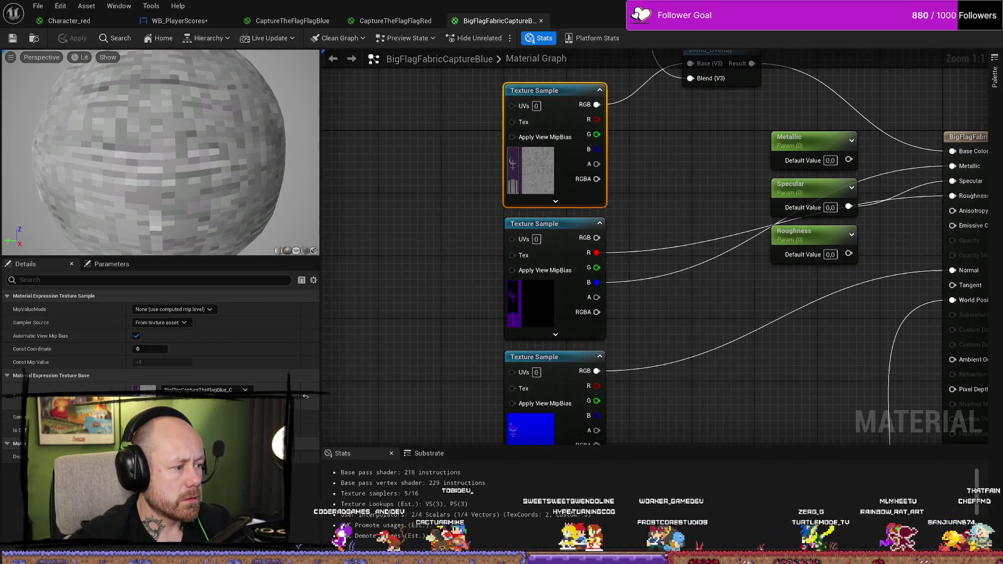
# Assign the BigFlagCaptureNewColorBlueC texture to the blue material's Texture Sample
pyautogui.click(244, 391)
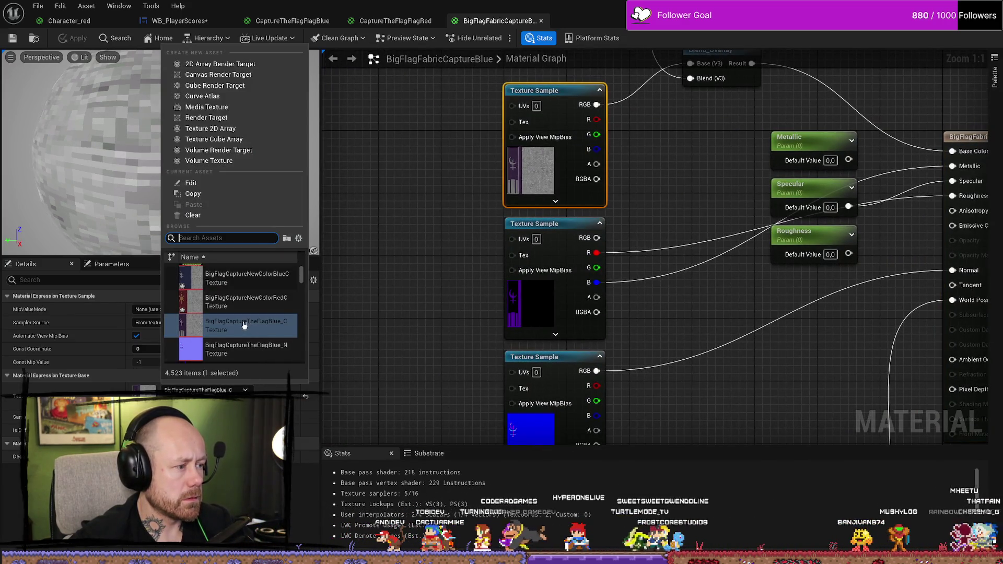
pyautogui.click(264, 280)
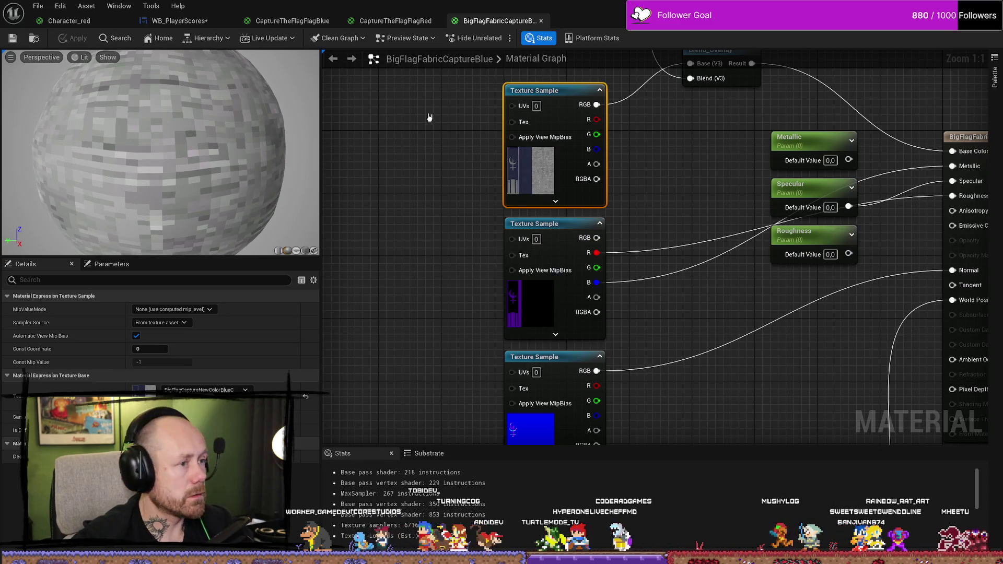
pyautogui.hotkey('ctrl', 'space')
pyautogui.click(809, 404)
pyautogui.doubleClick(808, 404)
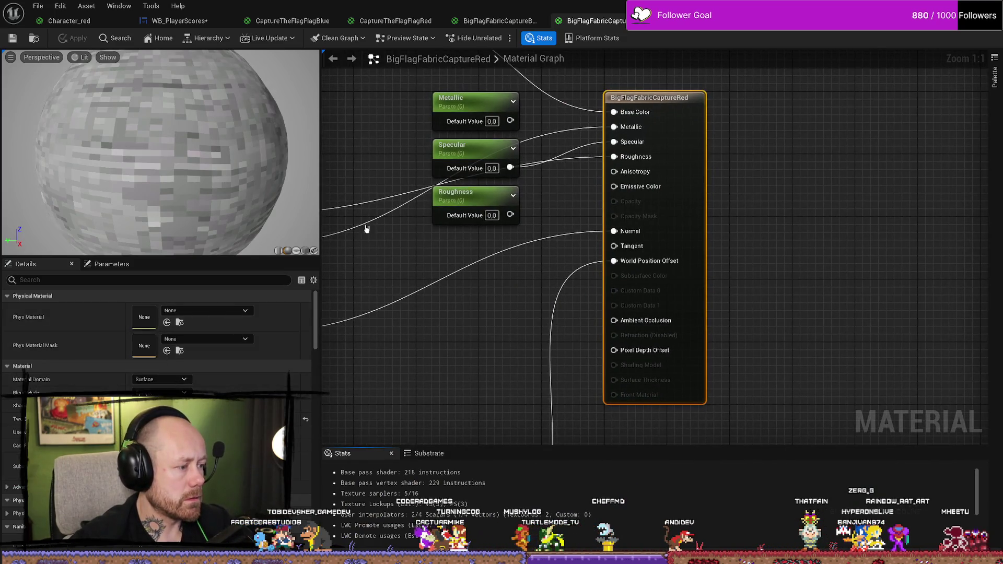
# Set BigFlagFabricCaptureRed's Texture Sample to BigFlagCaptureNewColorRedC, apply, and Save All
pyautogui.click(432, 263)
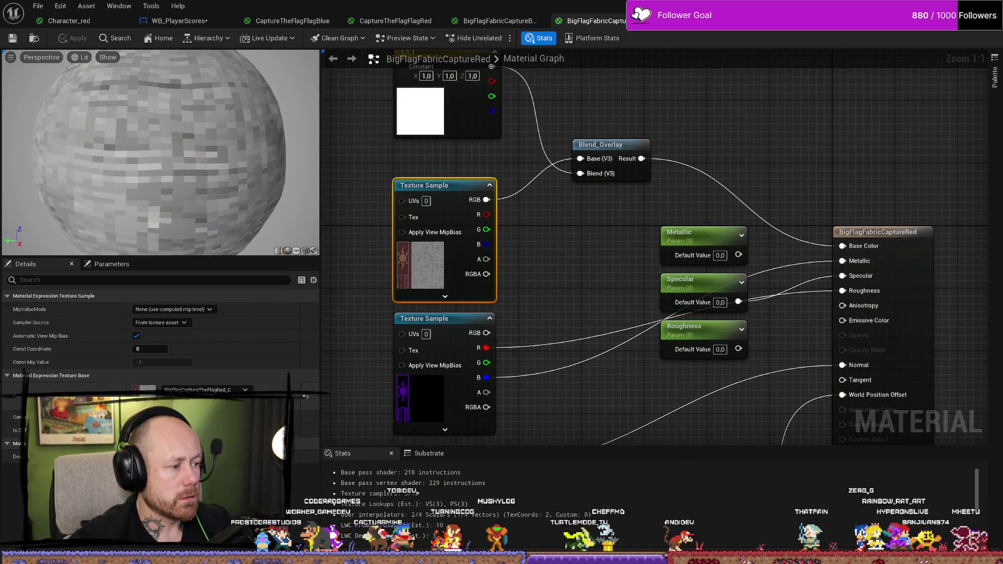
pyautogui.click(209, 390)
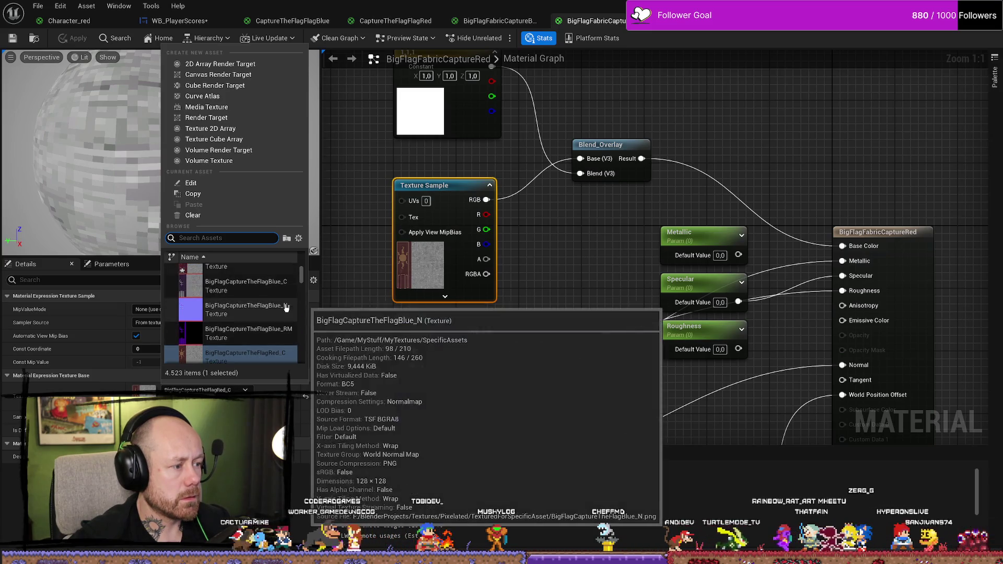
pyautogui.scroll(2, 277, 306)
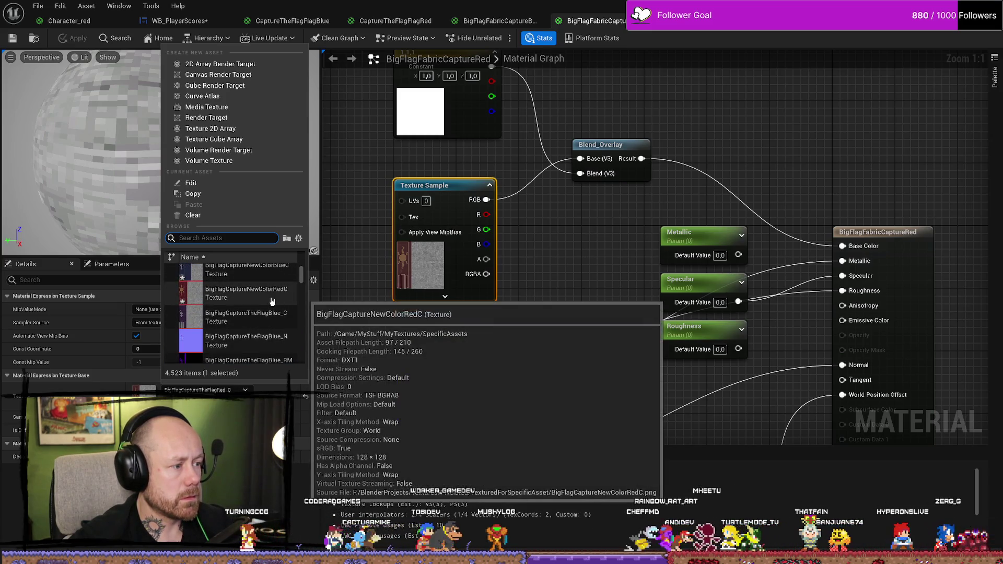
pyautogui.click(272, 302)
pyautogui.click(13, 39)
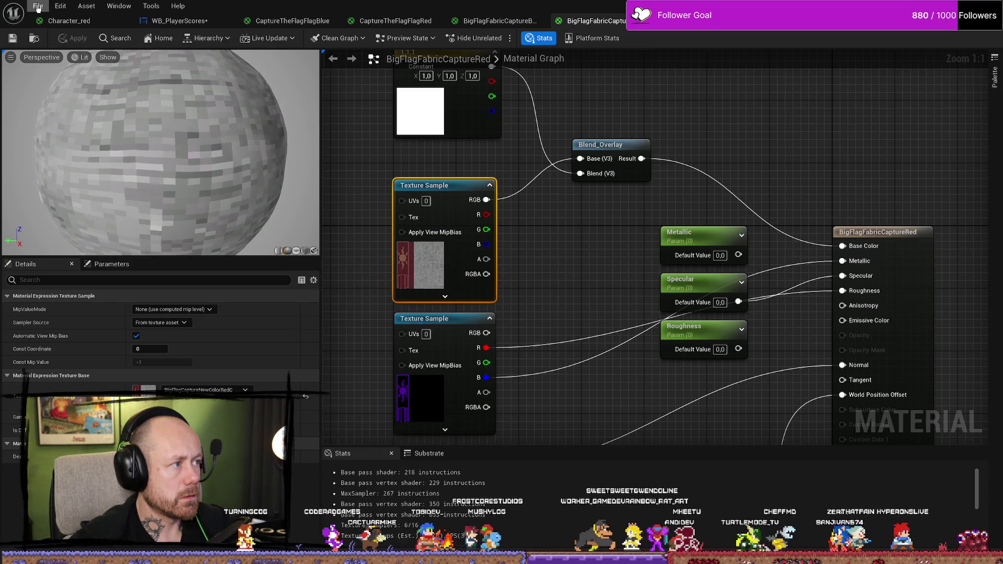
pyautogui.click(38, 5)
pyautogui.click(74, 66)
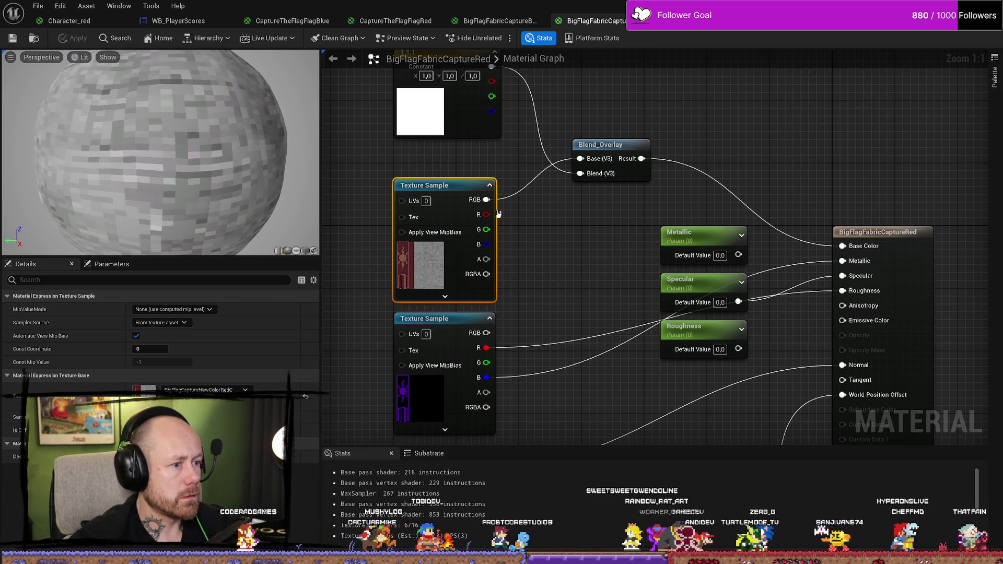
pyautogui.scroll(-2, 611, 313)
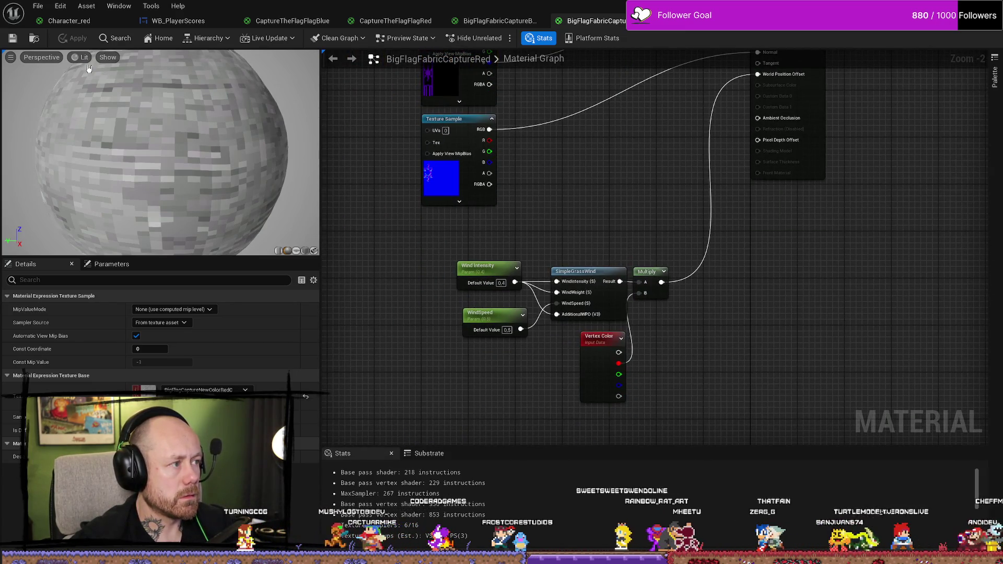
pyautogui.hotkey('alt', 'Tab')
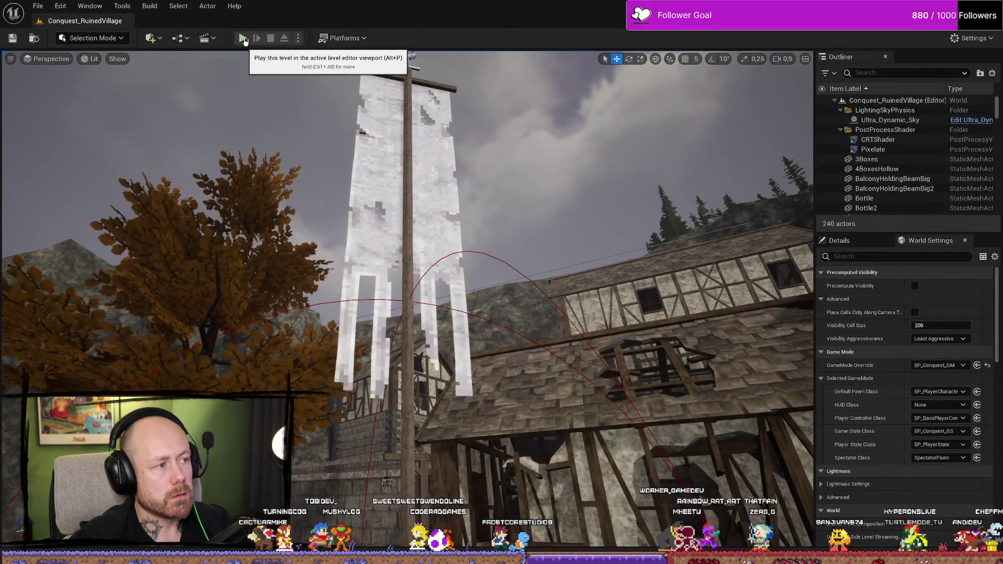
# Play-test Conquest_RuinedVillage, checking the red and dark-blue scoreboard bars, then stop
pyautogui.click(244, 38)
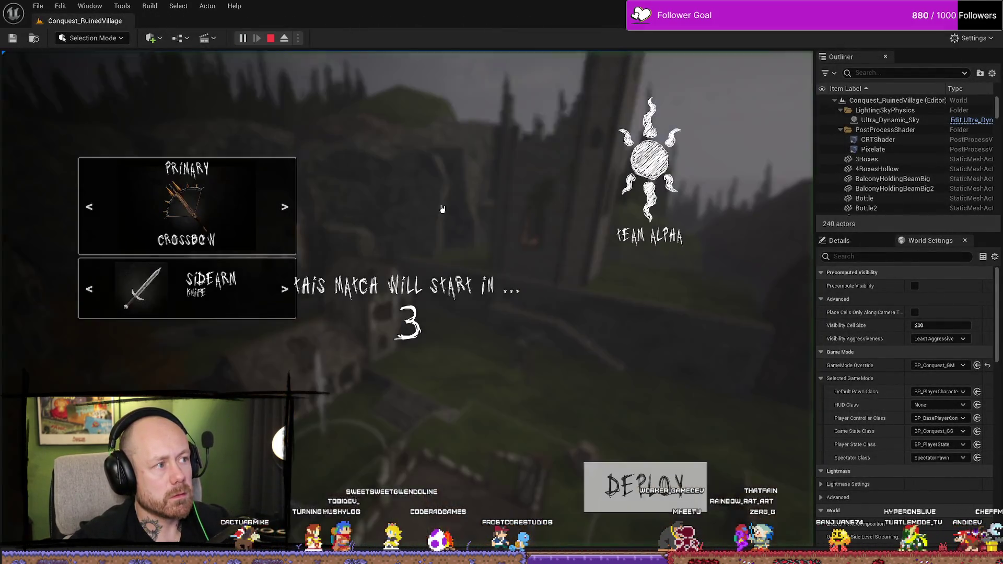
pyautogui.click(646, 480)
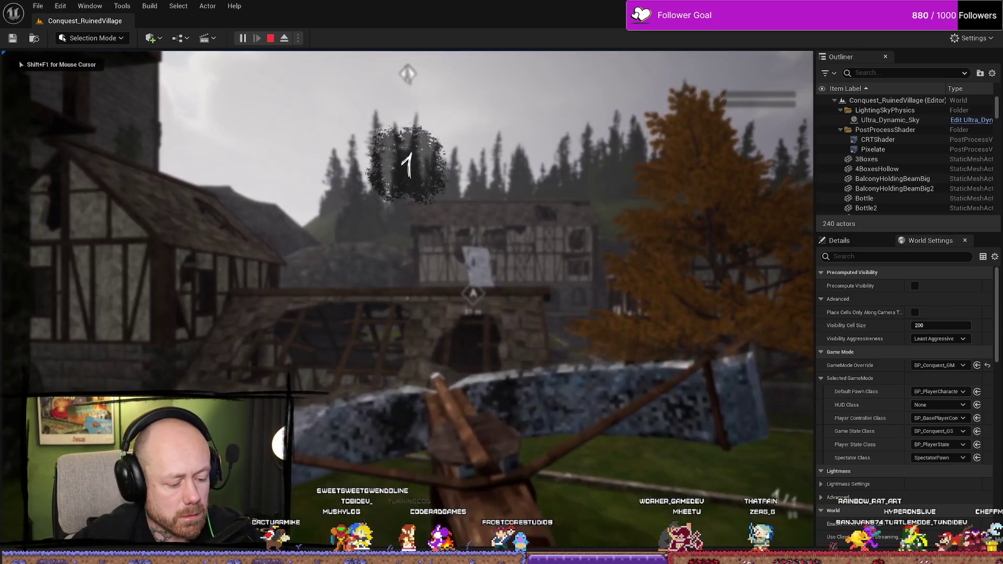
pyautogui.press('Tab')
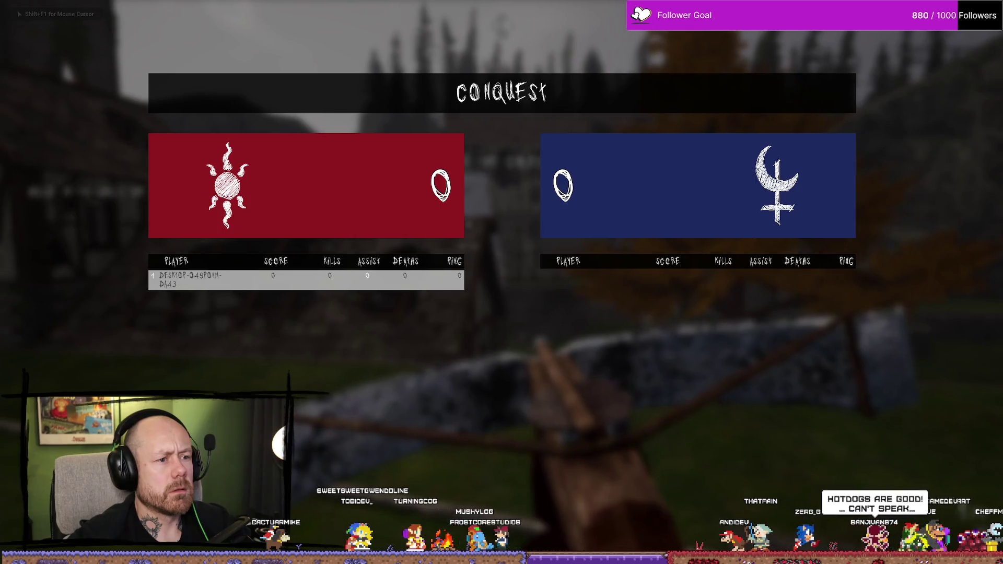
pyautogui.press('Tab')
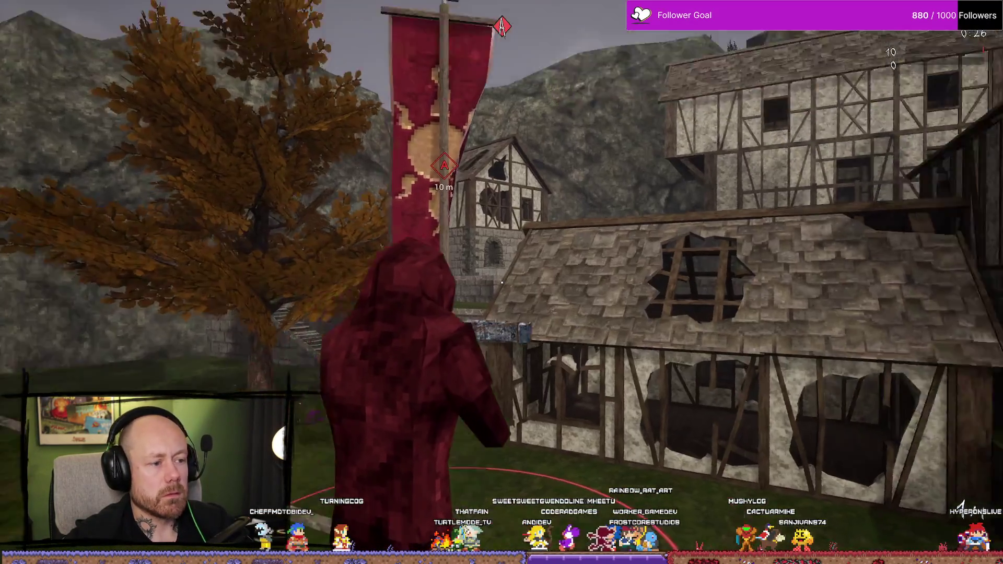
pyautogui.press('Escape')
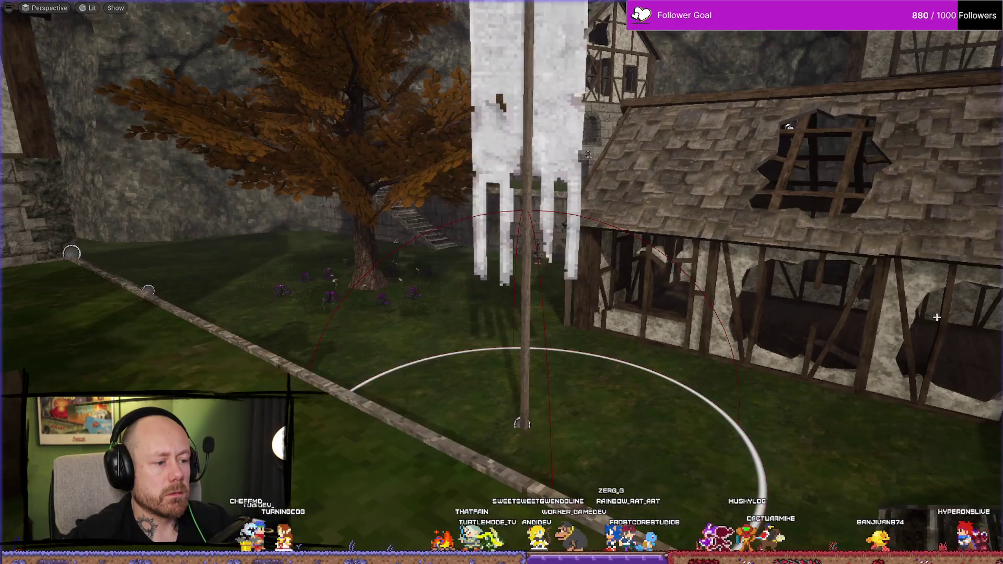
# Leave immersive mode and play-test the Conquest level, capturing objective A before stopping
pyautogui.press('F11')
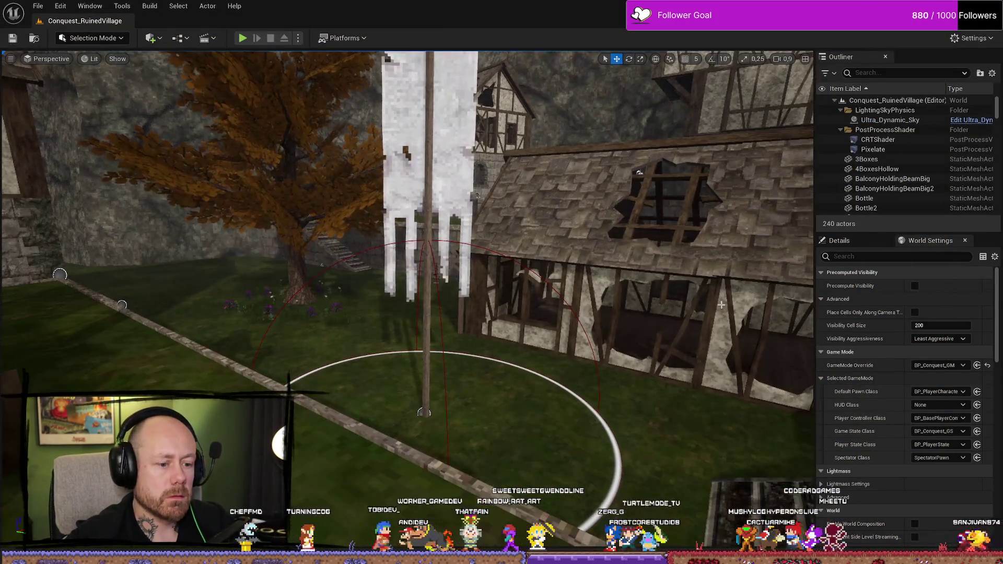
pyautogui.hotkey('ctrl', 'space')
pyautogui.hotkey('ctrl', 'space')
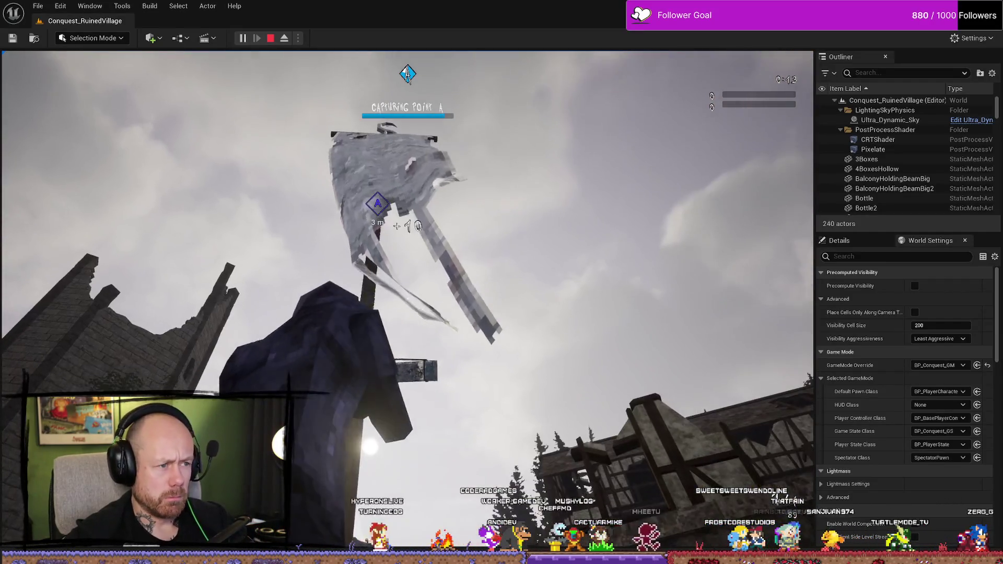
pyautogui.press('w')
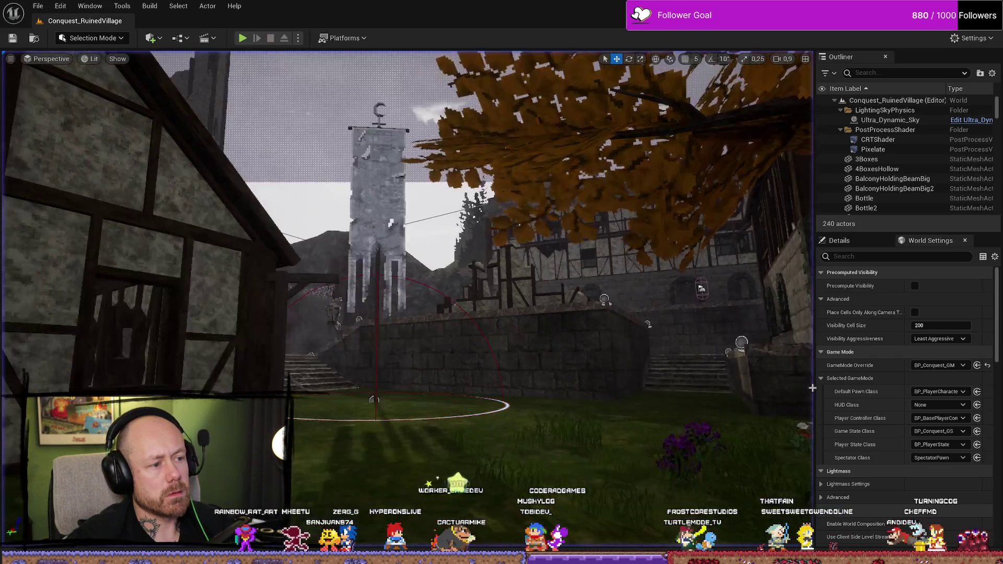
# Browse to the MyMaterials folder, then play-test while toggling the Conquest scoreboard with Tab
pyautogui.hotkey('ctrl', 'space')
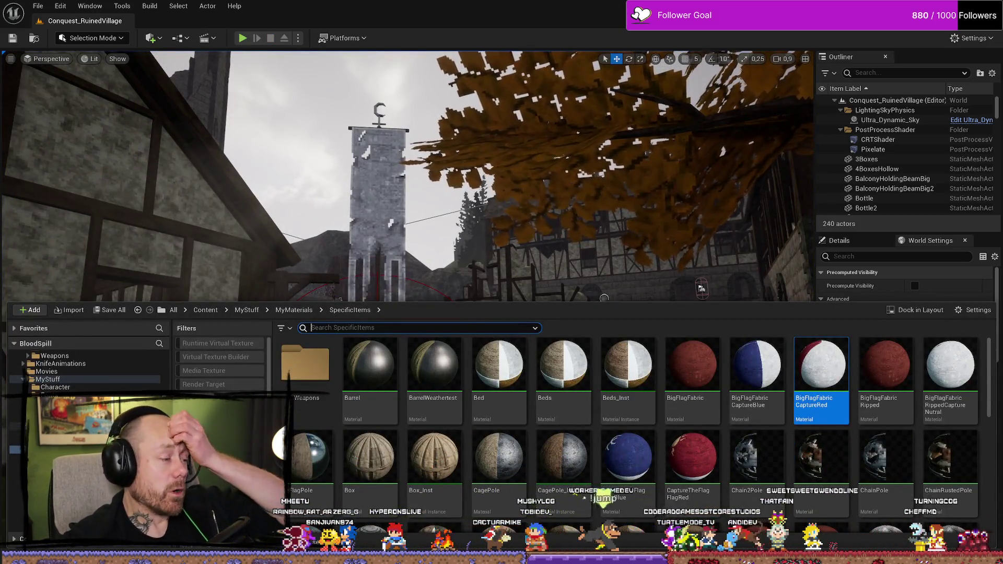
pyautogui.click(293, 310)
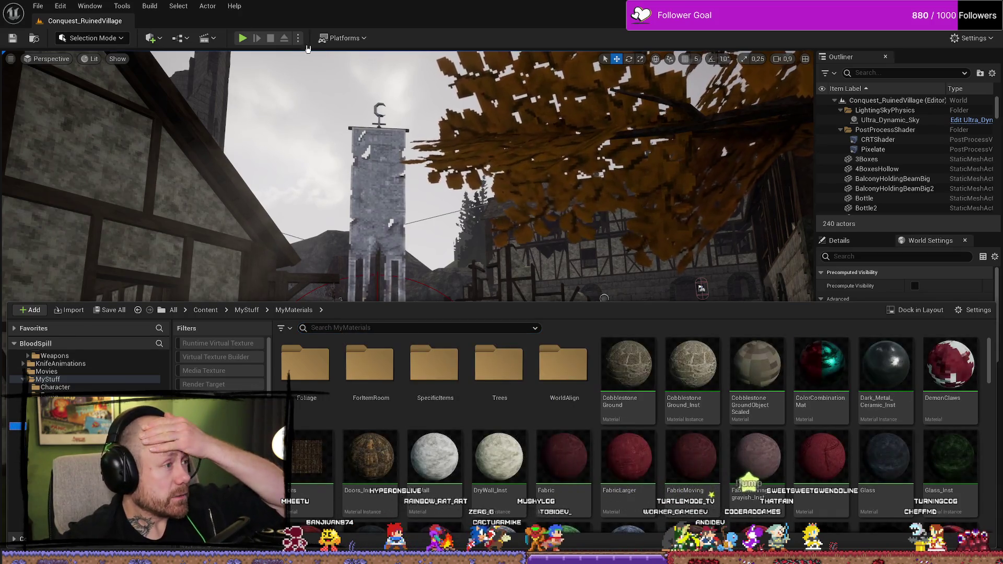
pyautogui.click(243, 39)
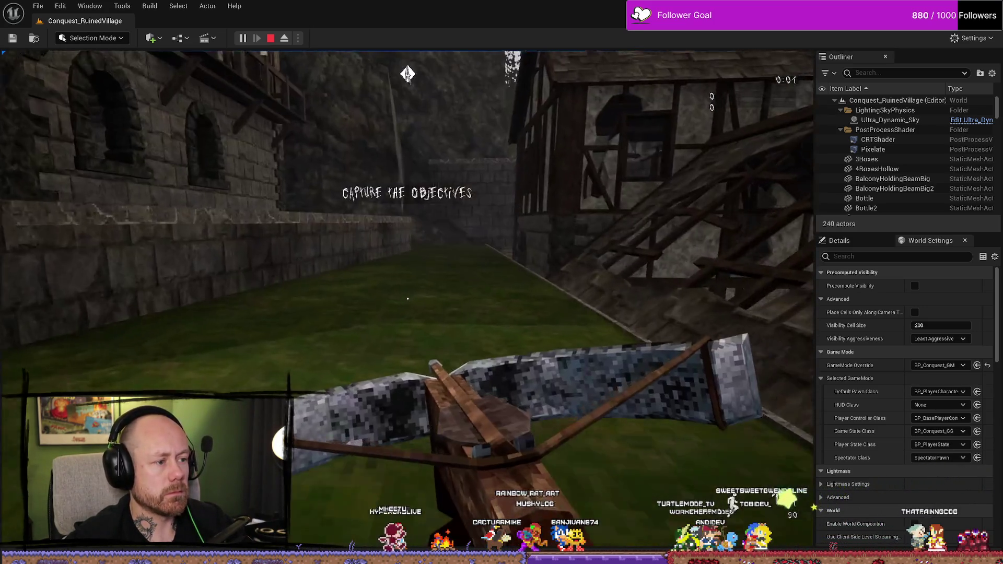
pyautogui.press('Tab')
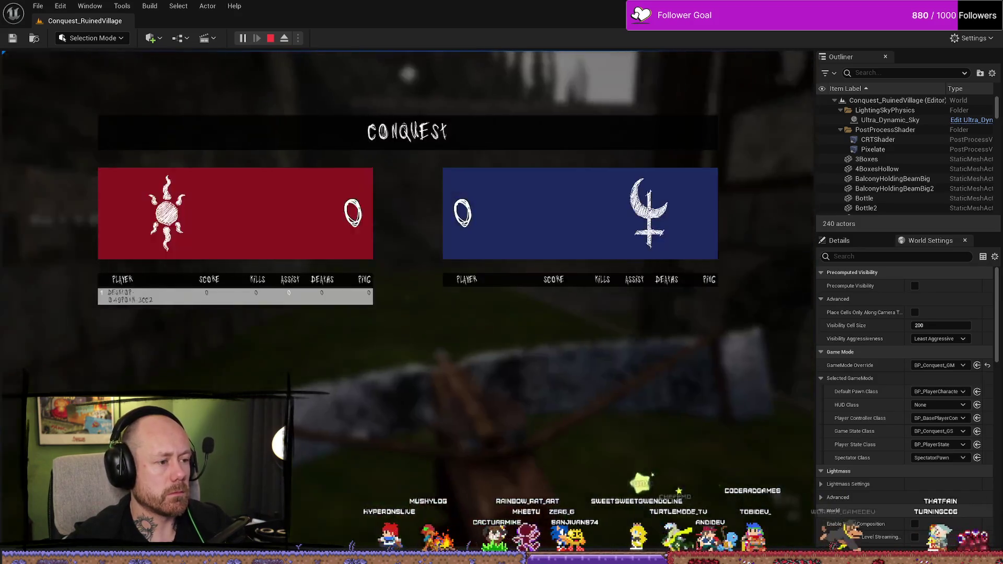
pyautogui.press('Tab')
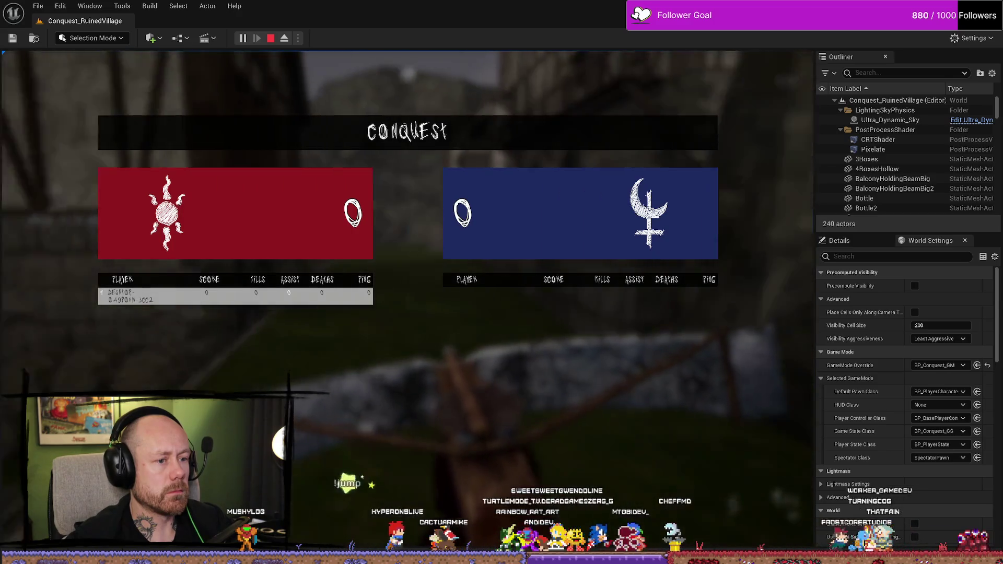
pyautogui.press('Tab')
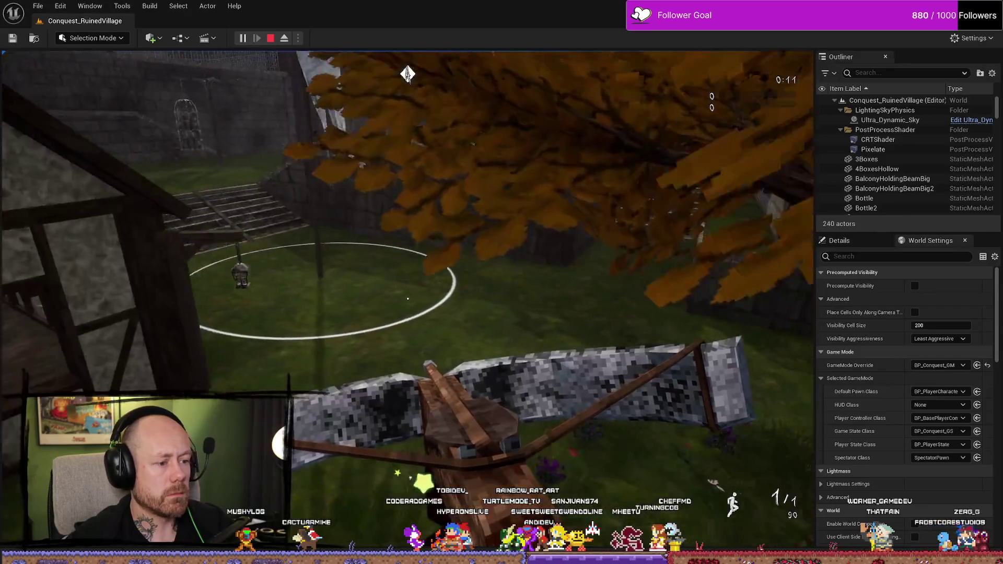
pyautogui.press('Escape')
pyautogui.hotkey('ctrl', 'space')
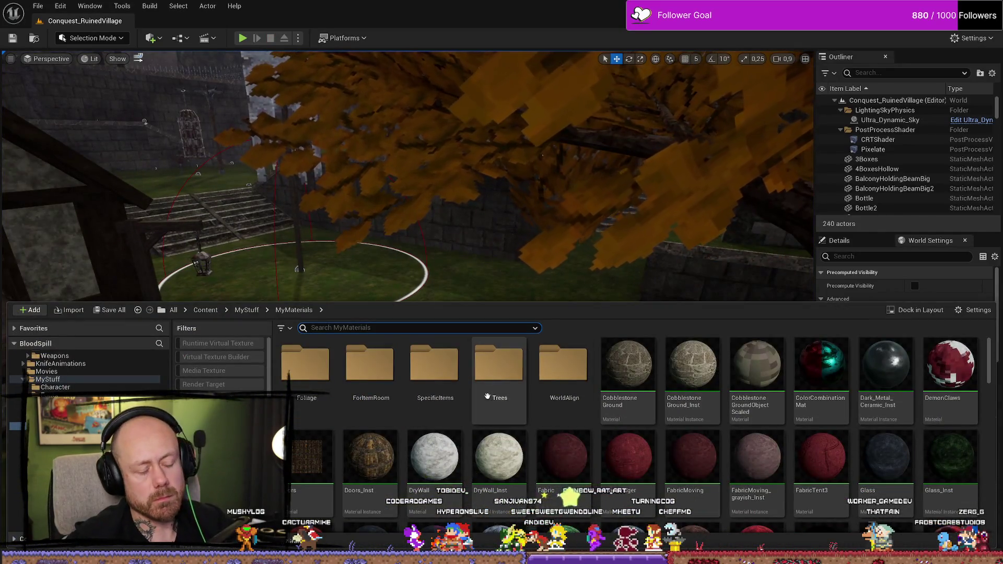
# Find WB_PlayerScores via the Reference Viewer and open it from the KillFeedAndScore folder
pyautogui.hotkey('ctrl', 'space')
pyautogui.hotkey('ctrl', 'space')
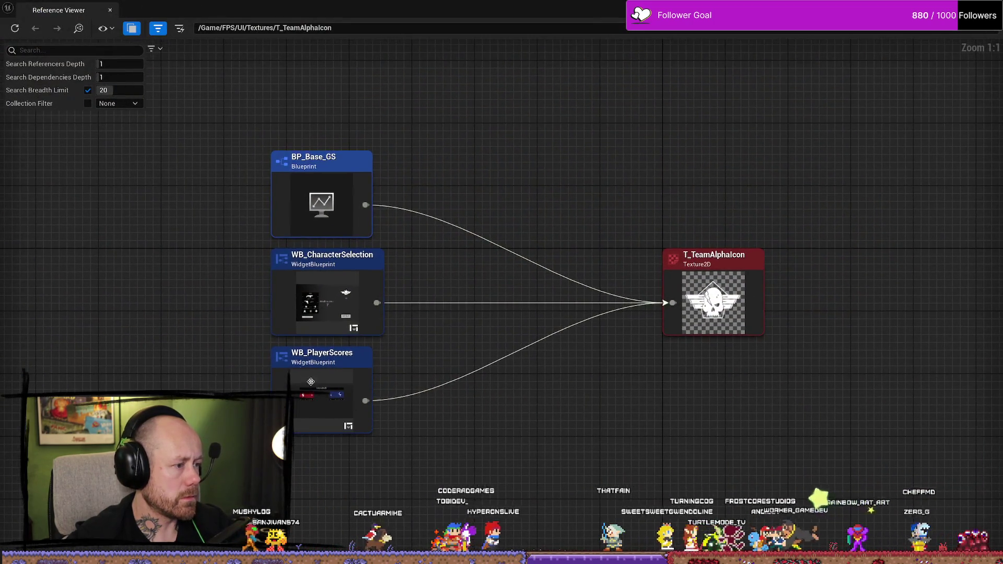
pyautogui.click(314, 366)
pyautogui.hotkey('alt', 'Tab')
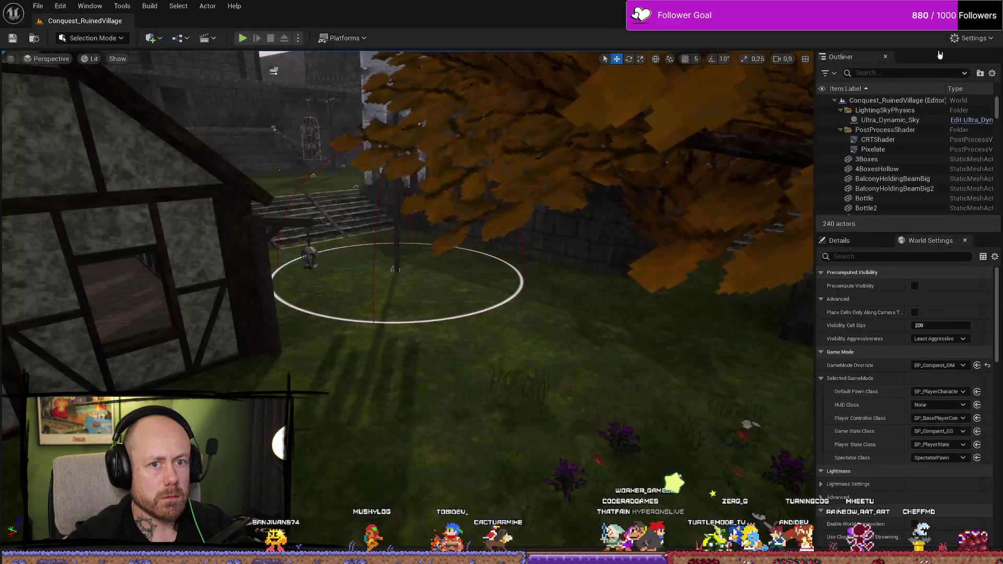
pyautogui.hotkey('ctrl', 'space')
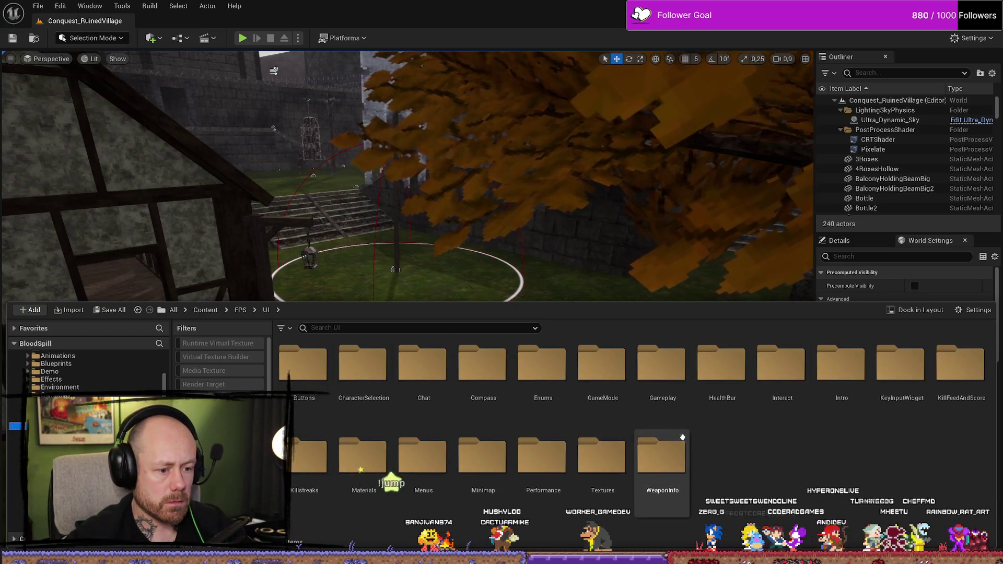
pyautogui.doubleClick(949, 366)
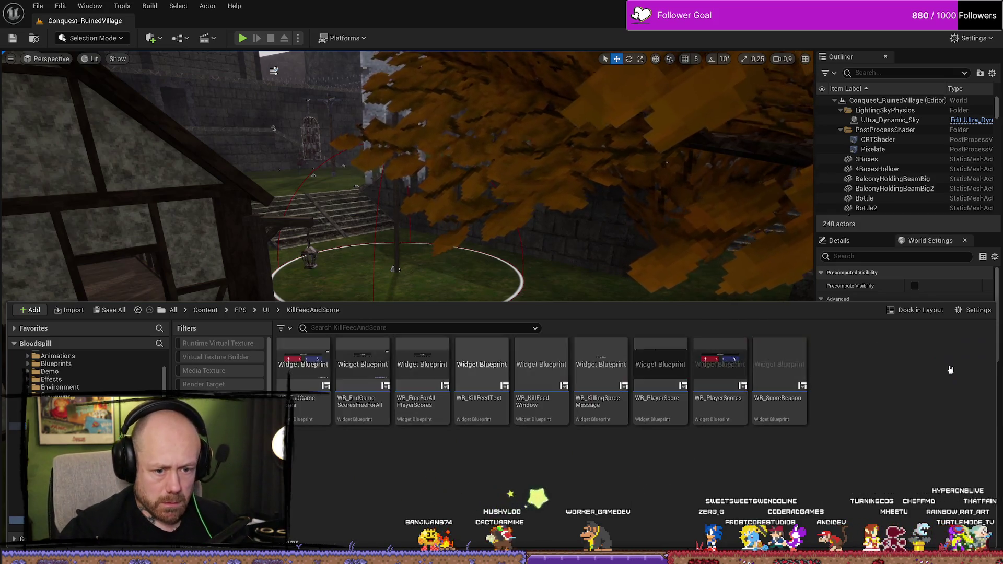
pyautogui.doubleClick(723, 384)
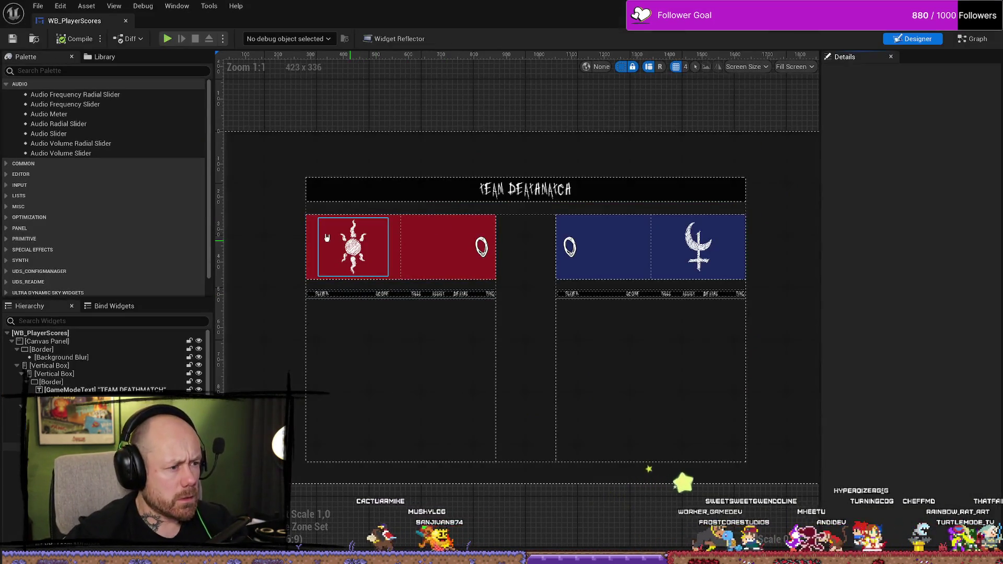
# Select the red team panel Border_4 and lower its brush colour Value to a darker red
pyautogui.click(400, 243)
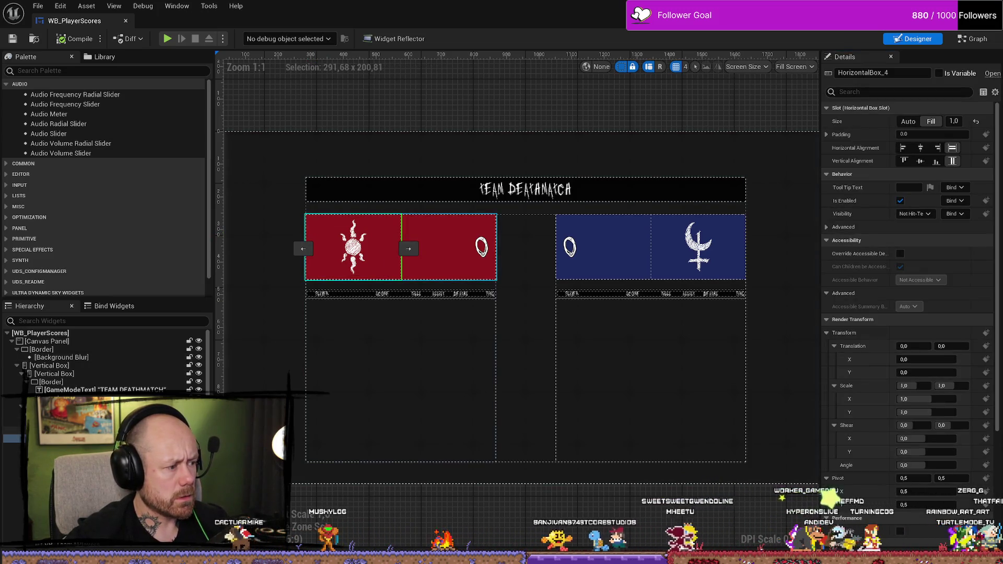
pyautogui.click(449, 245)
pyautogui.click(927, 403)
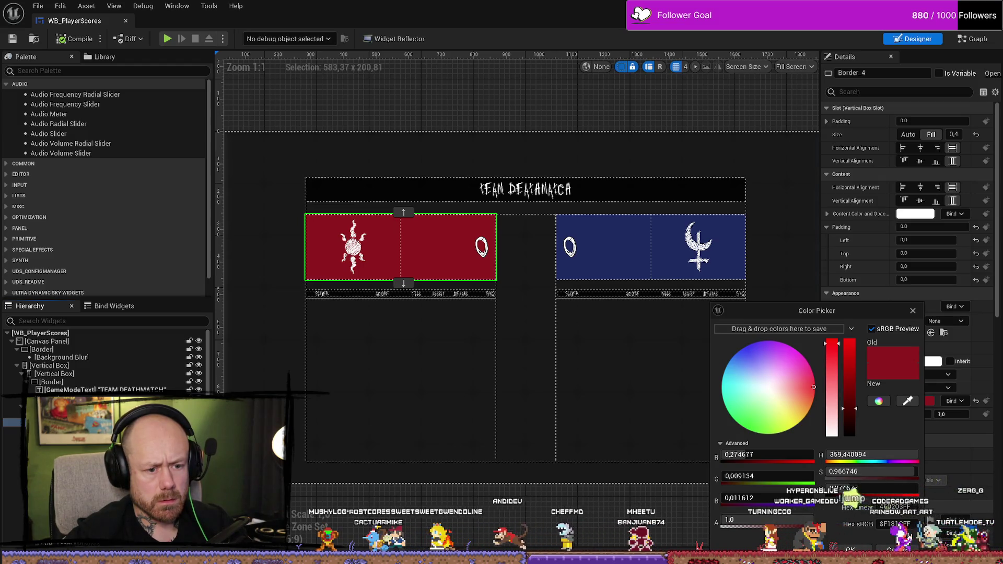
pyautogui.moveTo(856, 408); pyautogui.dragTo(857, 421)
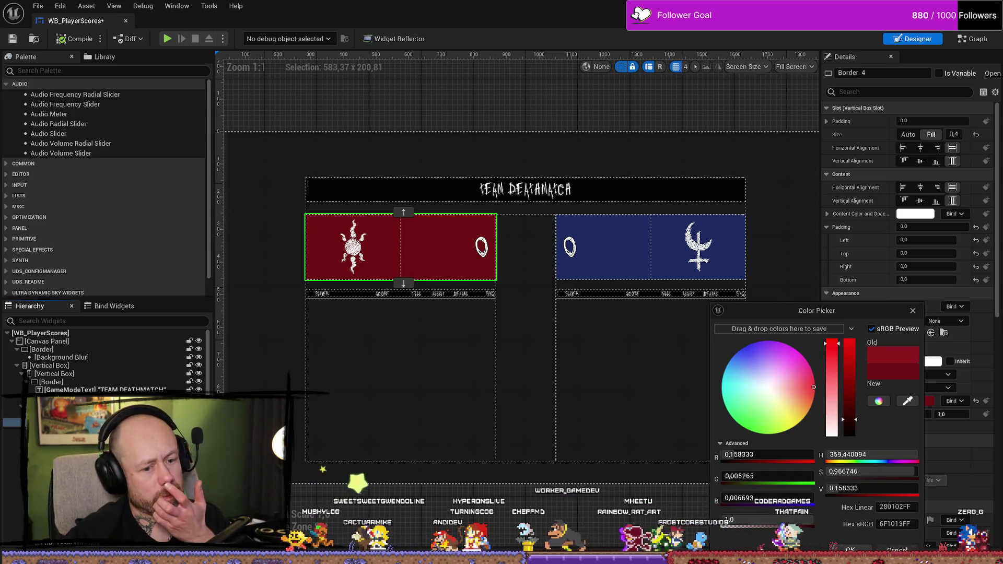
pyautogui.click(597, 479)
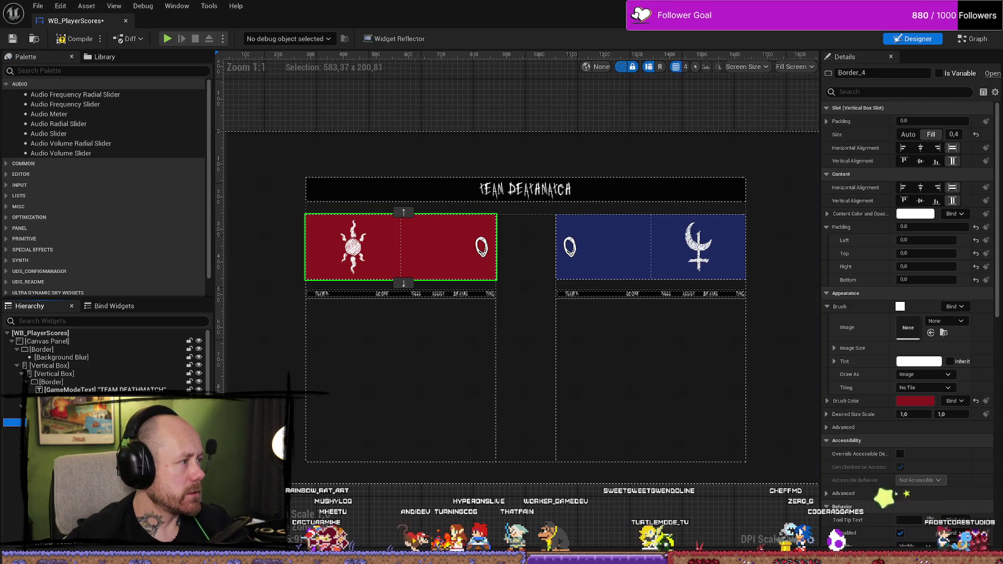
pyautogui.hotkey('alt', 'Tab')
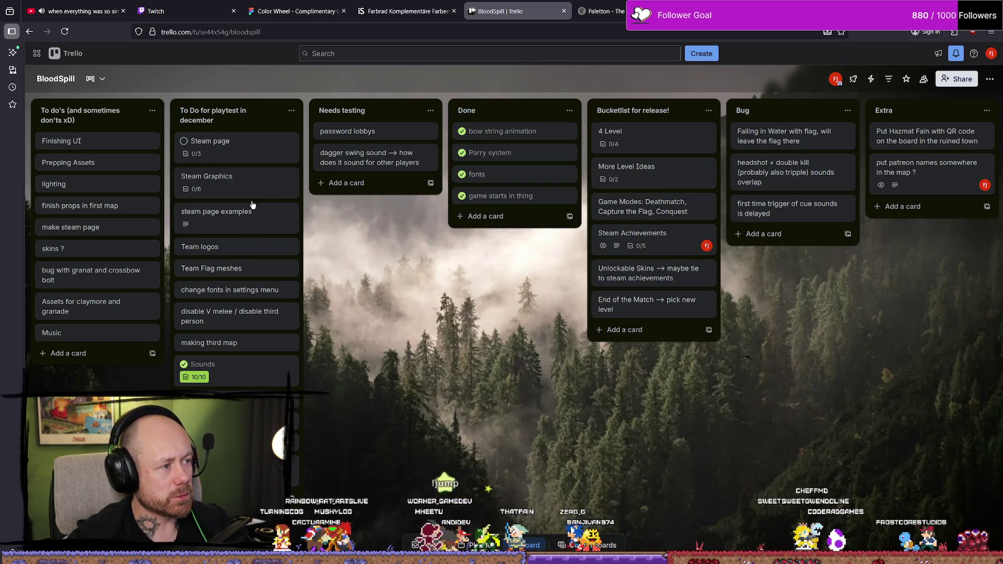
# Edit the TeamColors card description so the RED line reads only 8f181c
pyautogui.click(250, 465)
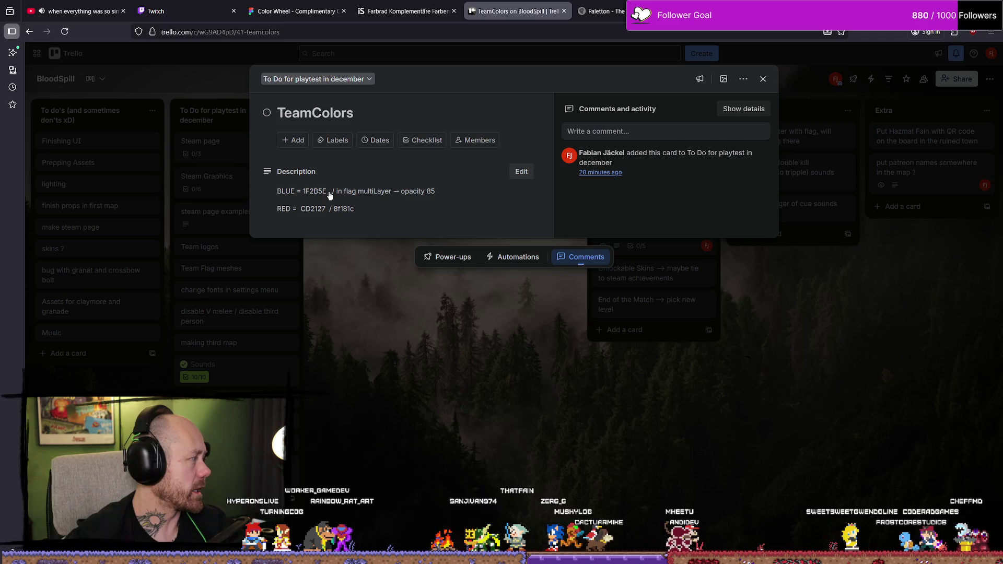
pyautogui.click(346, 210)
pyautogui.doubleClick(351, 243)
pyautogui.hotkey('ctrl', 'c')
pyautogui.press('Left')
pyautogui.press('BackSpace')
pyautogui.press('BackSpace')
pyautogui.press('BackSpace')
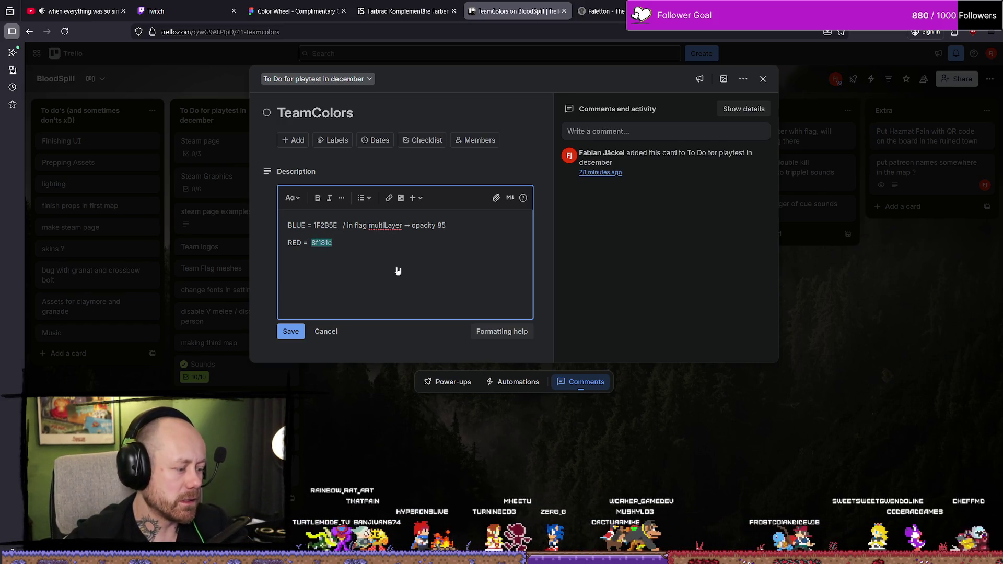
pyautogui.click(291, 331)
pyautogui.press('Escape')
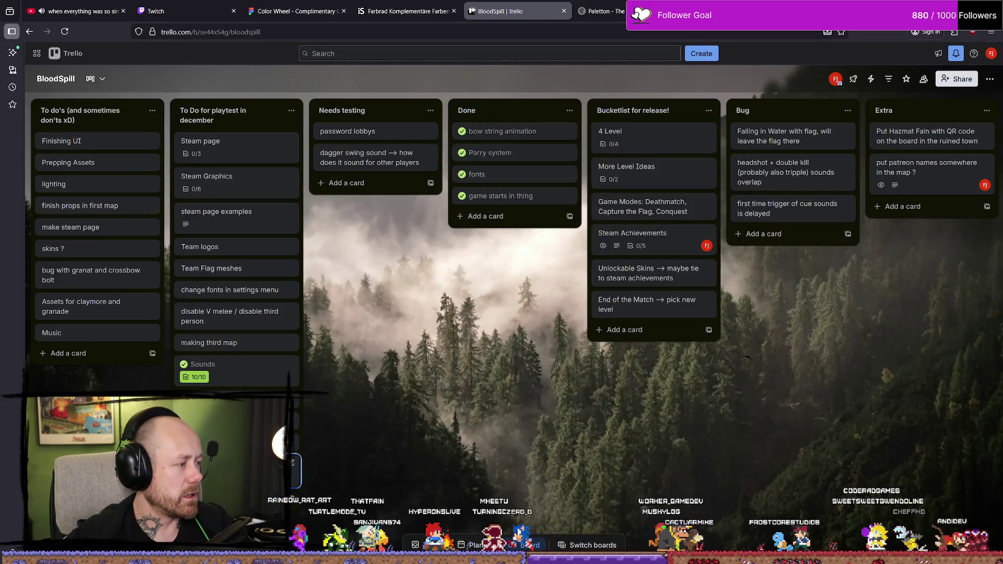
pyautogui.hotkey('alt', 'Tab')
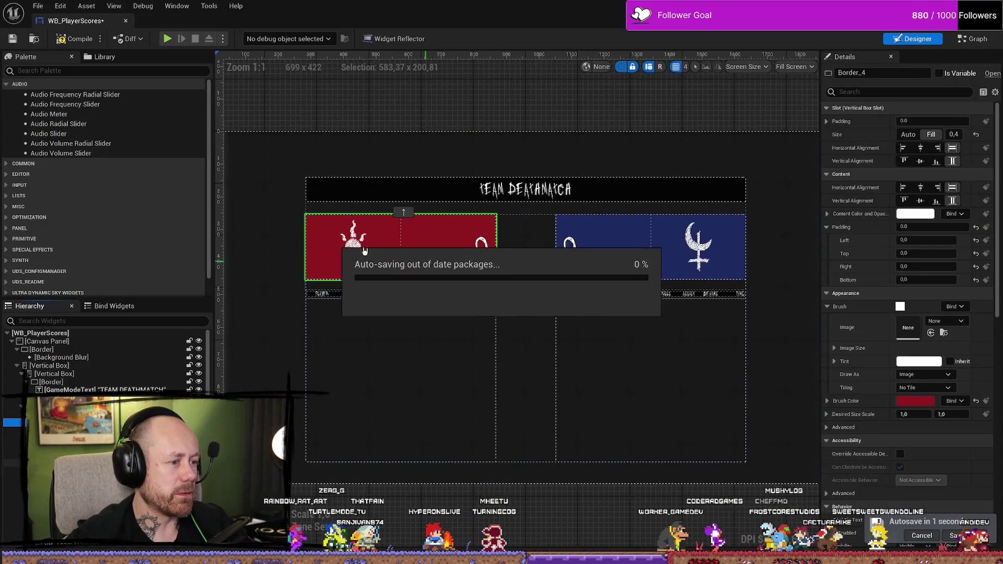
# Close the brush colour picker unchanged and compile the WB_PlayerScores widget
pyautogui.click(915, 401)
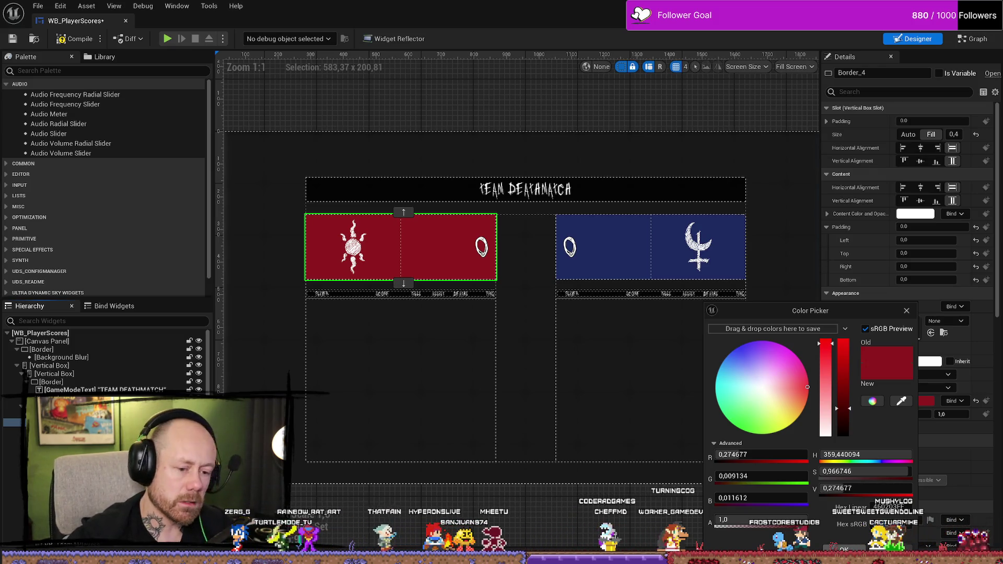
pyautogui.click(844, 549)
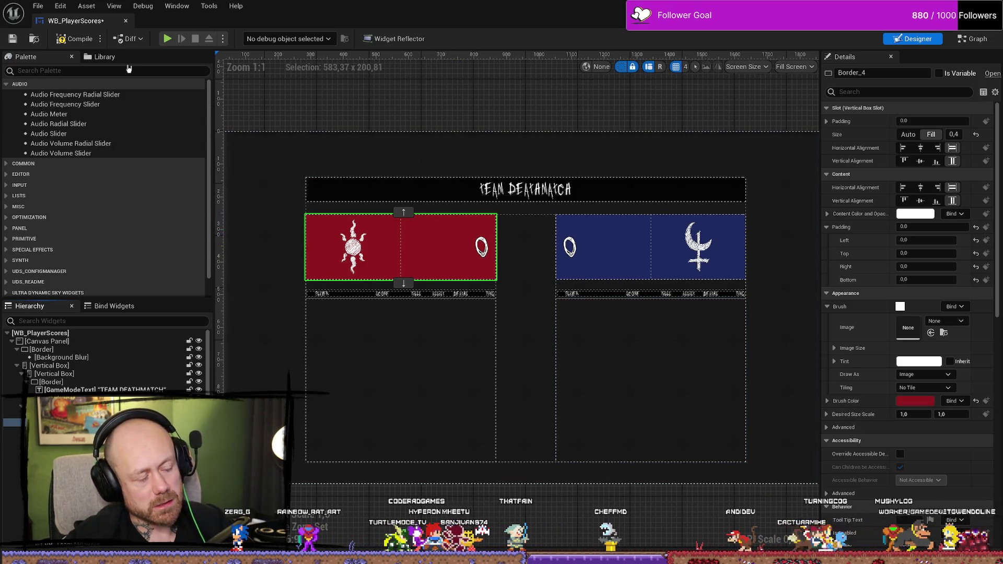
pyautogui.click(75, 38)
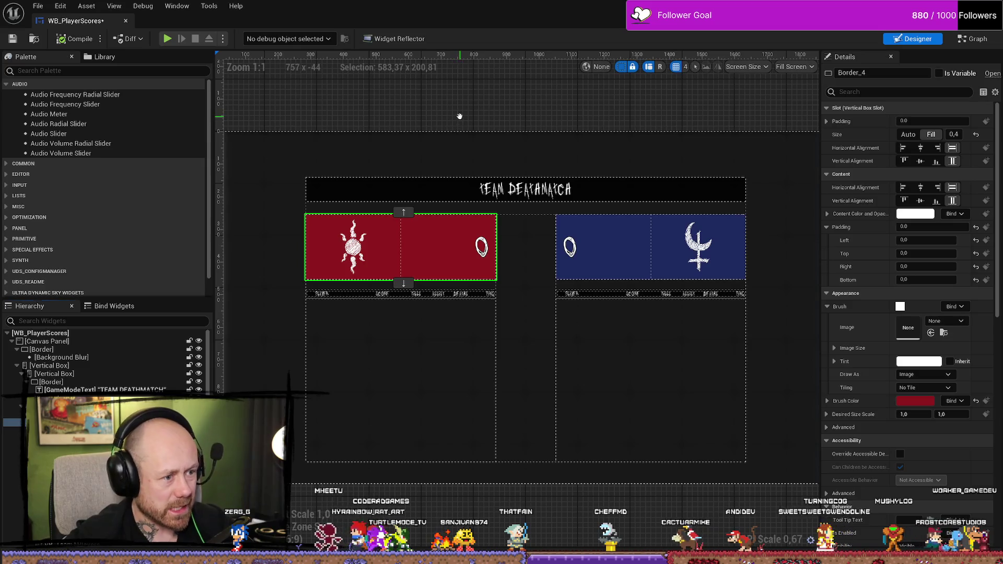
pyautogui.scroll(-2, 551, 275)
pyautogui.scroll(2, 567, 281)
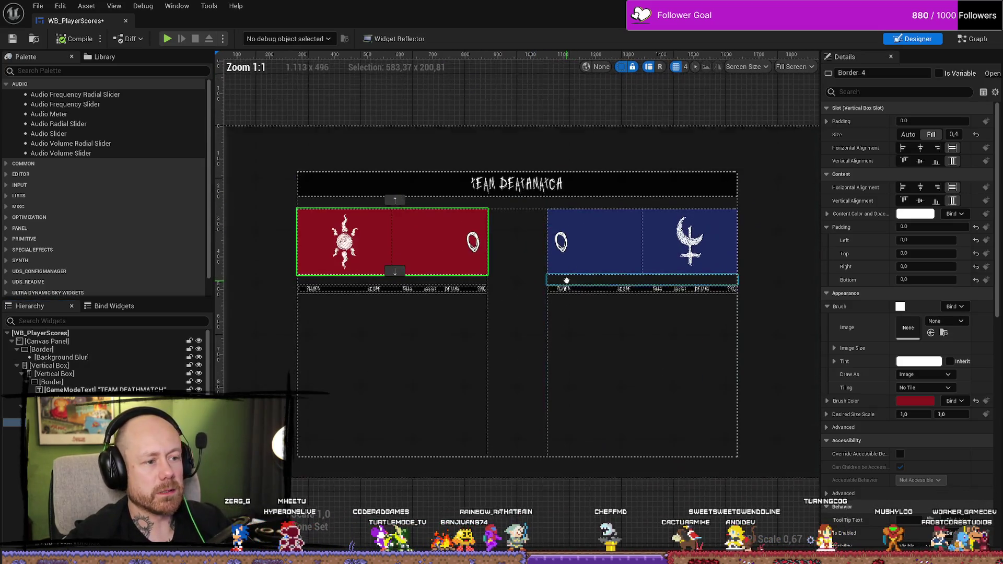
# Browse to UI/GameMode/Conquest and open WB_ConquestObjective
pyautogui.hotkey('ctrl', 'space')
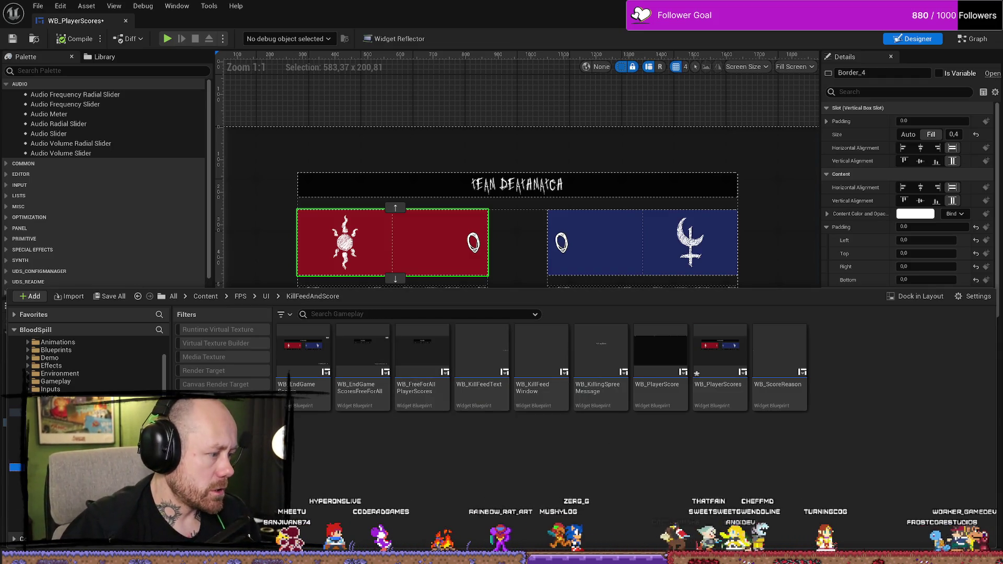
pyautogui.hotkey('alt', 'Left')
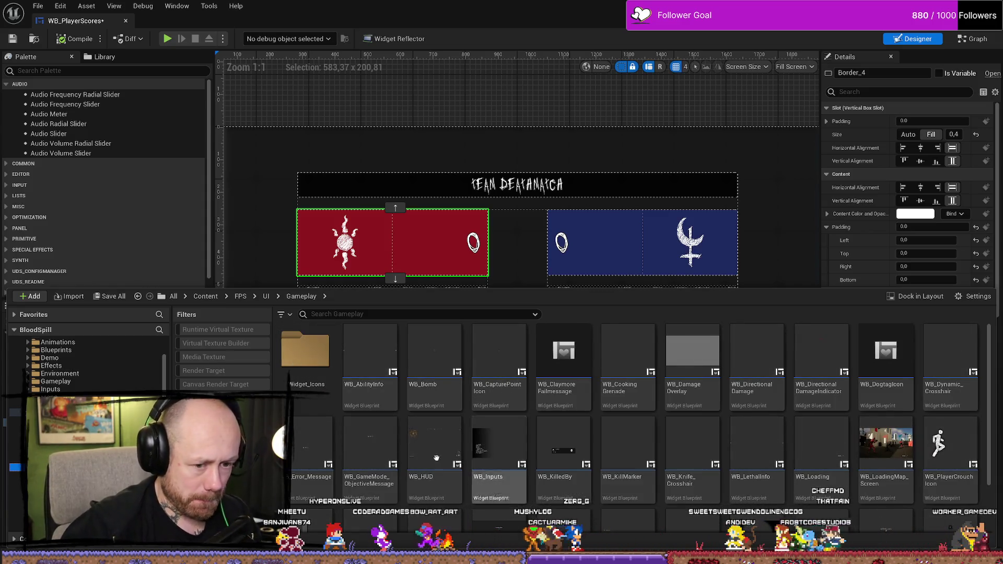
pyautogui.hotkey('alt', 'Left')
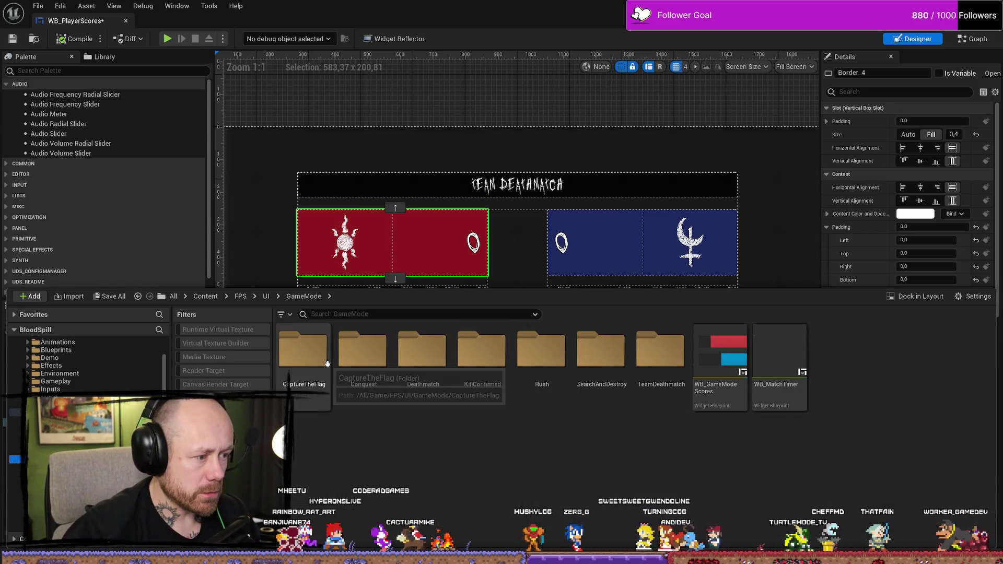
pyautogui.doubleClick(362, 350)
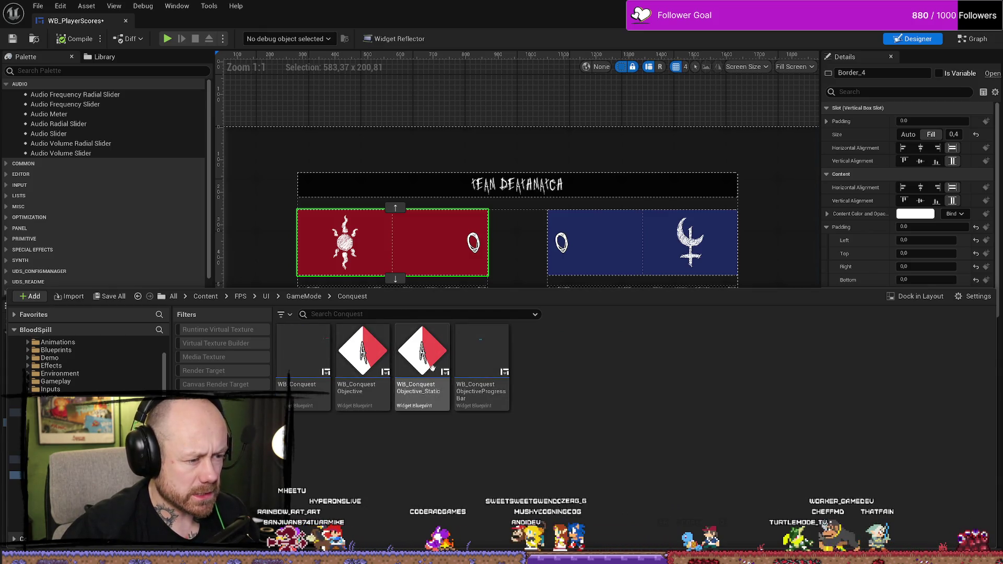
pyautogui.click(380, 357)
pyautogui.doubleClick(380, 358)
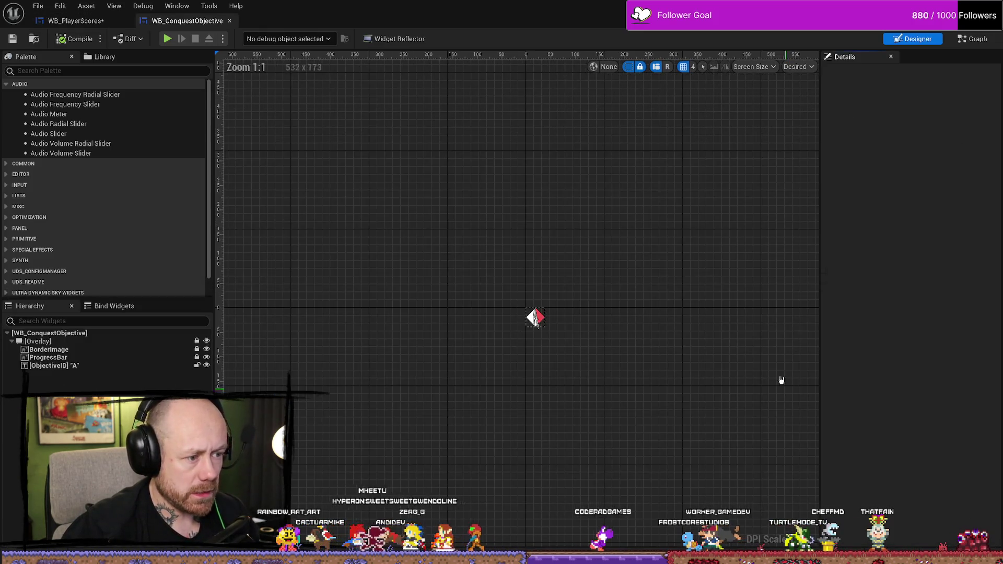
# In the event graph, set the Select node's Captured Team A colour to the dark red hex
pyautogui.click(977, 39)
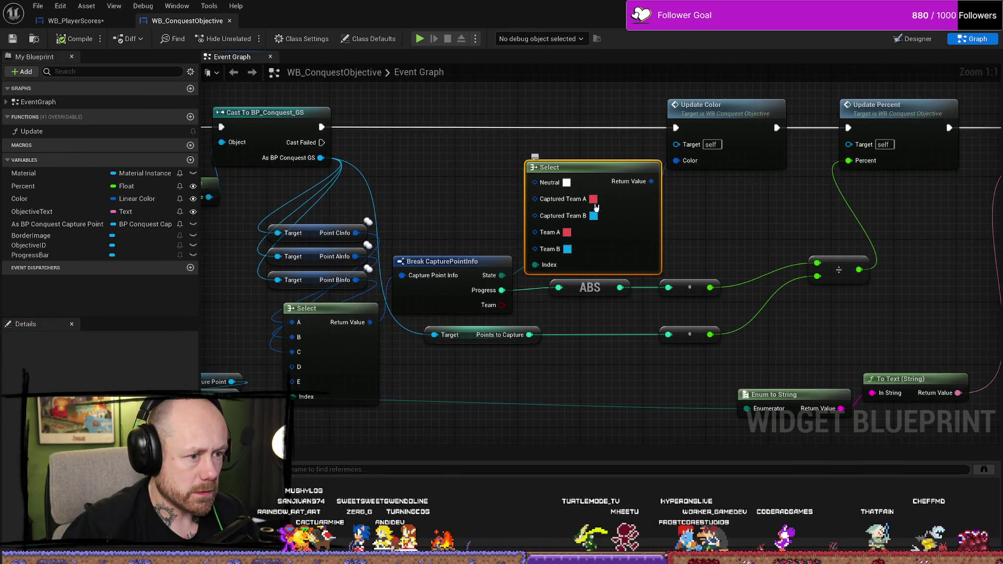
pyautogui.click(593, 198)
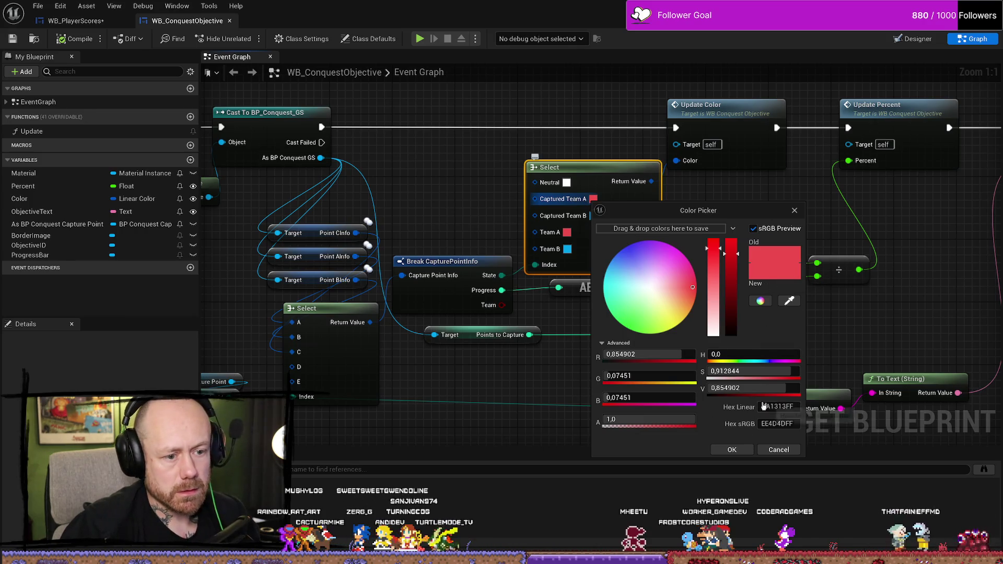
pyautogui.click(778, 424)
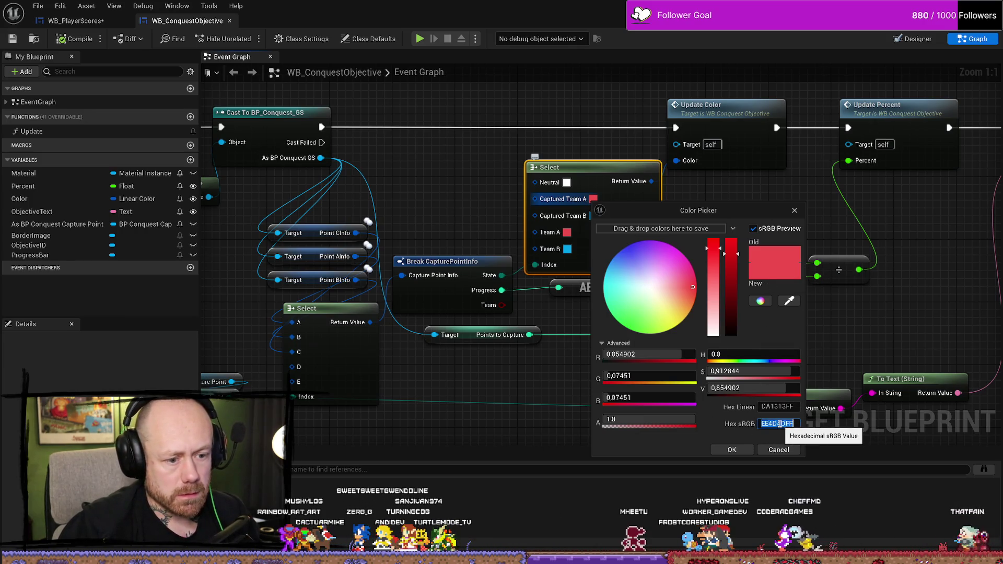
pyautogui.hotkey('ctrl', 'v')
pyautogui.click(732, 450)
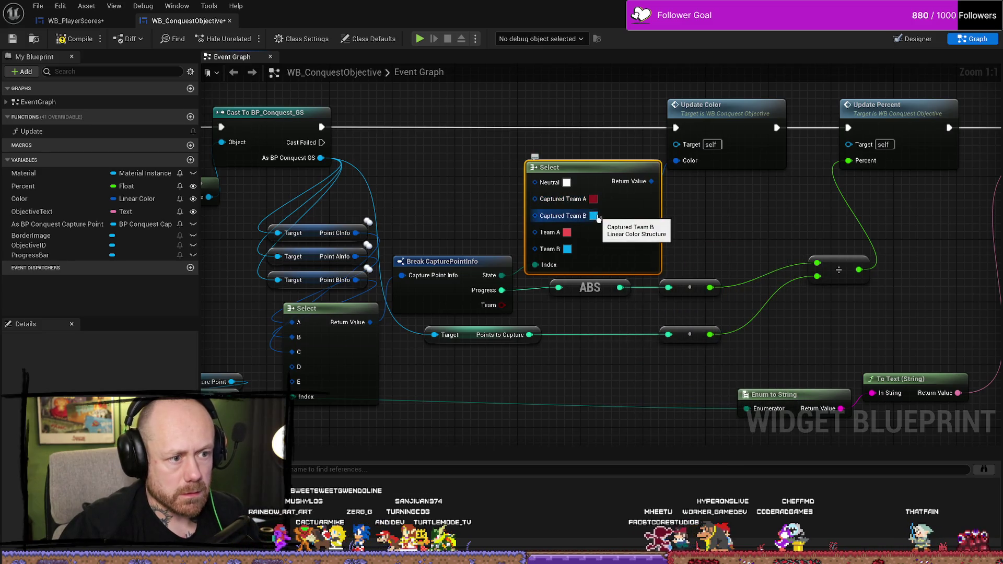
# Set the Team A colour to the same dark red hex value
pyautogui.click(567, 233)
pyautogui.click(756, 458)
pyautogui.hotkey('ctrl', 'v')
pyautogui.click(755, 473)
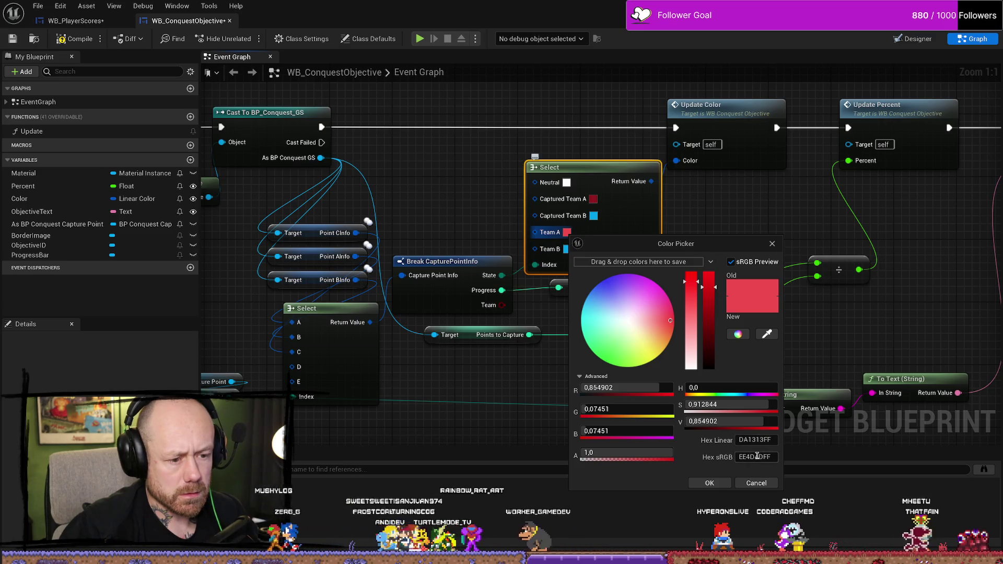
pyautogui.click(760, 458)
pyautogui.click(710, 482)
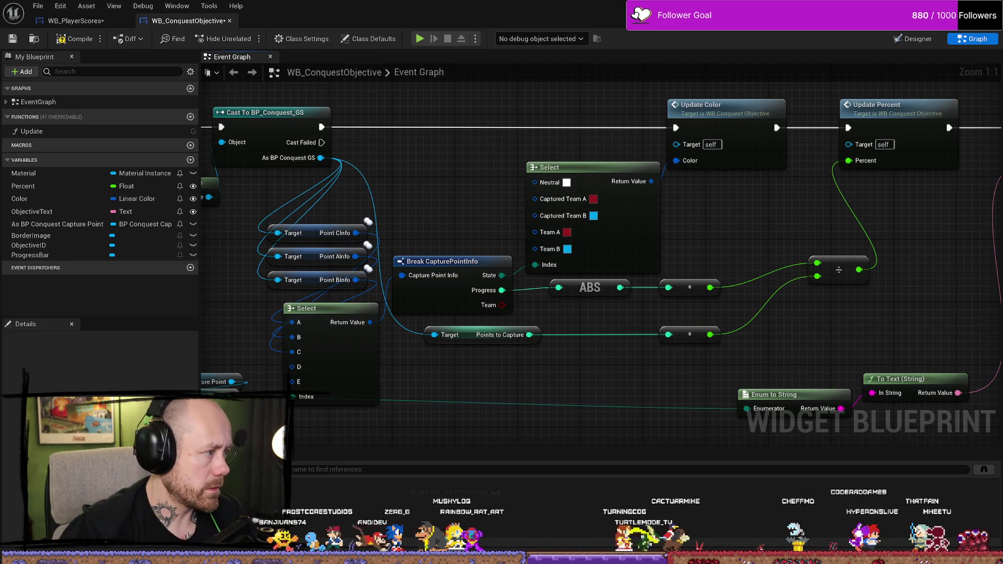
pyautogui.hotkey('alt', 'Tab')
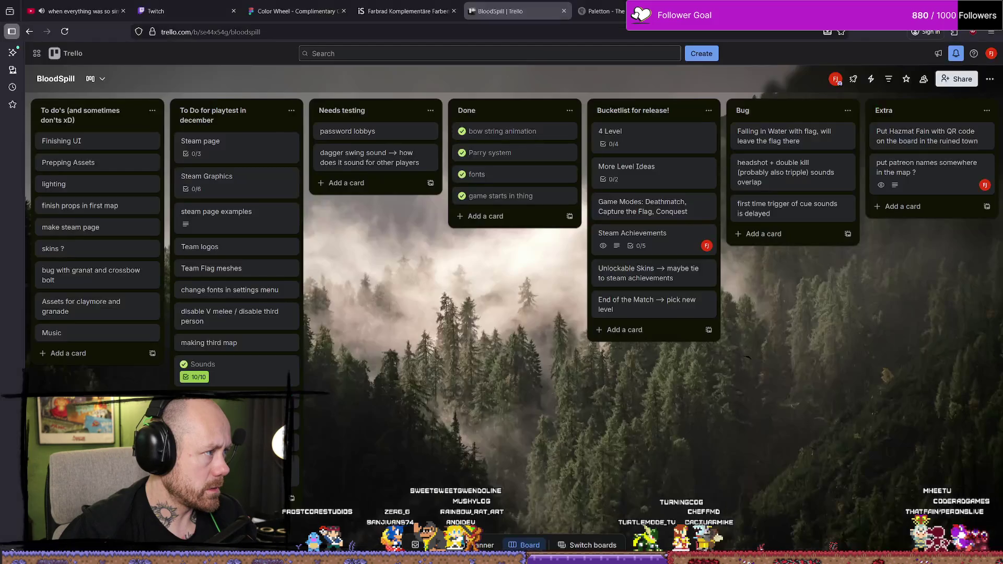
# Switch from the Trello board back to the WB_ConquestObjective event graph
pyautogui.hotkey('alt', 'Tab')
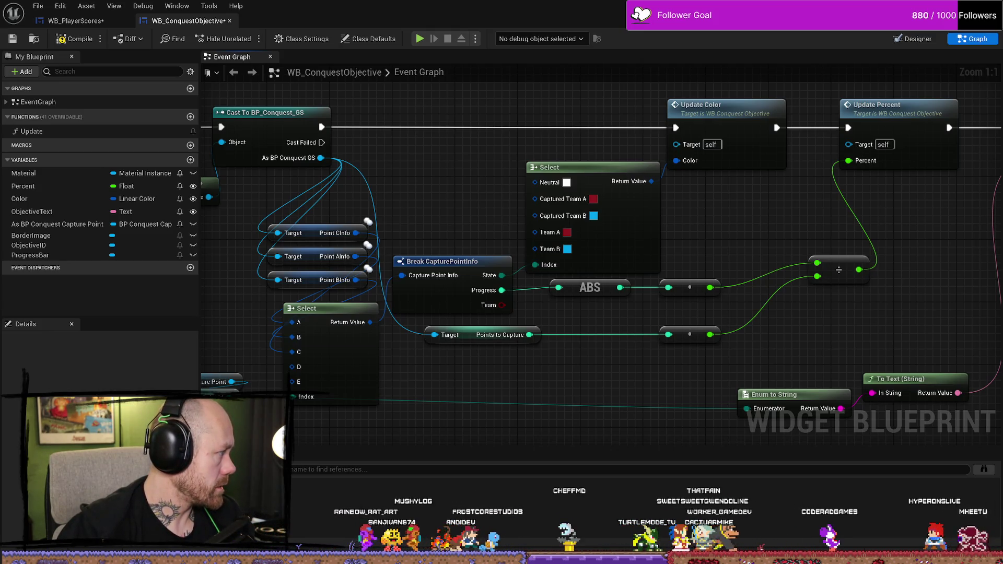
# Set the Select node's Captured Team B colour to dark blue 1F2B5E
pyautogui.click(593, 216)
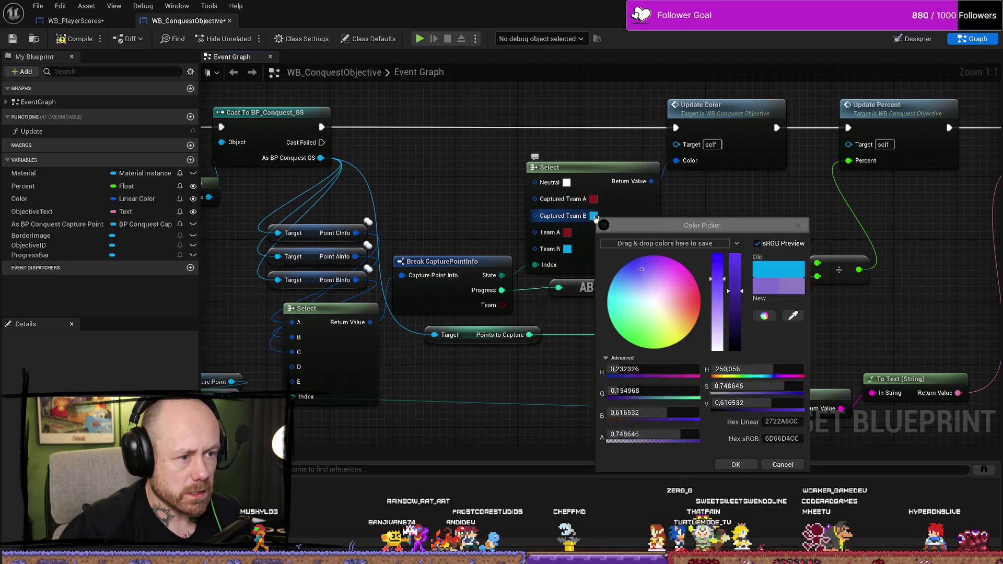
pyautogui.click(780, 439)
pyautogui.write('1F2B5E')
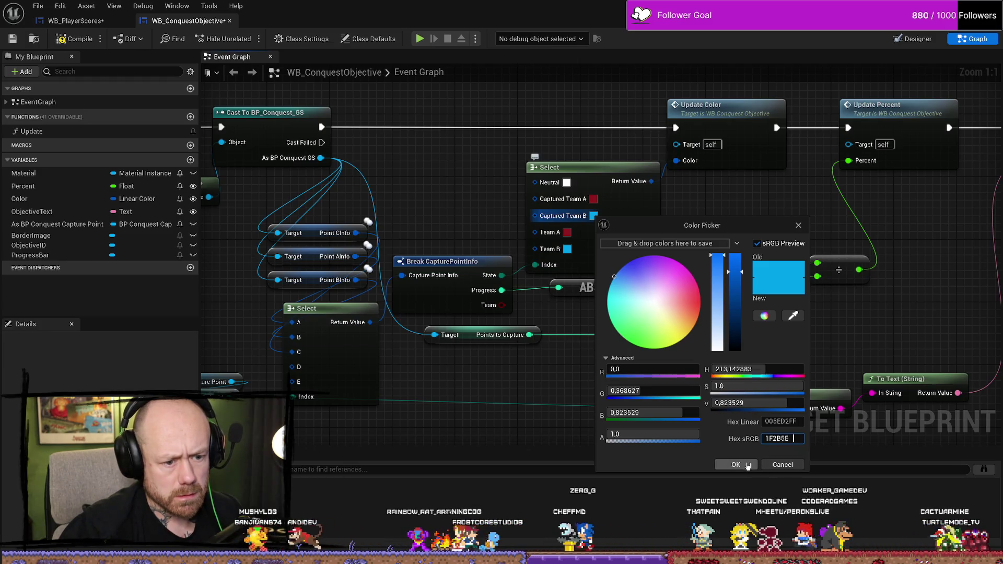
pyautogui.click(746, 466)
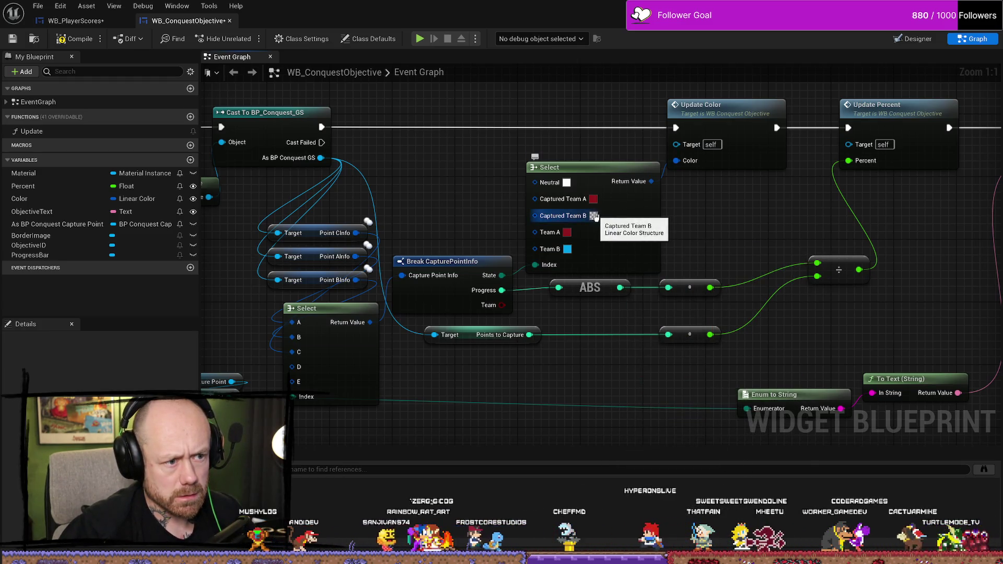
pyautogui.click(593, 216)
pyautogui.click(781, 437)
pyautogui.write('01F2B5E0')
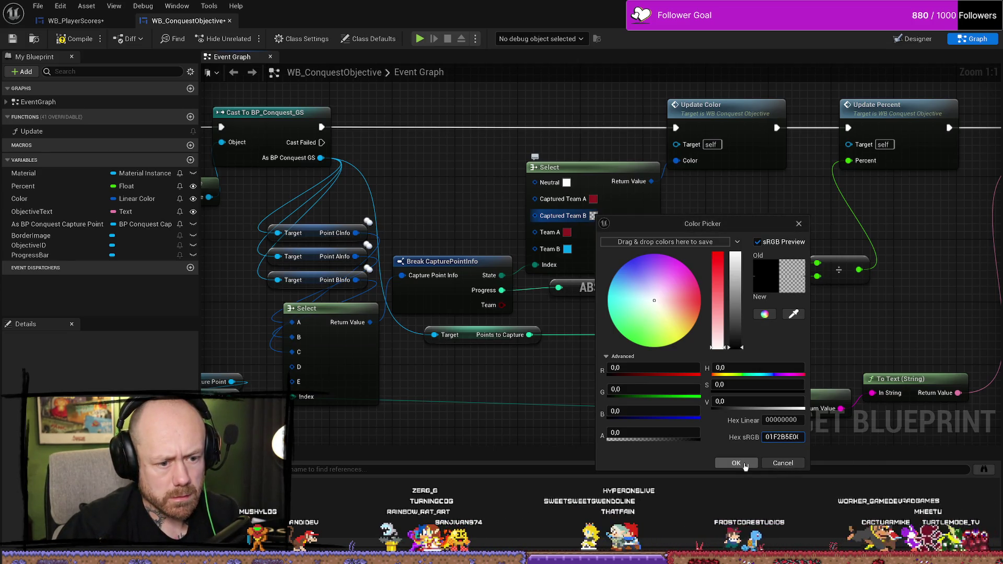
pyautogui.click(739, 464)
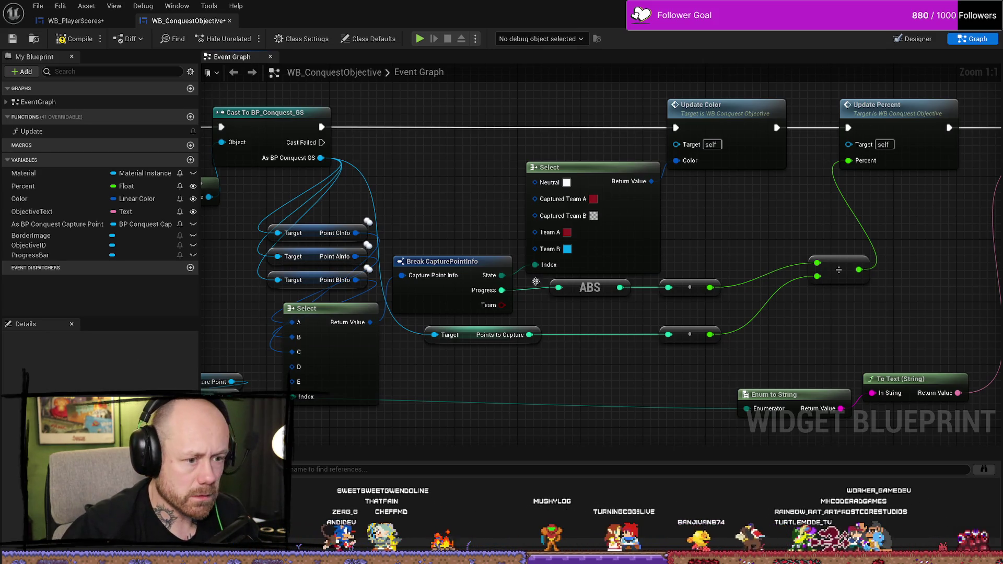
pyautogui.click(594, 216)
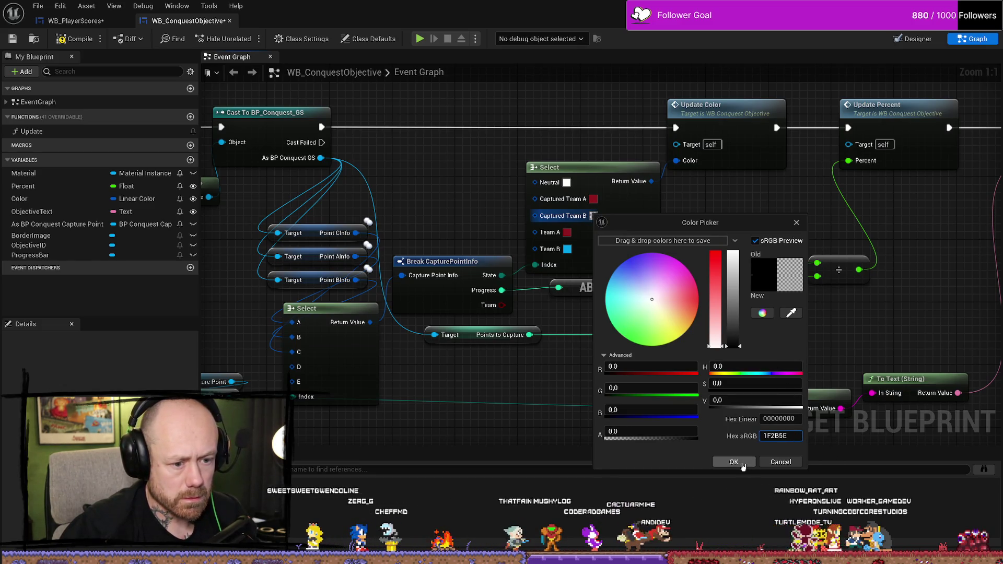
pyautogui.hotkey('ctrl', 'v')
pyautogui.click(736, 462)
# Give Team B the same dark blue 1F2B5E and compile the objective widget
pyautogui.click(567, 249)
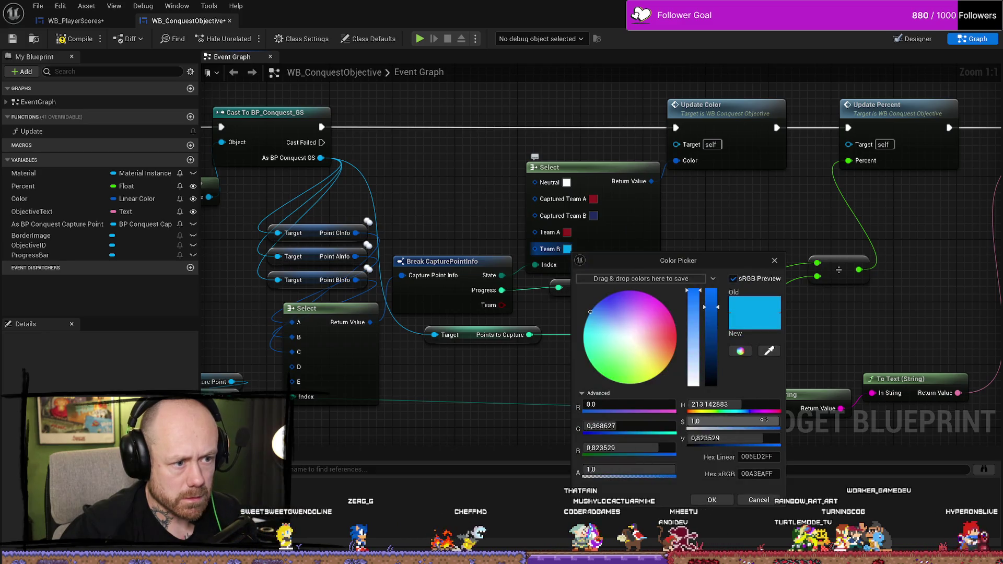
pyautogui.click(725, 503)
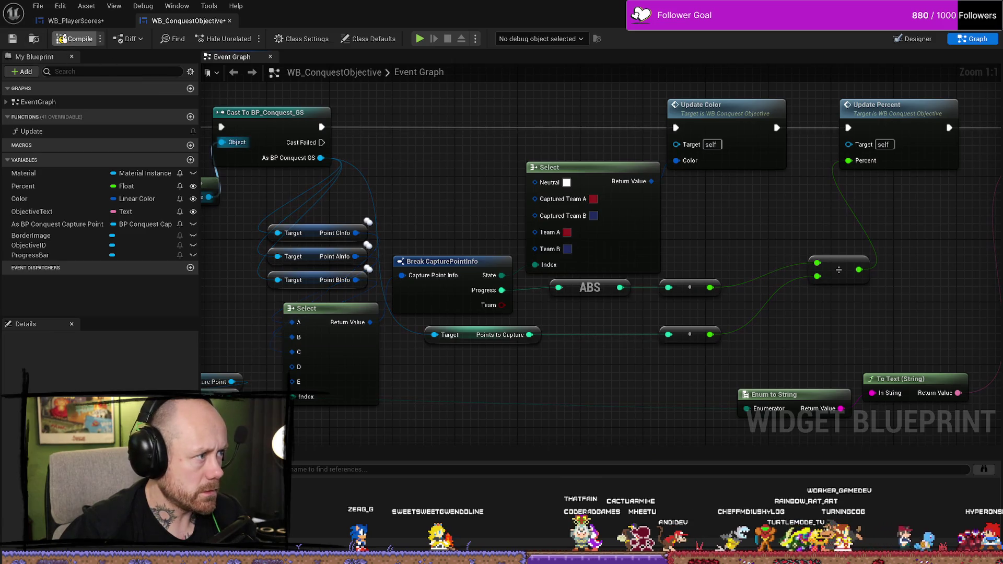
pyautogui.click(15, 40)
pyautogui.scroll(-4, 444, 172)
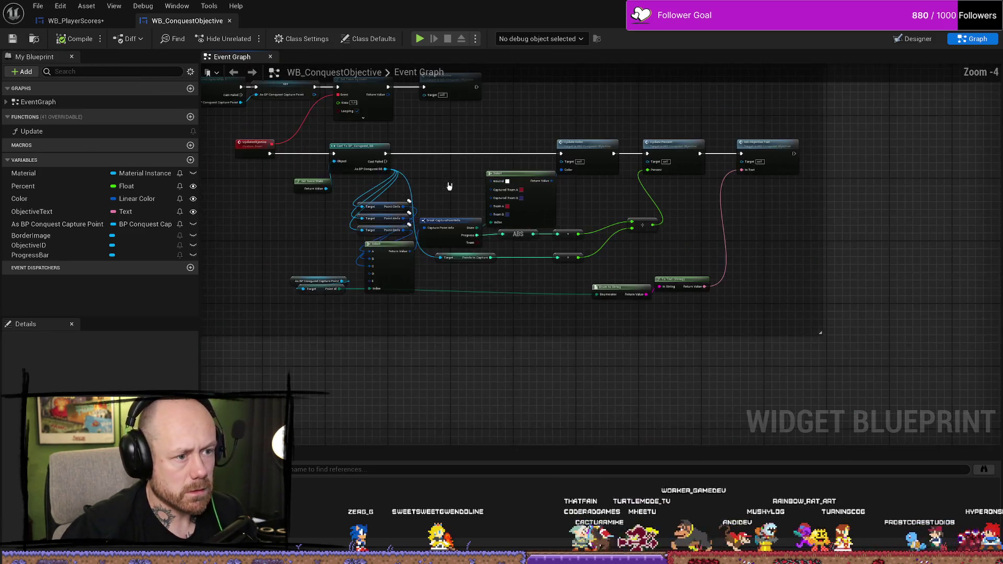
pyautogui.scroll(5, 486, 228)
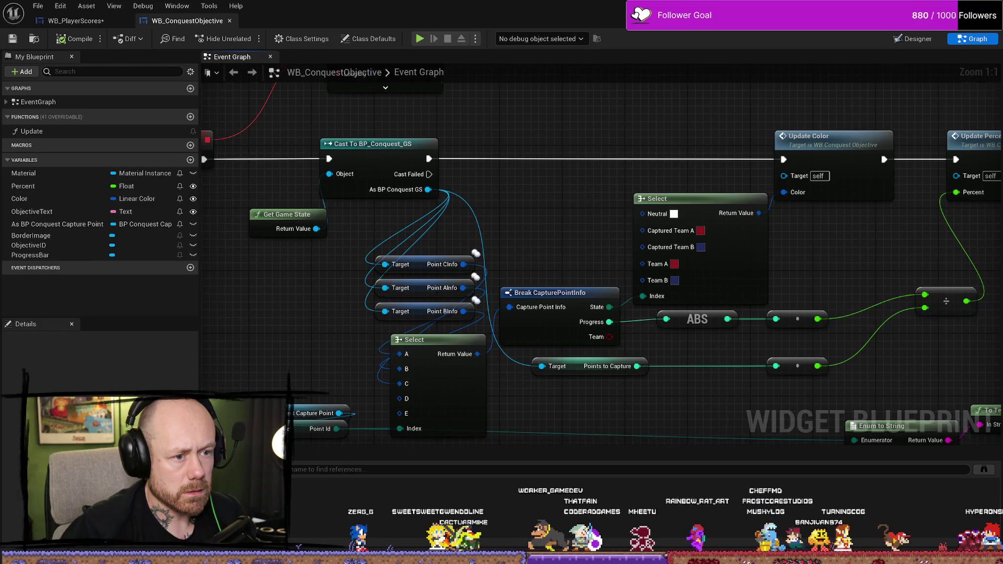
pyautogui.scroll(-6, 577, 205)
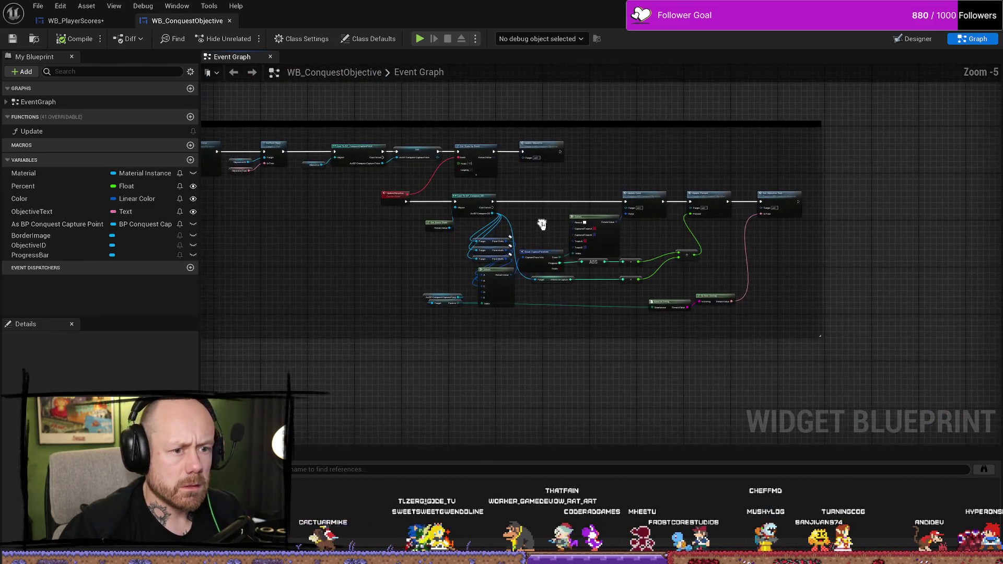
pyautogui.hotkey('ctrl', 'space')
# Open WB_ConquestObjective_Static and bring its Update Color and Select nodes into view
pyautogui.click(424, 358)
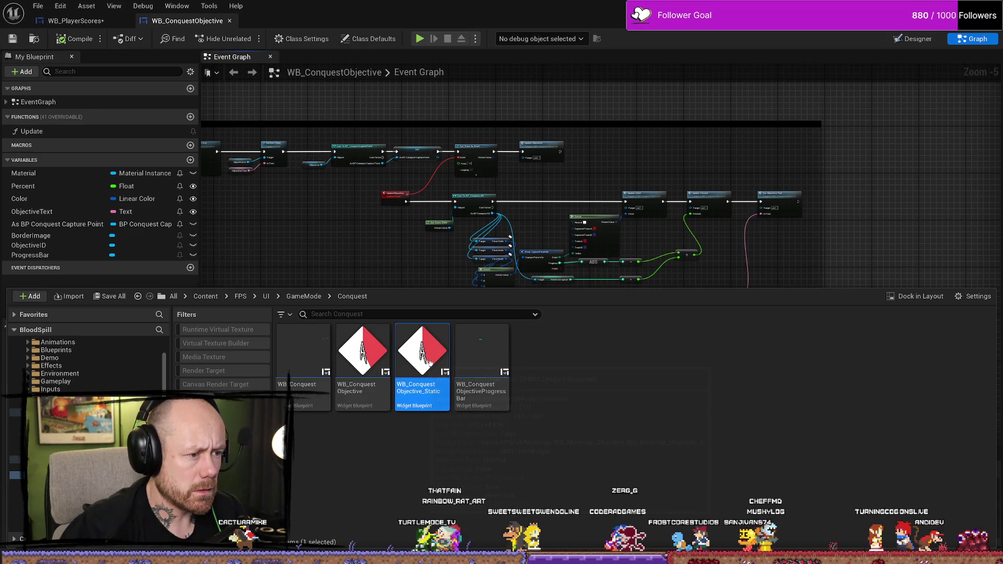
pyautogui.doubleClick(424, 358)
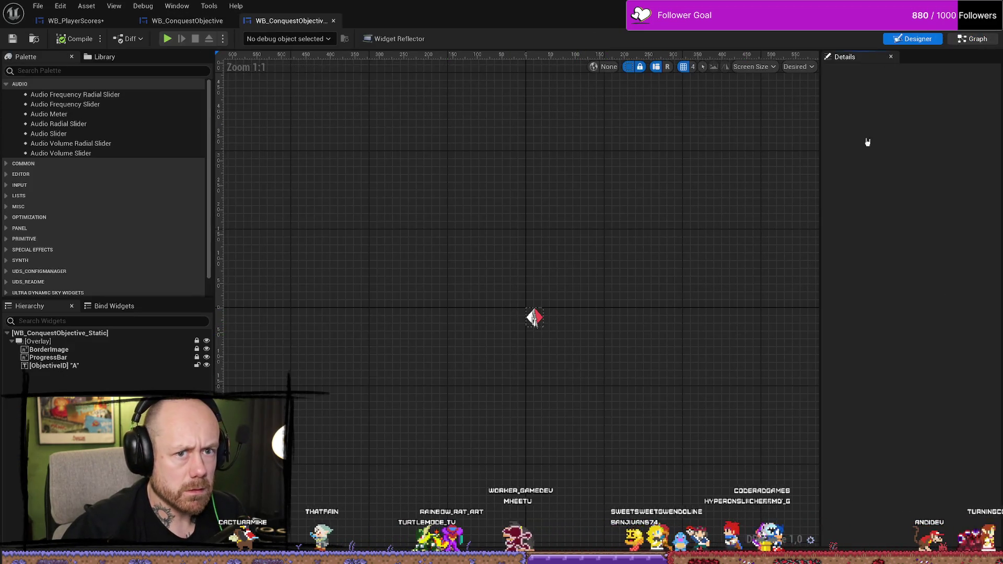
pyautogui.click(973, 39)
pyautogui.scroll(-2, 742, 295)
pyautogui.scroll(5, 576, 269)
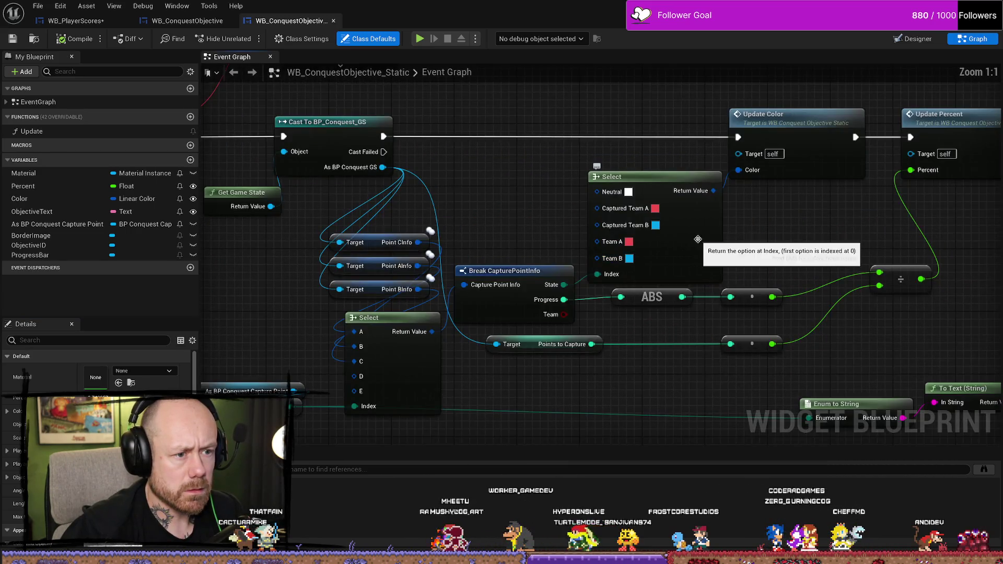
pyautogui.moveTo(700, 248); pyautogui.dragTo(491, 241)
# Set the Captured Team B and Team B colours to dark blue
pyautogui.click(491, 238)
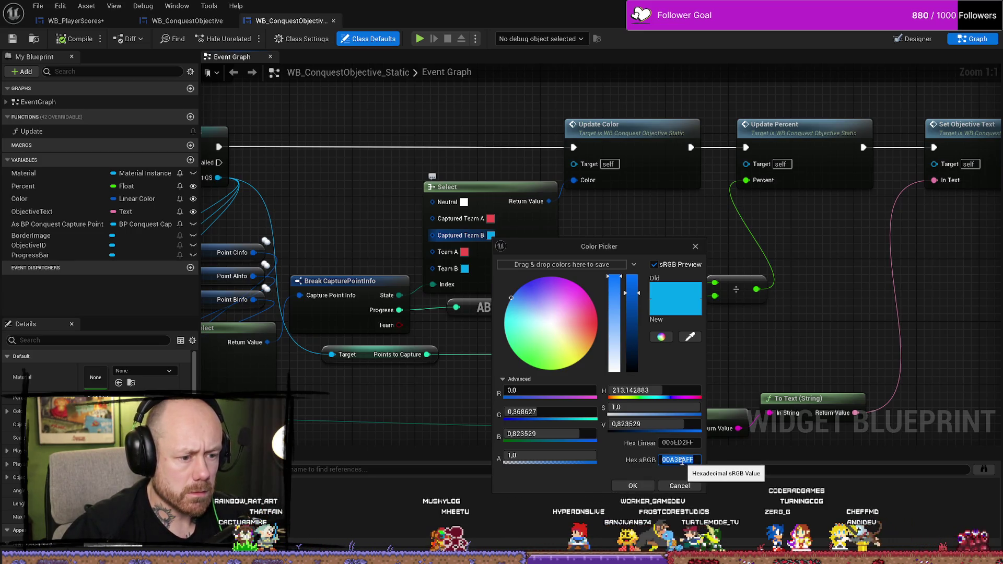
pyautogui.click(633, 486)
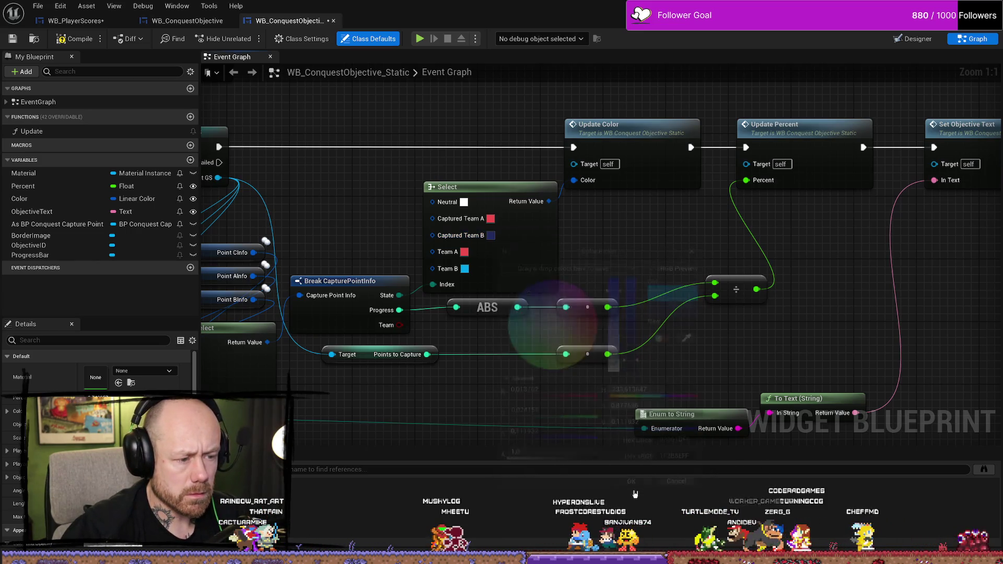
pyautogui.click(464, 268)
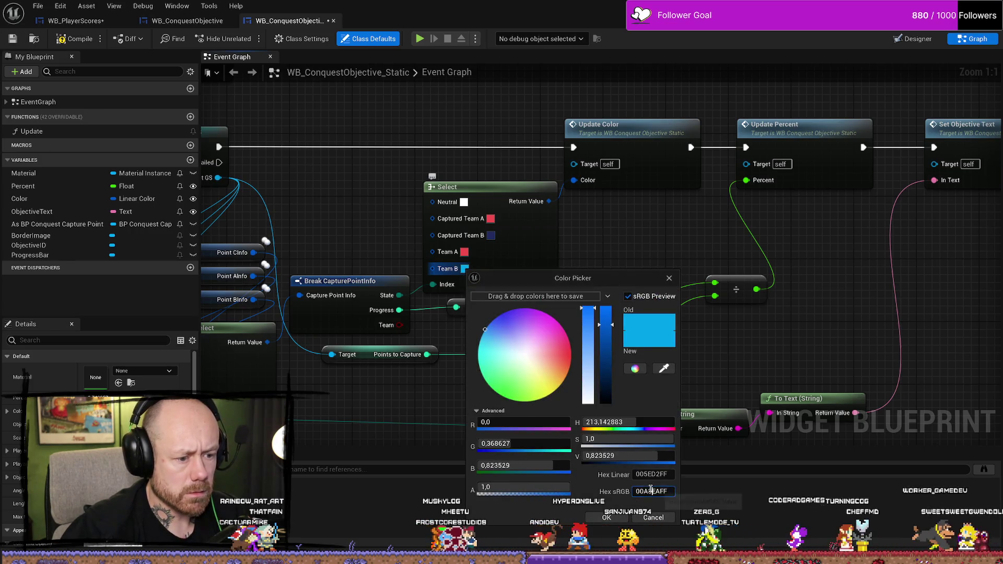
pyautogui.click(609, 520)
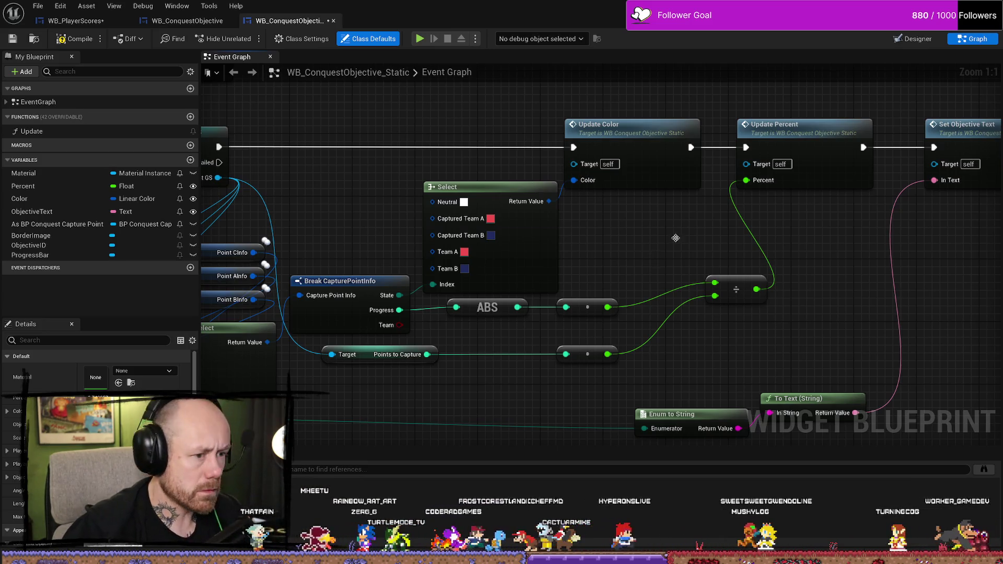
# Set Team A and Captured Team A to dark red, then compile the static widget
pyautogui.click(464, 252)
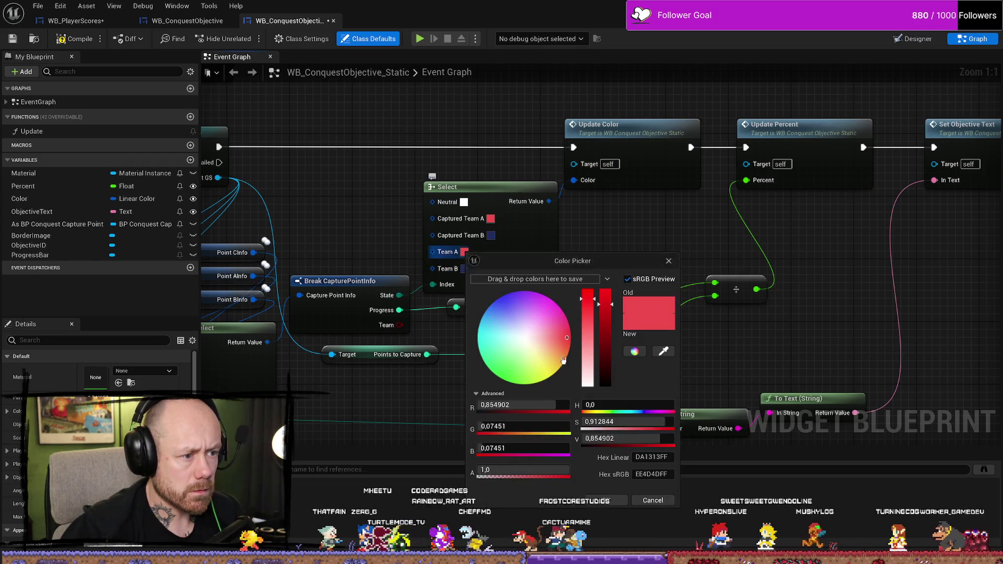
pyautogui.click(651, 474)
pyautogui.write('8F181CFF')
pyautogui.press('Return')
pyautogui.click(604, 500)
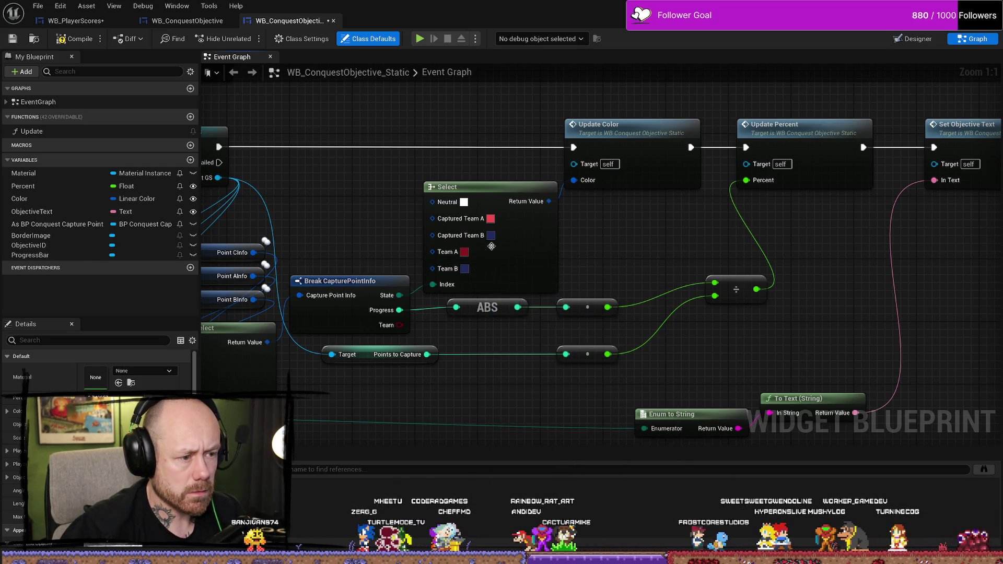
pyautogui.click(489, 220)
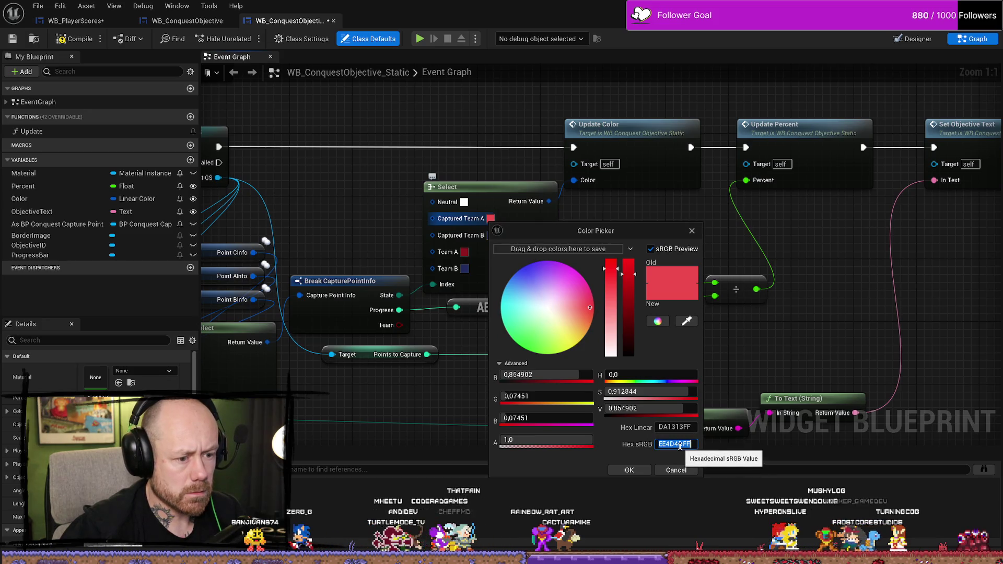
pyautogui.click(646, 470)
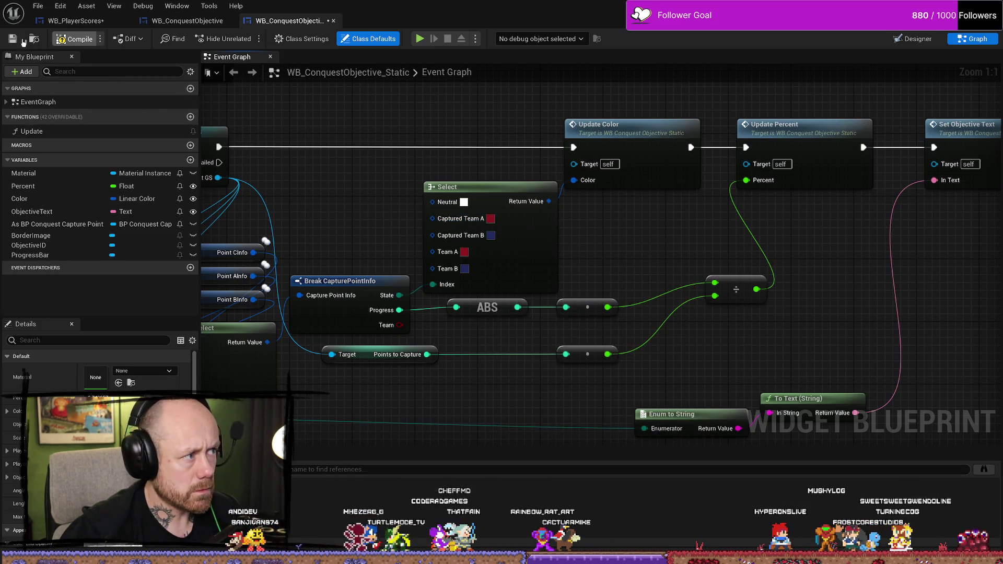
pyautogui.click(12, 40)
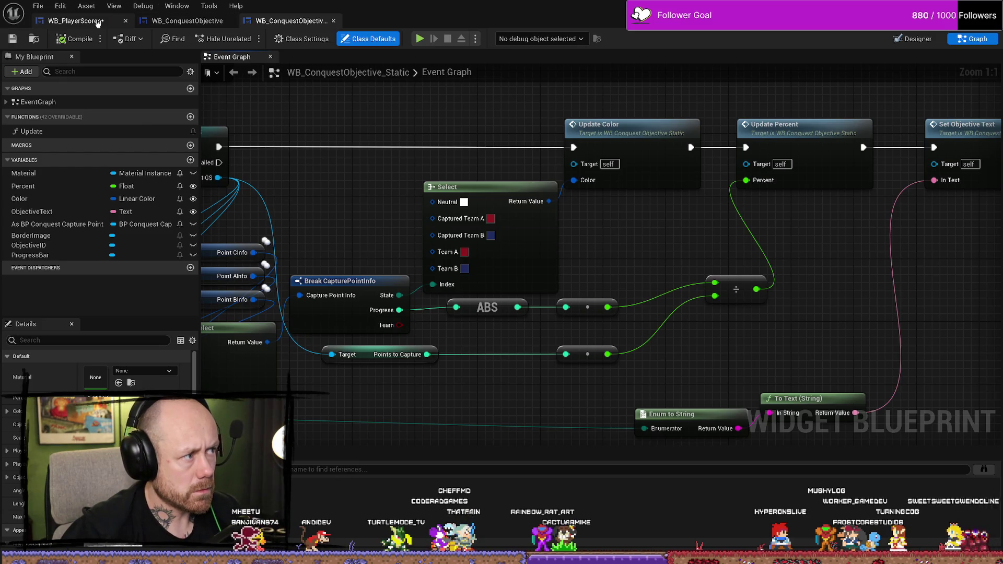
# Open WB_ConquestObjectiveProgressBar from the Conquest widgets and select its capture progress bar
pyautogui.click(76, 21)
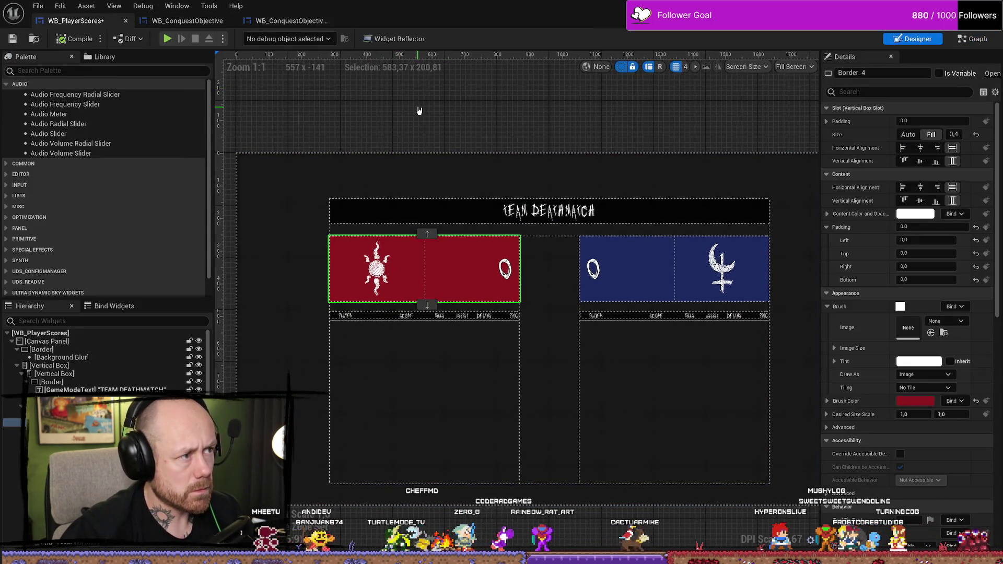
pyautogui.hotkey('ctrl', 'space')
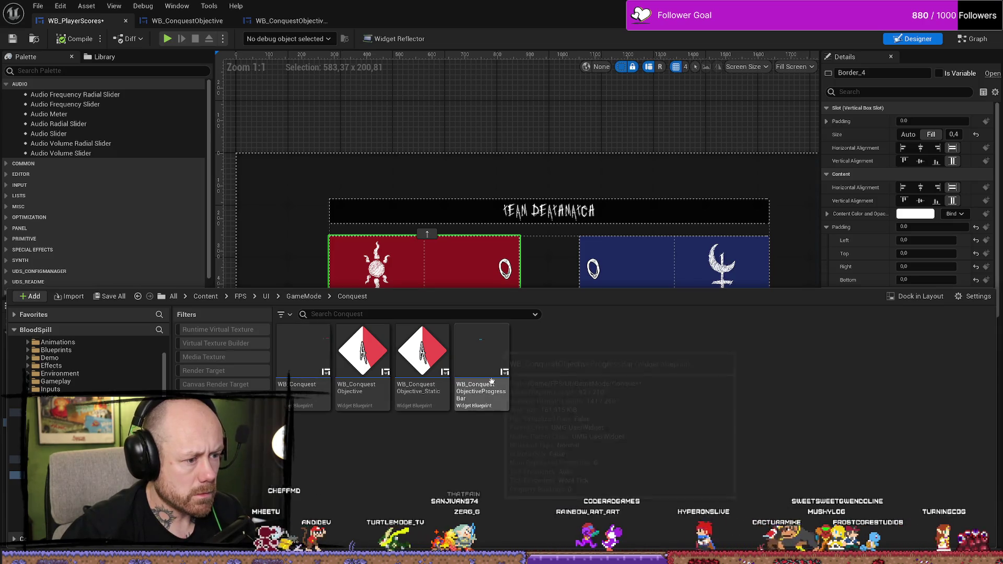
pyautogui.doubleClick(489, 355)
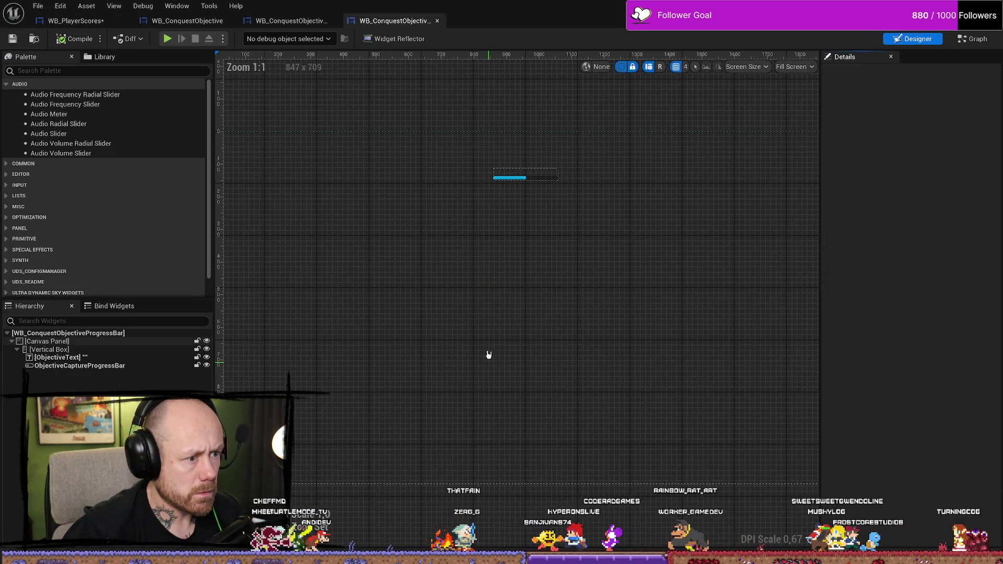
pyautogui.click(517, 178)
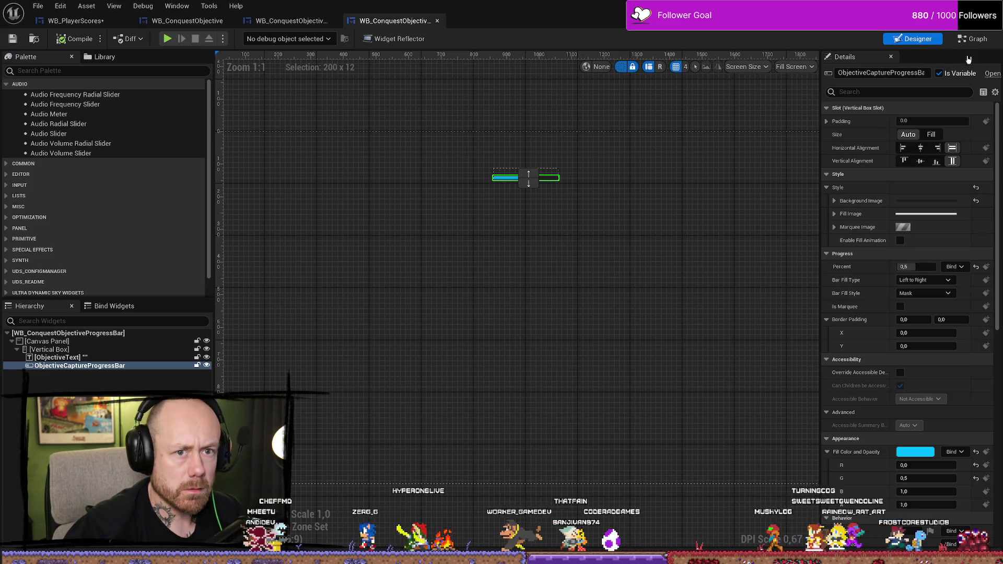
# Pan the Event Graph to find the Select node choosing between TeamAColor and TeamBColor
pyautogui.click(973, 38)
pyautogui.scroll(5, 626, 299)
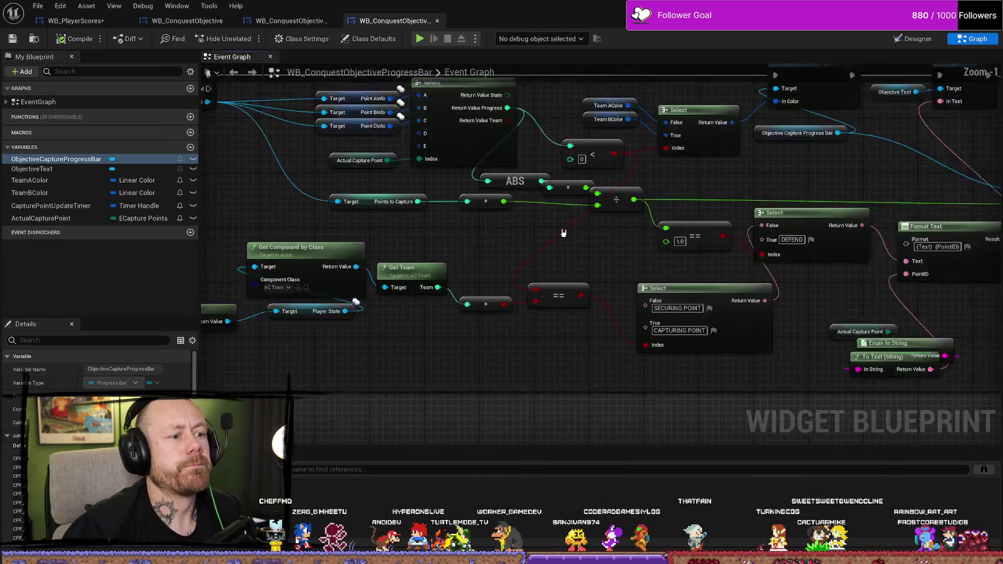
pyautogui.scroll(-4, 661, 322)
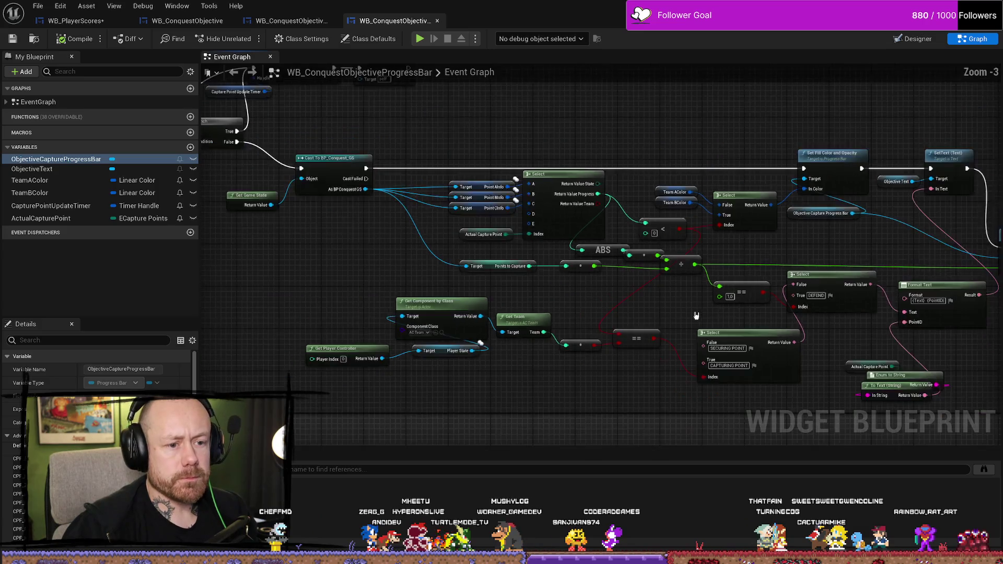
pyautogui.scroll(2, 511, 275)
pyautogui.scroll(-2, 745, 263)
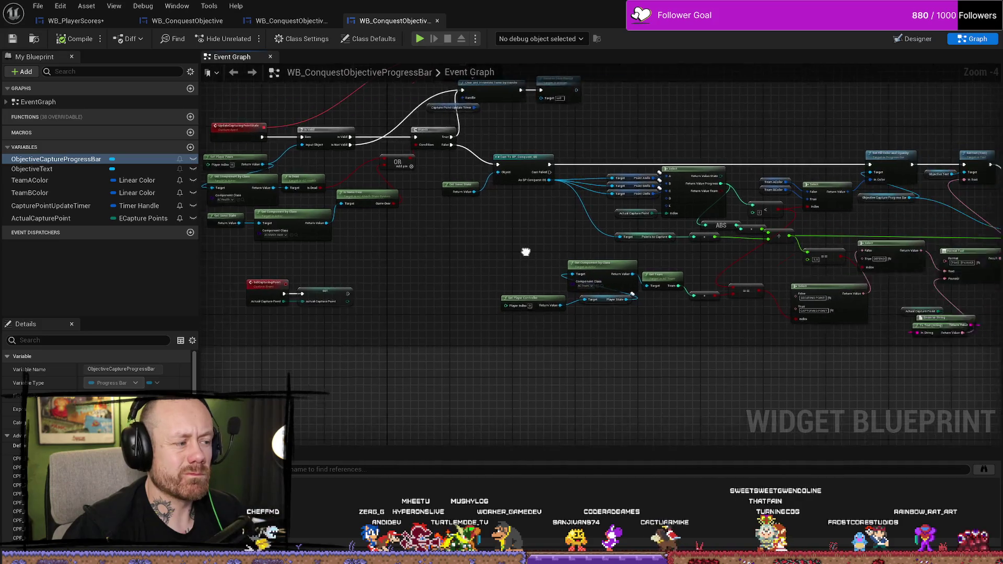
pyautogui.scroll(3, 787, 307)
pyautogui.moveTo(902, 316)
pyautogui.mouseDown()
pyautogui.moveTo(761, 341)
pyautogui.moveTo(718, 383)
pyautogui.mouseUp()
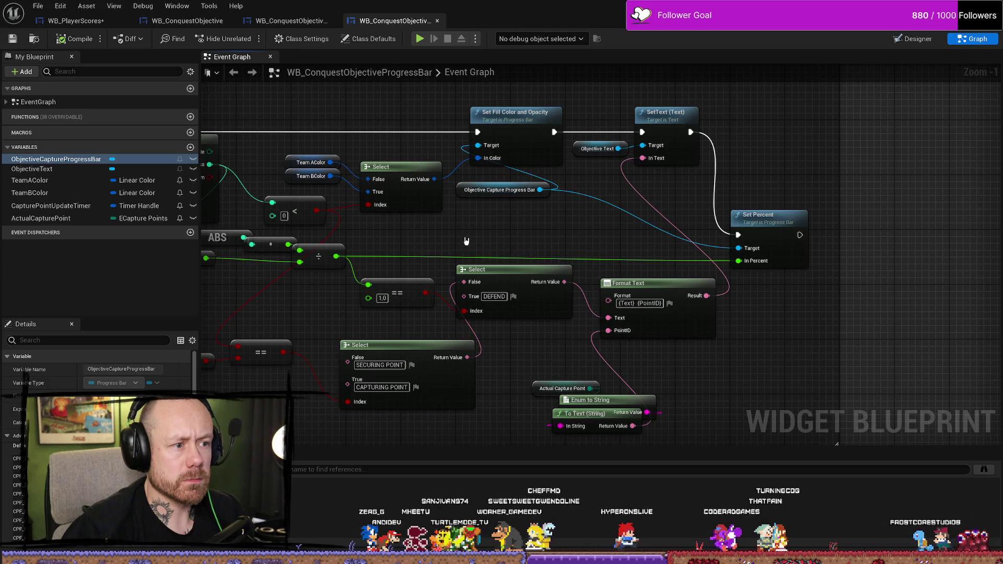
pyautogui.moveTo(467, 240); pyautogui.dragTo(647, 247)
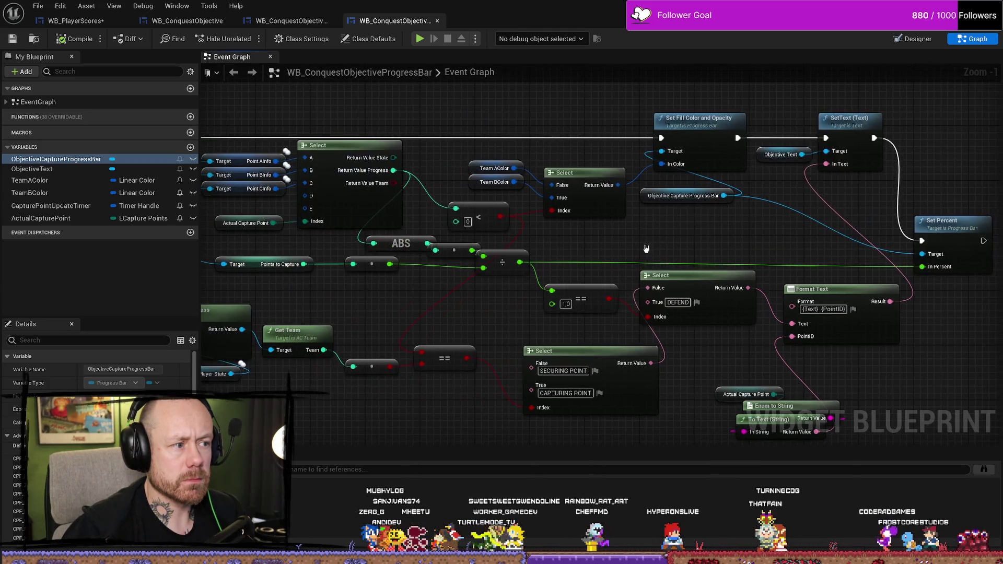
pyautogui.moveTo(385, 329); pyautogui.dragTo(577, 333)
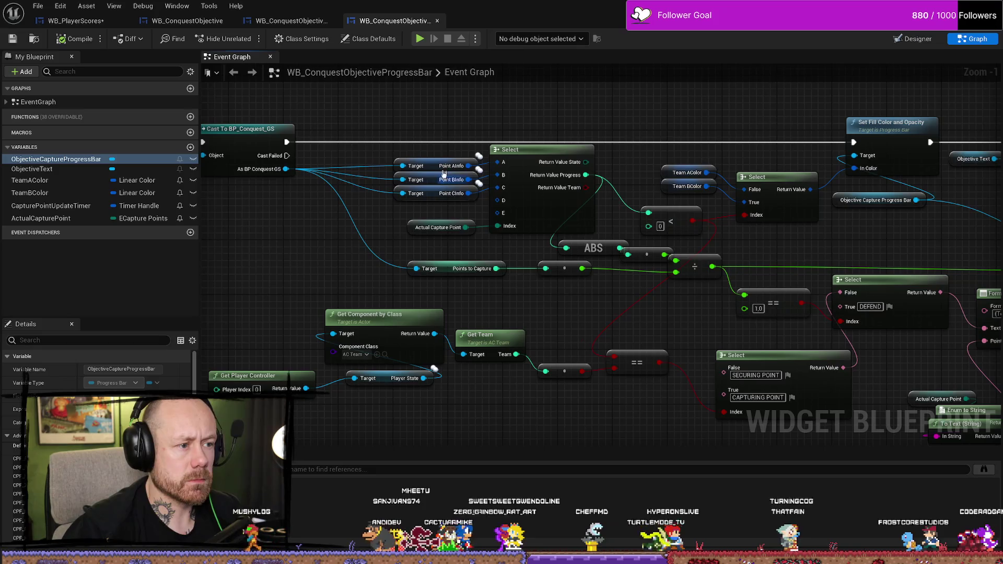
pyautogui.moveTo(437, 218)
pyautogui.mouseDown()
pyautogui.moveTo(493, 242)
pyautogui.moveTo(479, 266)
pyautogui.mouseUp()
# Inspect the TeamAColor and TeamBColor variables and their default colour values
pyautogui.scroll(-2, 99, 366)
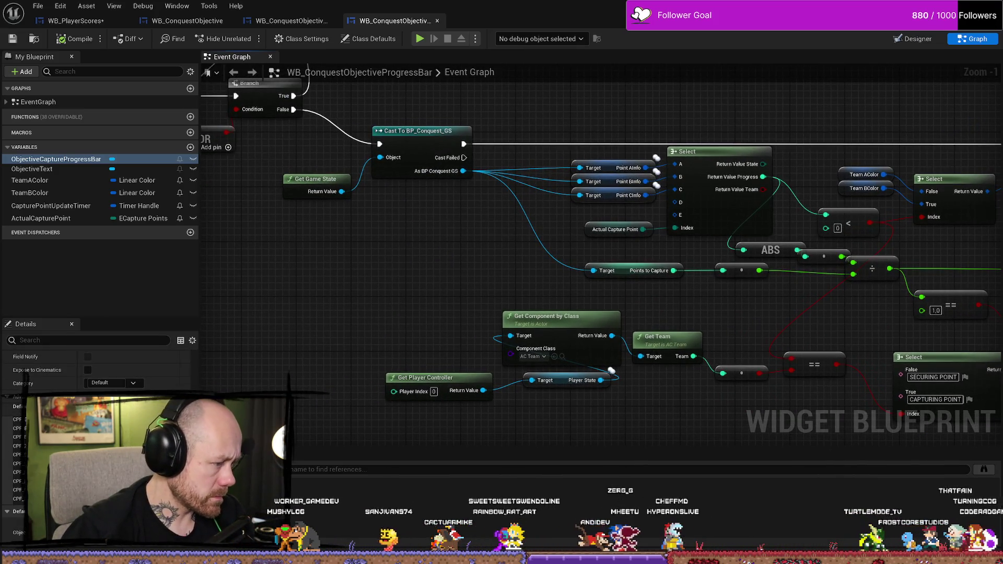
pyautogui.scroll(2, 135, 376)
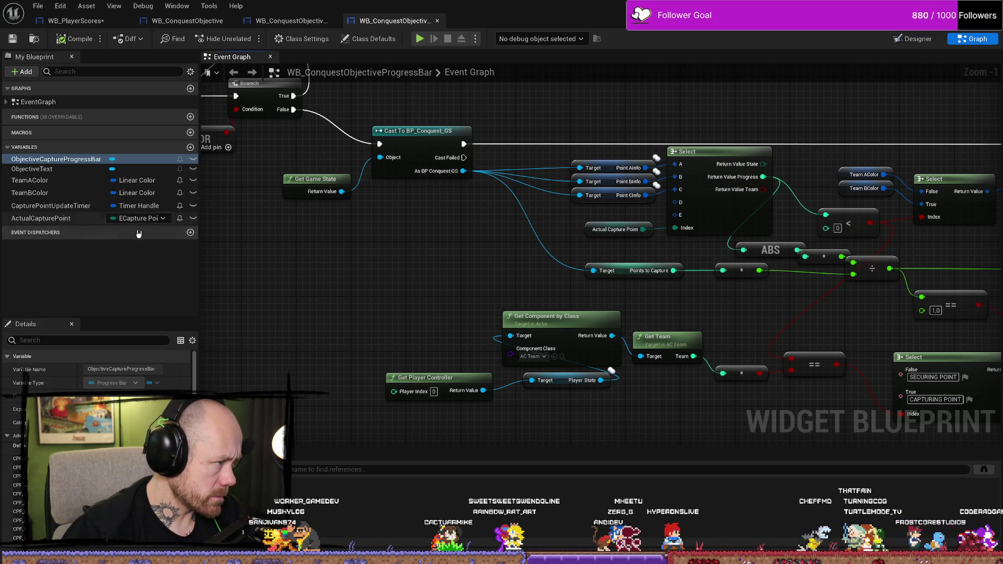
pyautogui.click(42, 180)
pyautogui.scroll(-5, 100, 365)
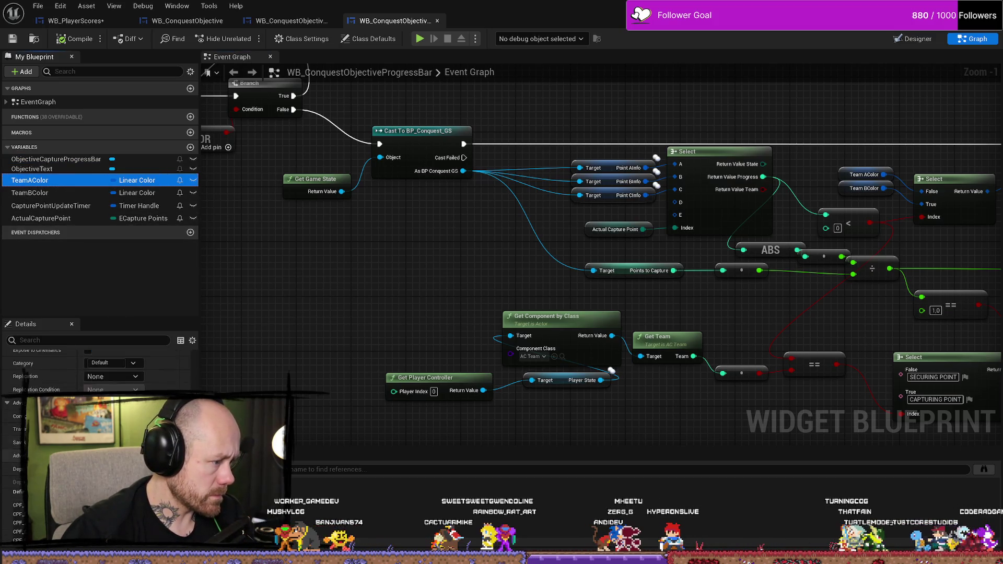
pyautogui.click(42, 193)
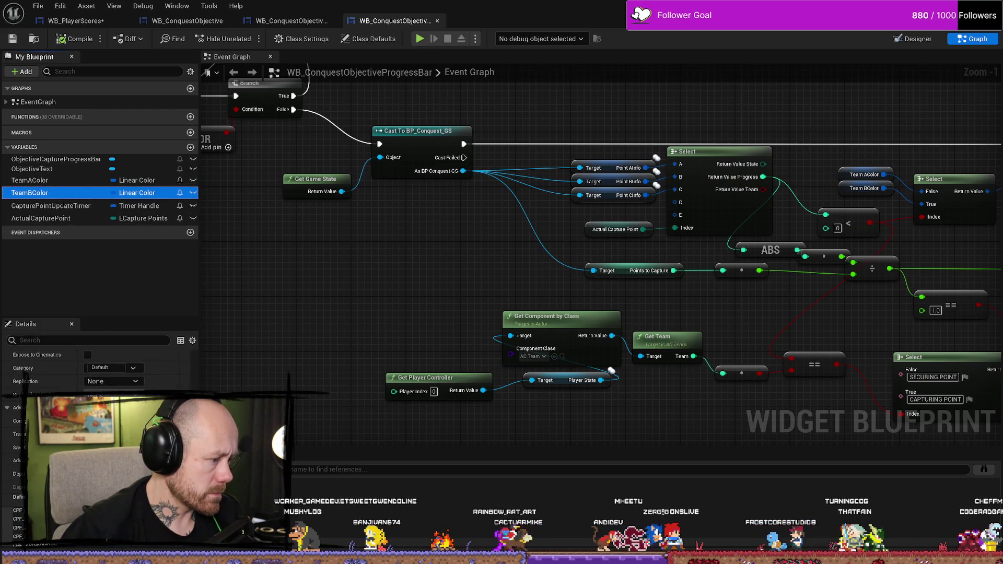
pyautogui.scroll(-5, 99, 366)
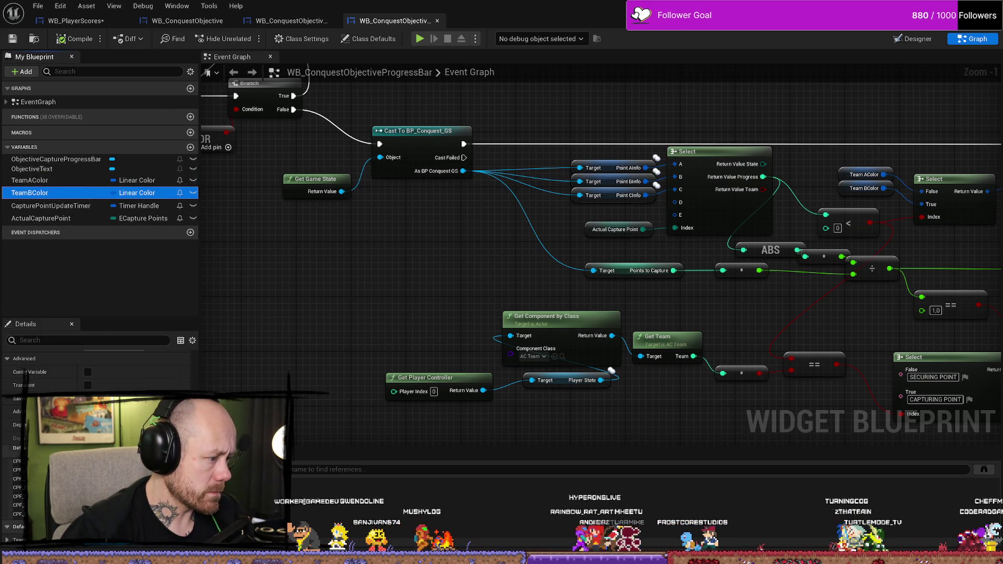
pyautogui.click(135, 540)
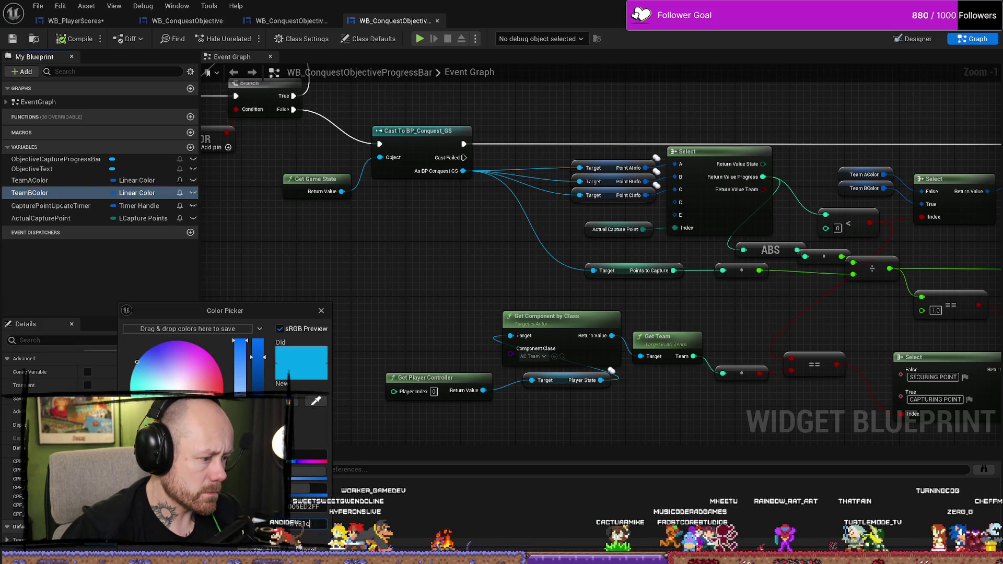
pyautogui.press('Return')
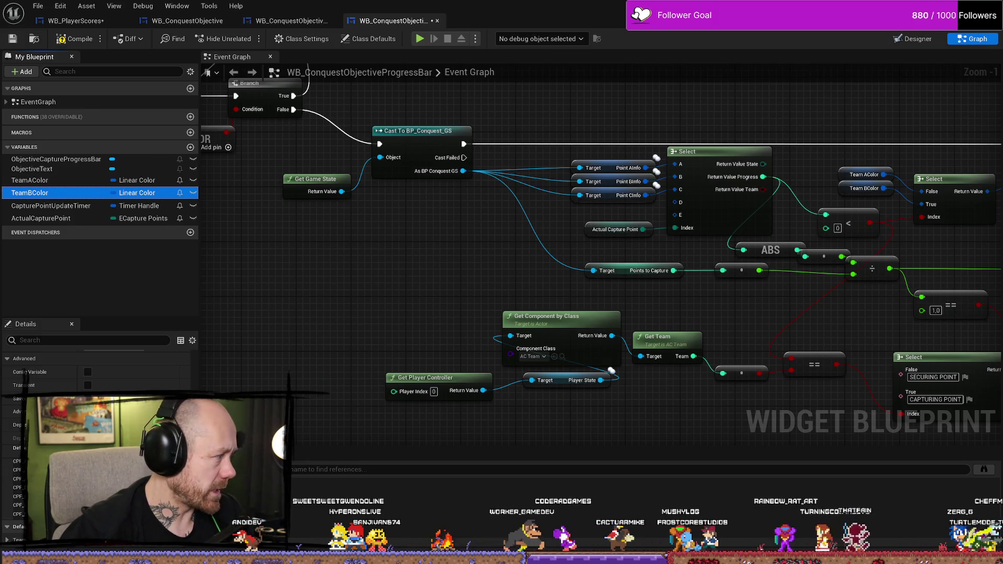
# Set TeamAColor's default value to dark red, hex 8f181c
pyautogui.click(53, 180)
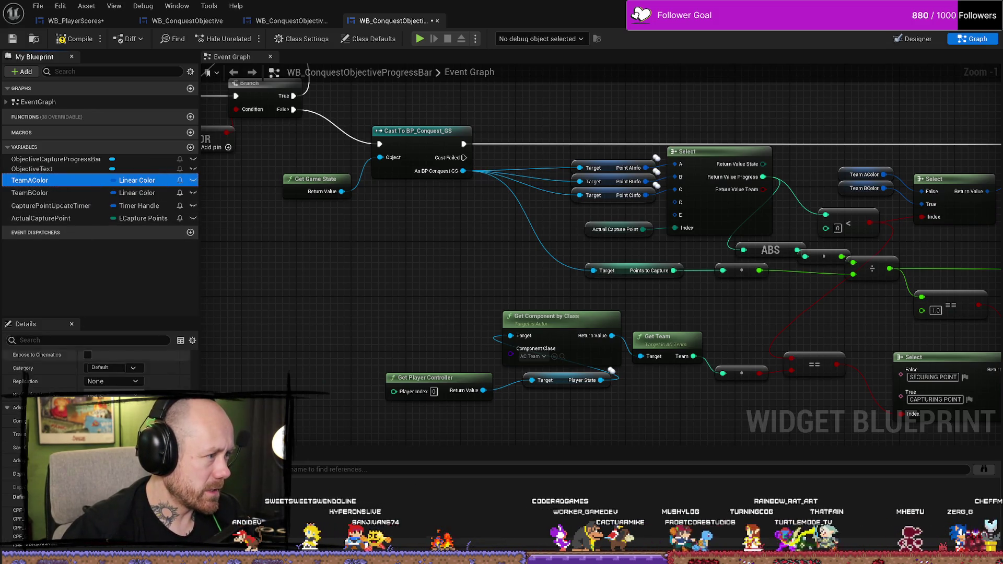
pyautogui.scroll(-2, 99, 470)
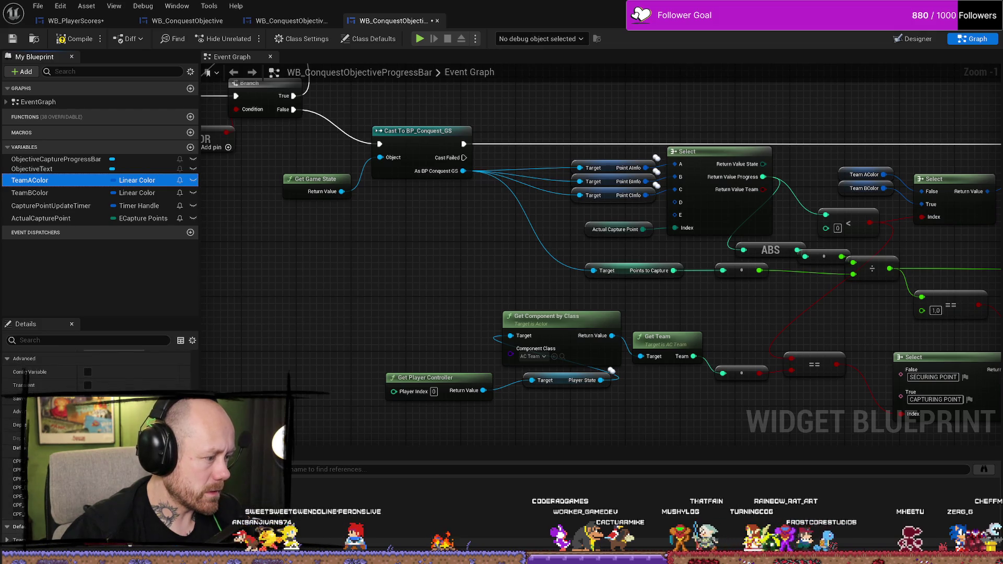
pyautogui.click(130, 540)
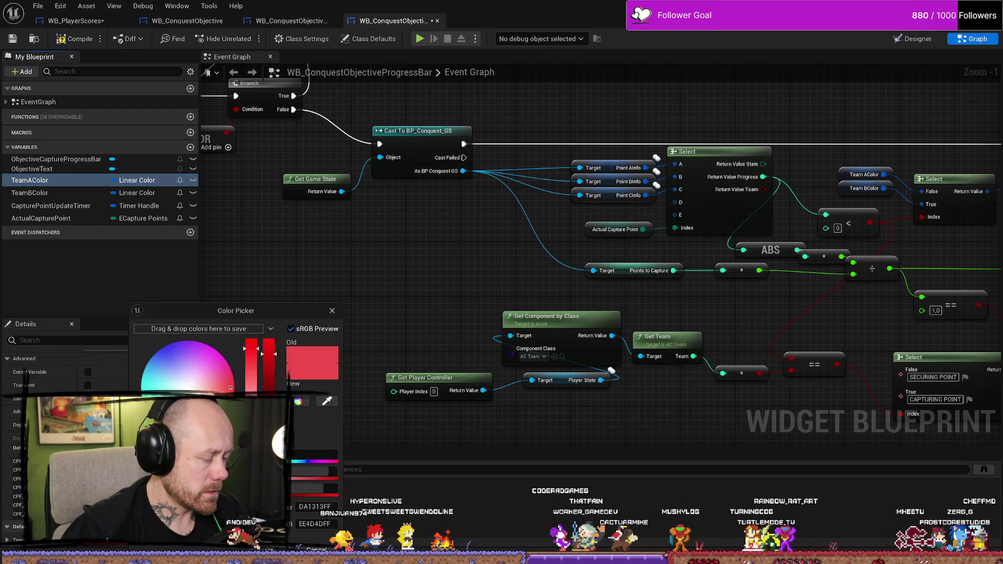
pyautogui.click(315, 524)
pyautogui.write('8f181c')
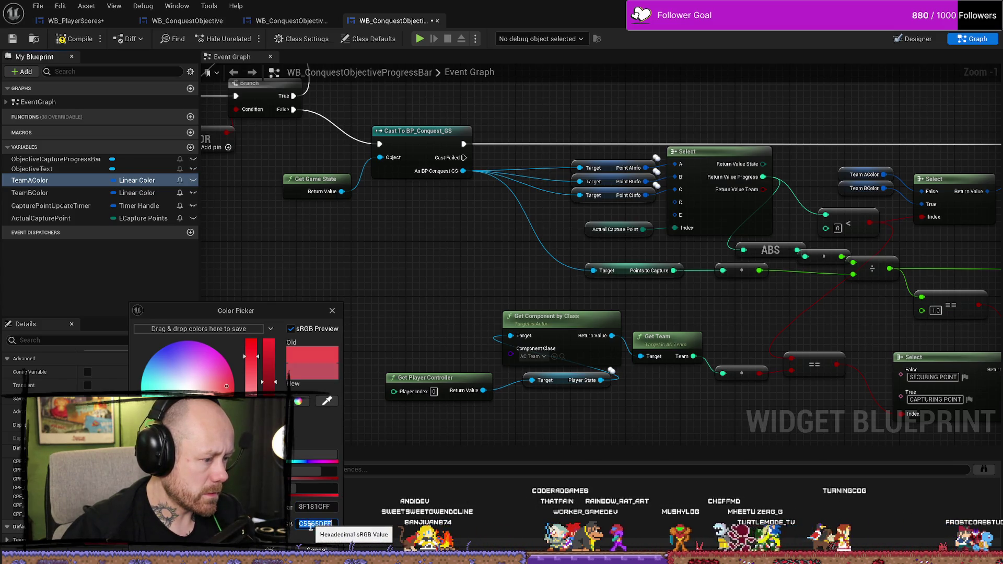
pyautogui.press('Return')
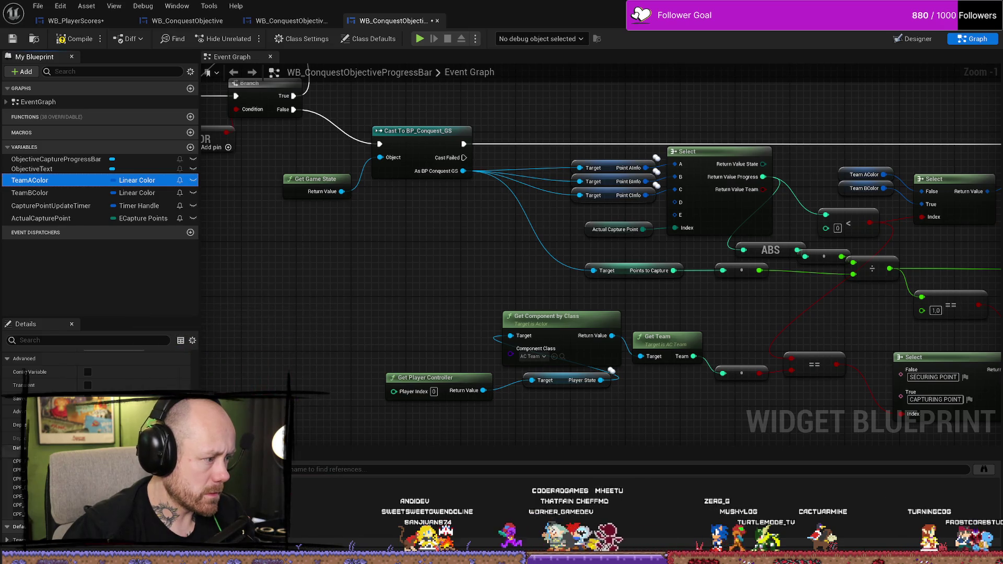
# Rework TeamBColor's default colour, then return to the Designer layout
pyautogui.click(71, 196)
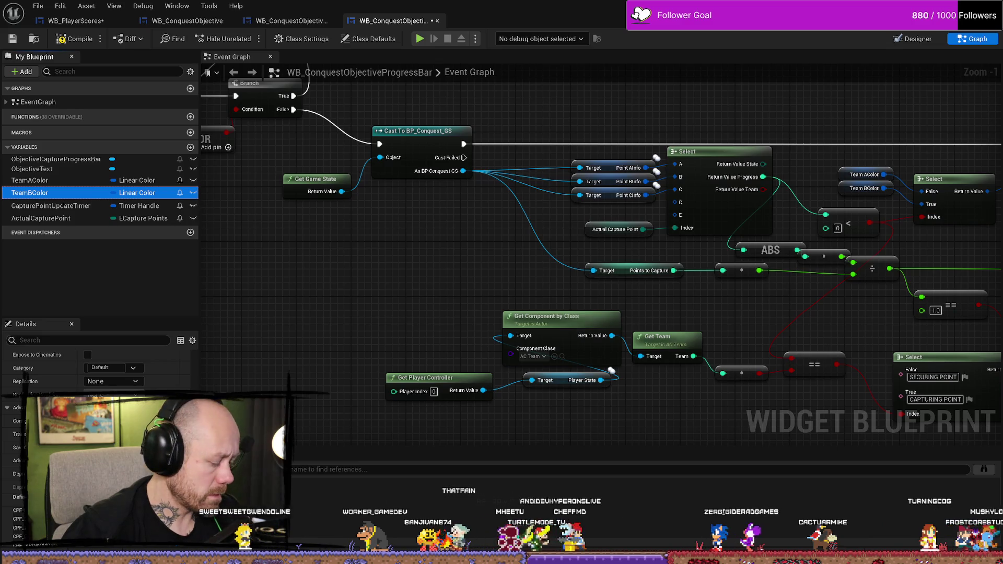
pyautogui.scroll(-2, 100, 376)
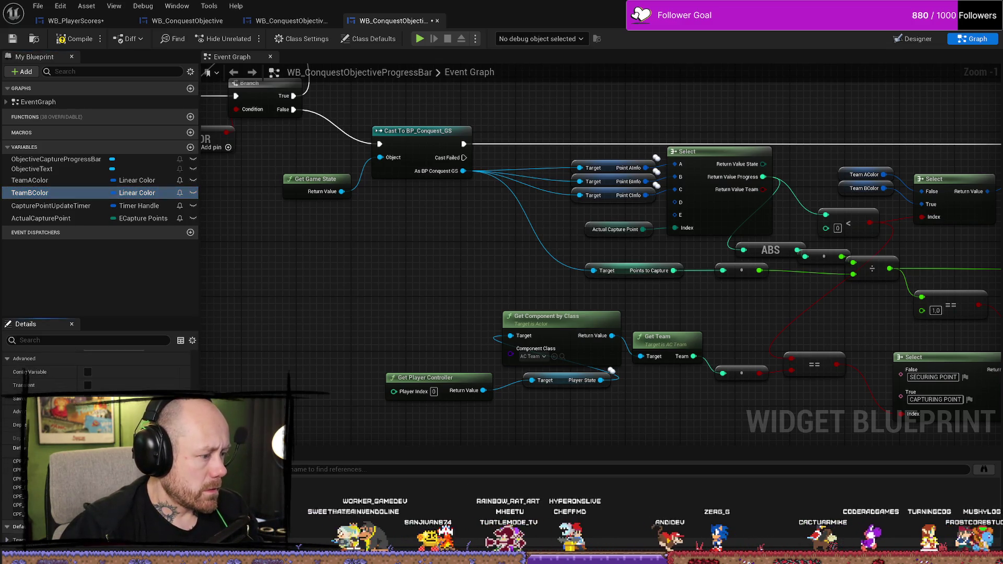
pyautogui.click(131, 540)
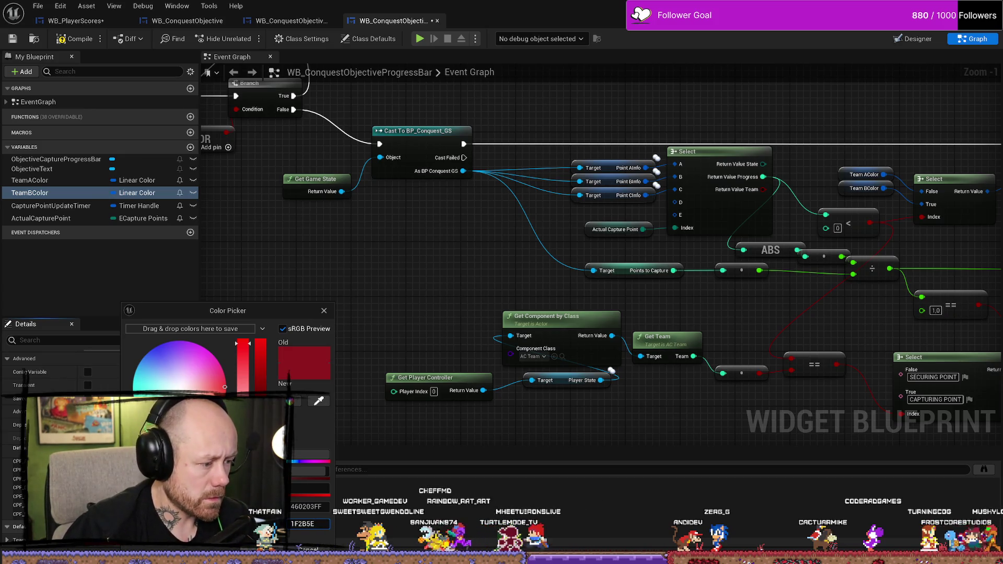
pyautogui.click(298, 547)
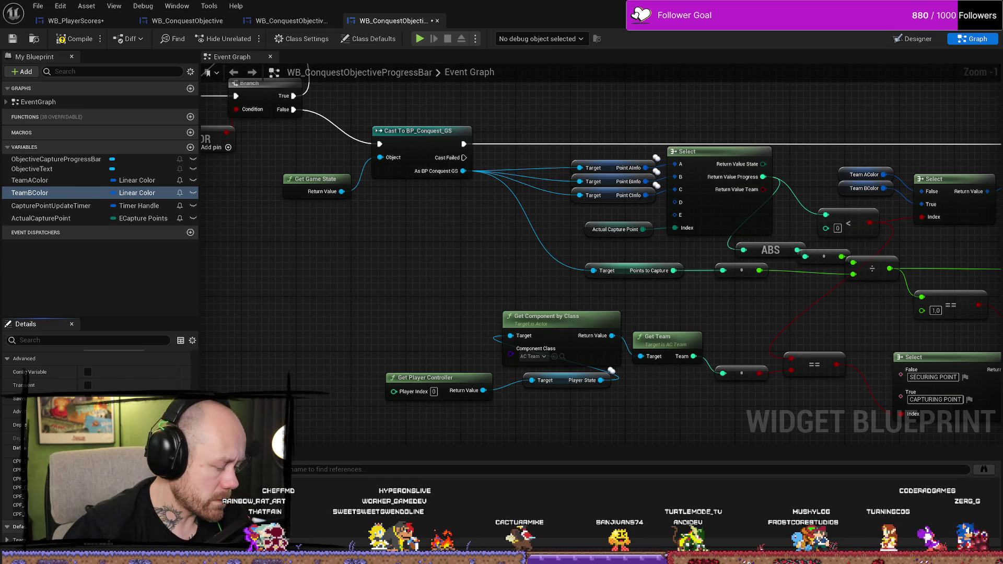
pyautogui.click(108, 546)
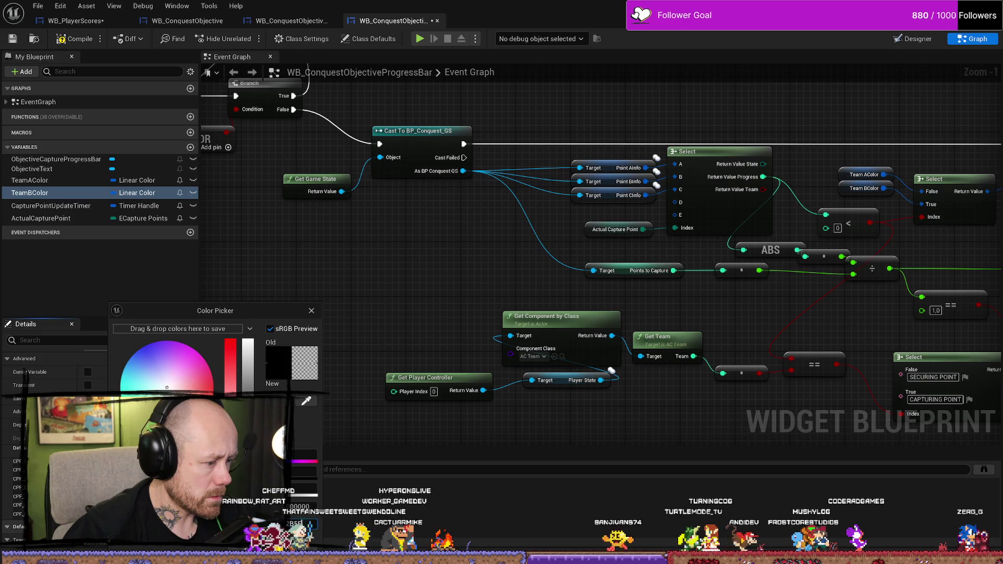
pyautogui.press('Escape')
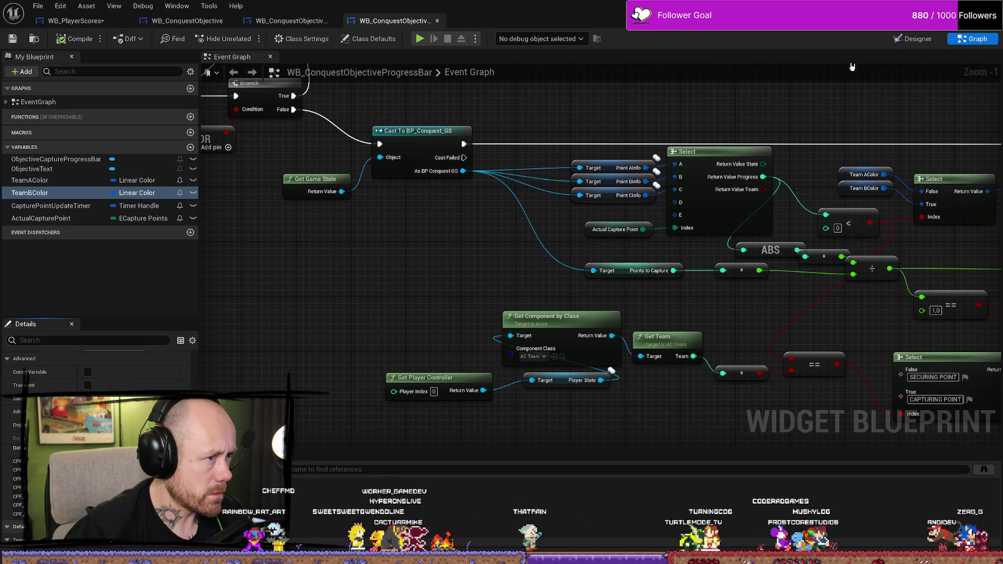
pyautogui.click(916, 38)
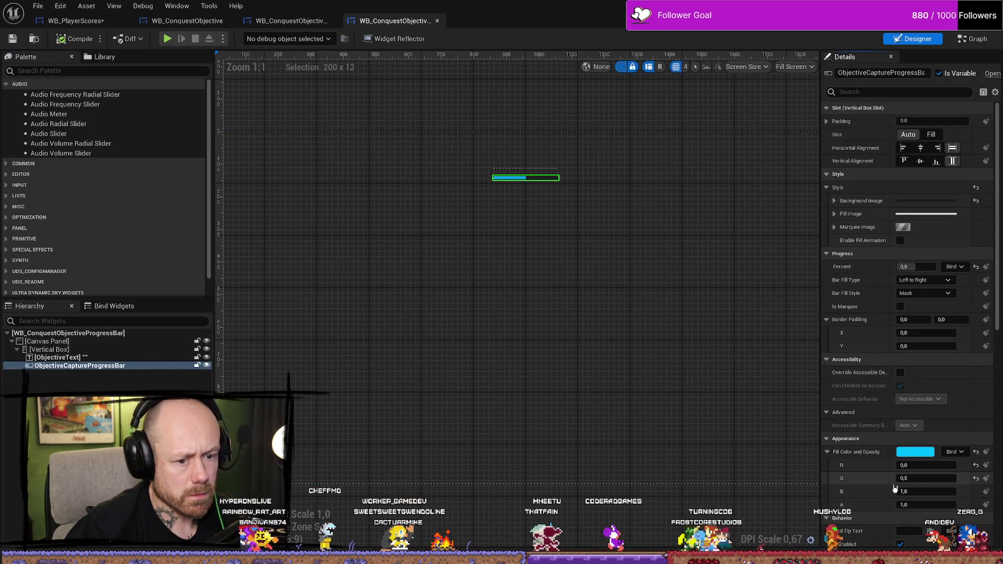
# Set the capture bar fill to dark blue (R 0.013702, G 0.024158, B 0.111932) and show the Conquest folder
pyautogui.scroll(-5, 895, 489)
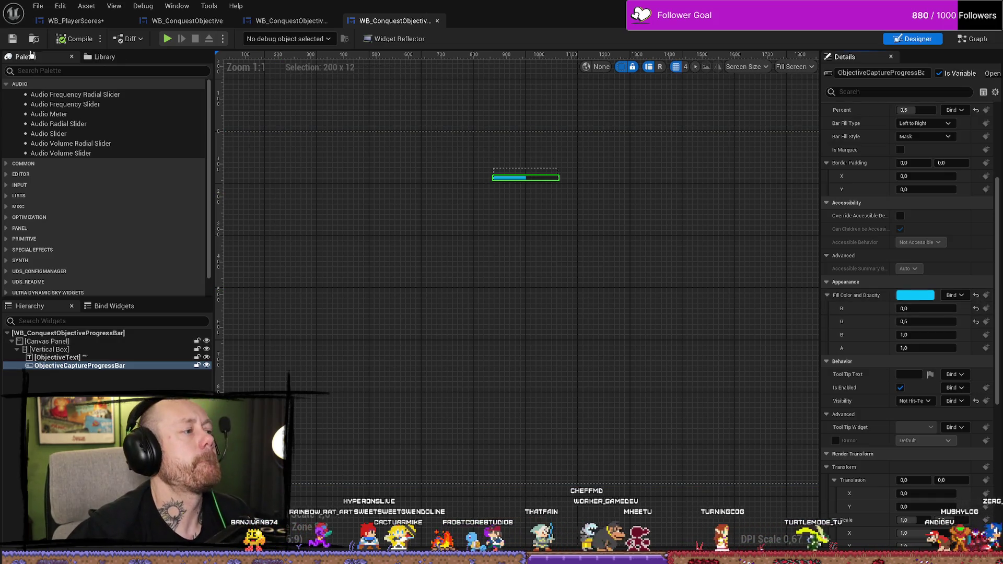
pyautogui.moveTo(406, 305)
pyautogui.mouseDown()
pyautogui.moveTo(416, 309)
pyautogui.moveTo(417, 358)
pyautogui.mouseUp()
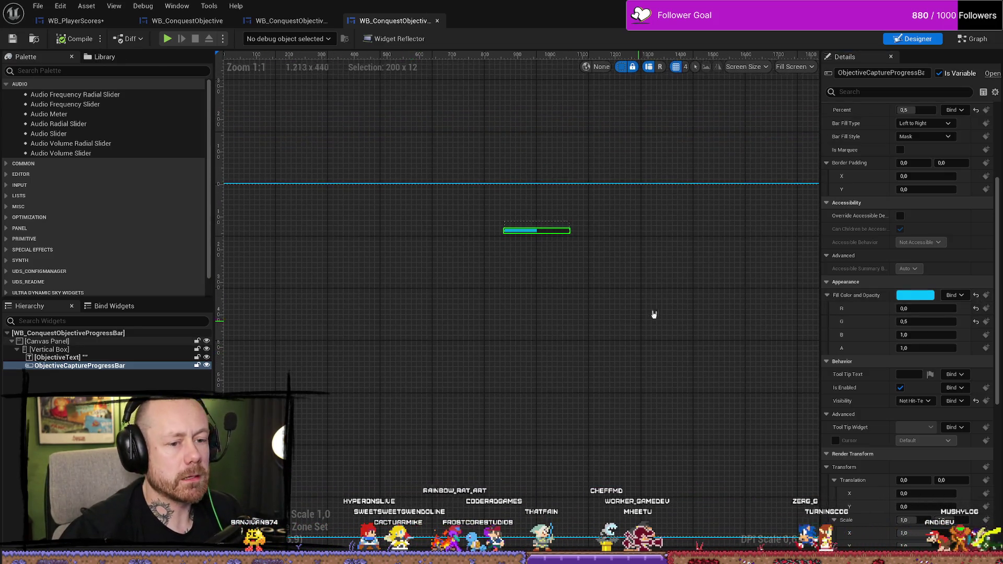
pyautogui.click(916, 295)
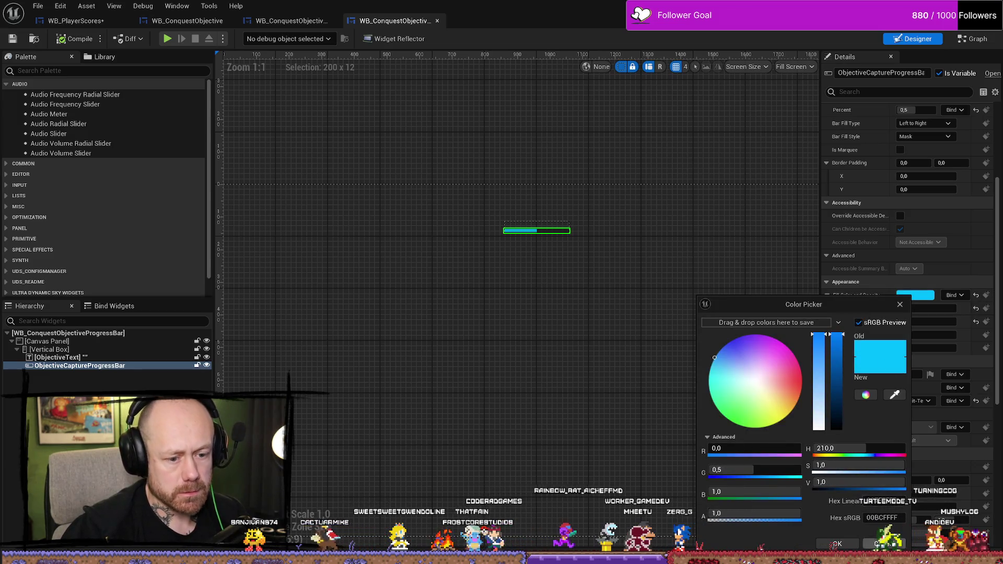
pyautogui.click(850, 547)
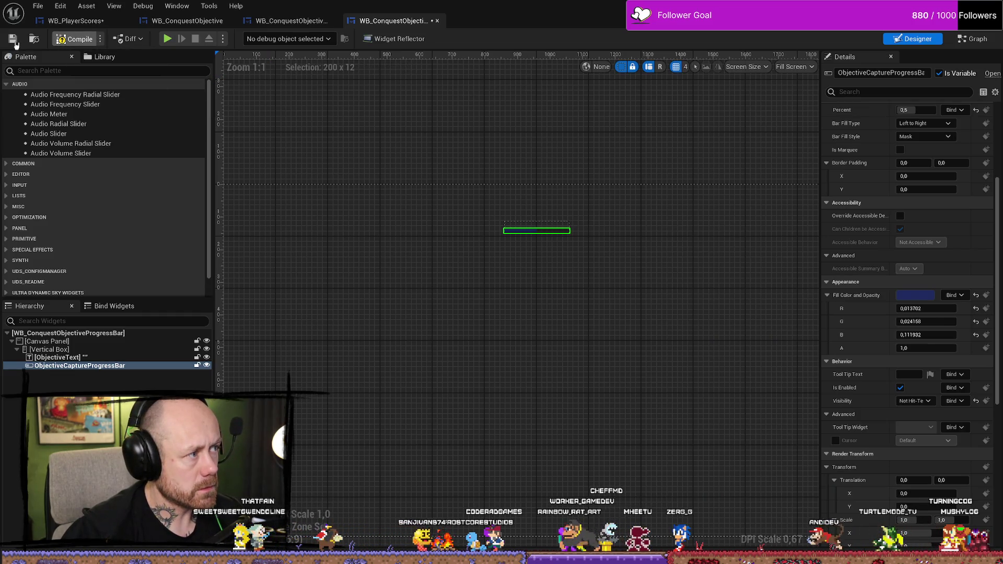
pyautogui.scroll(-2, 885, 387)
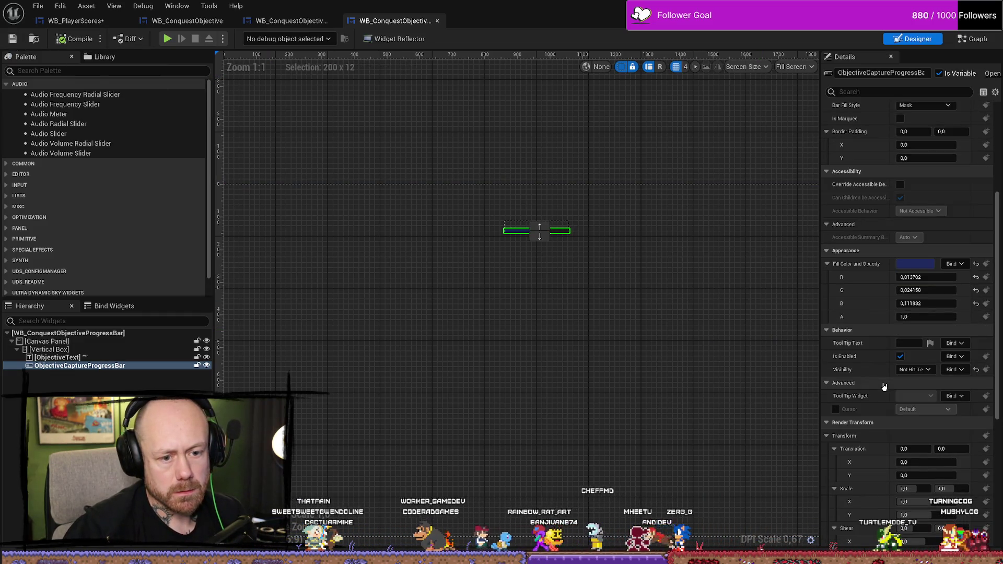
pyautogui.scroll(2, 884, 387)
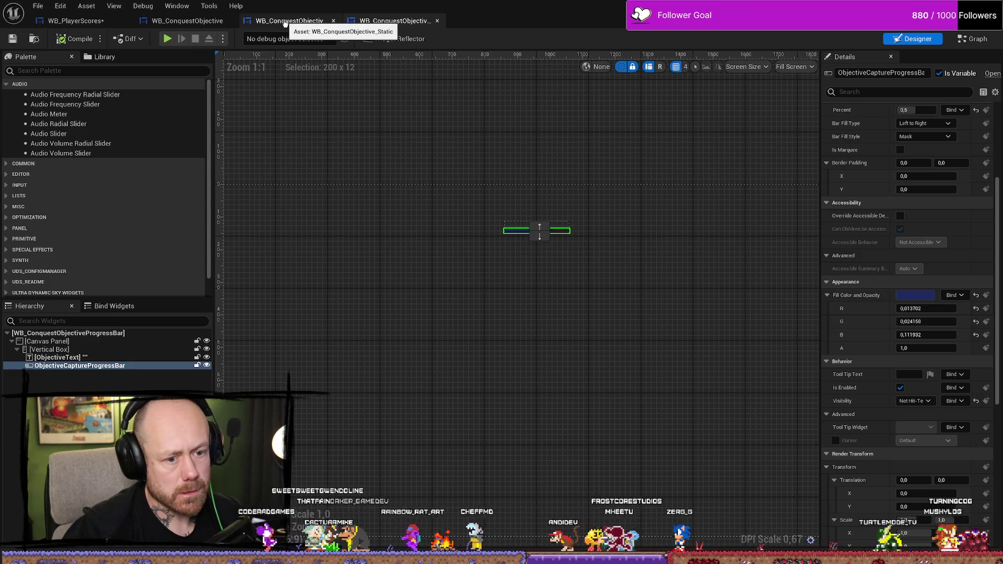
pyautogui.hotkey('ctrl', 'space')
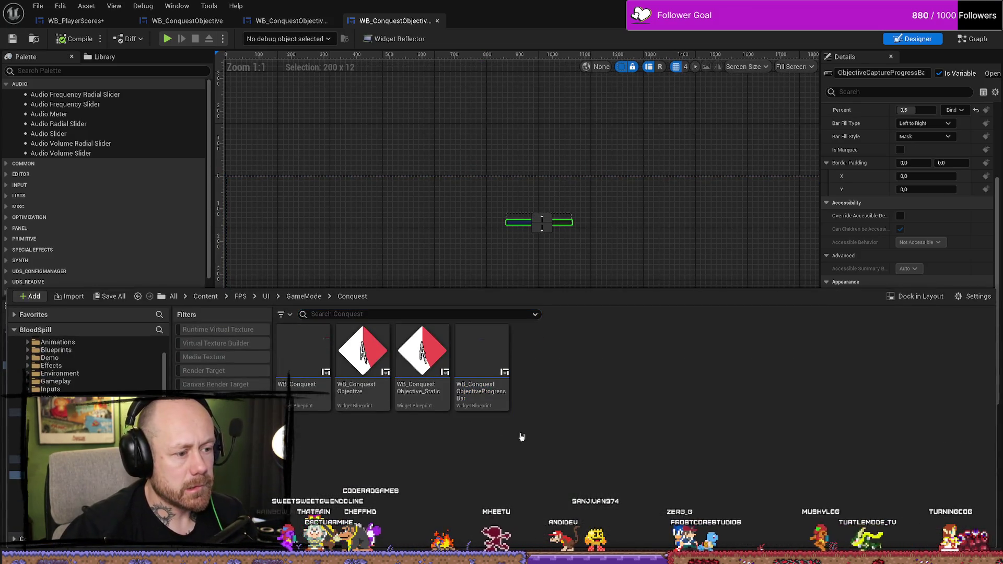
# Open WB_Conquest and select its WB_GameStateScores score bars
pyautogui.doubleClick(304, 352)
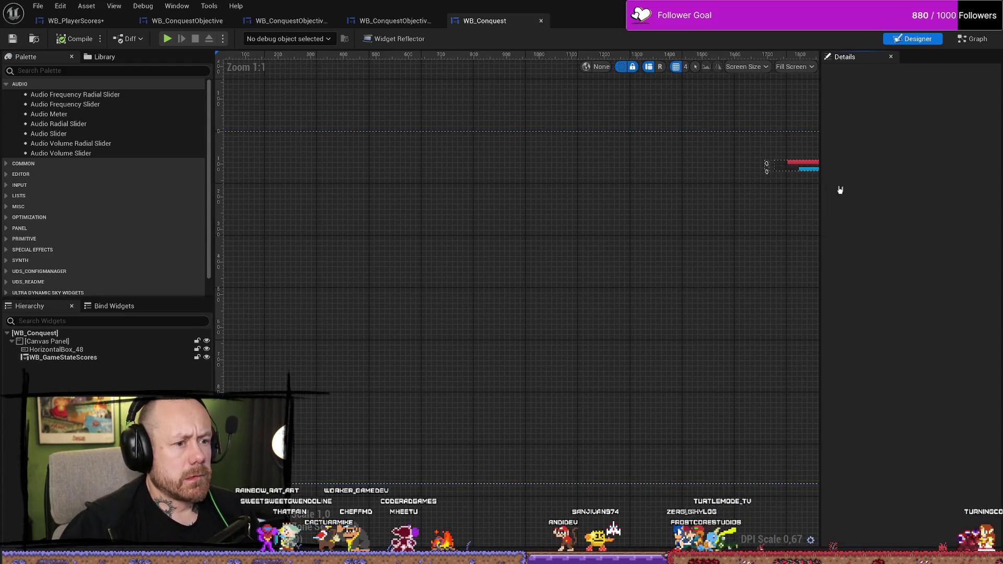
pyautogui.scroll(9, 436, 291)
pyautogui.click(464, 220)
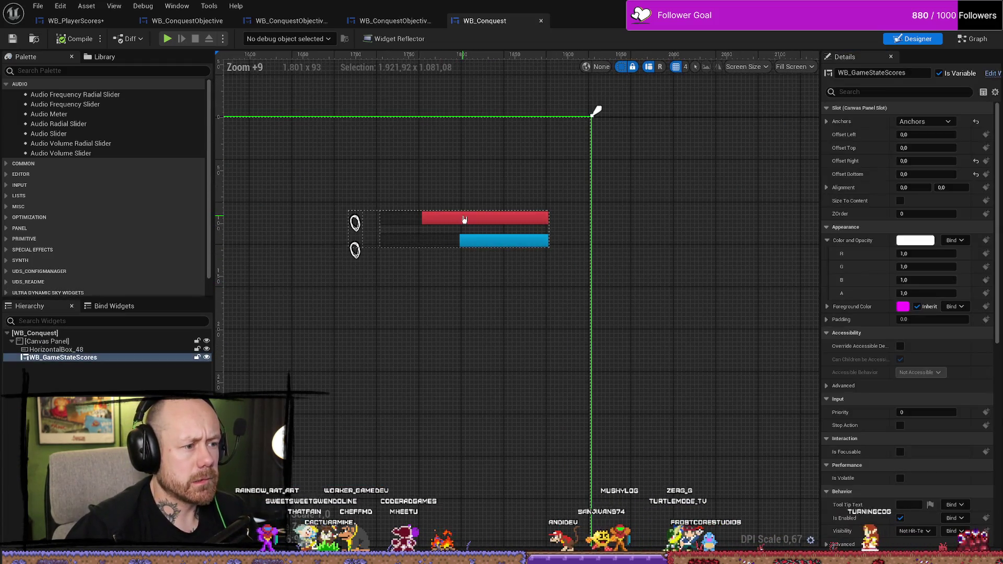
# Review WB_Conquest's event graph, checking the Color and ConquestGS variables
pyautogui.click(972, 41)
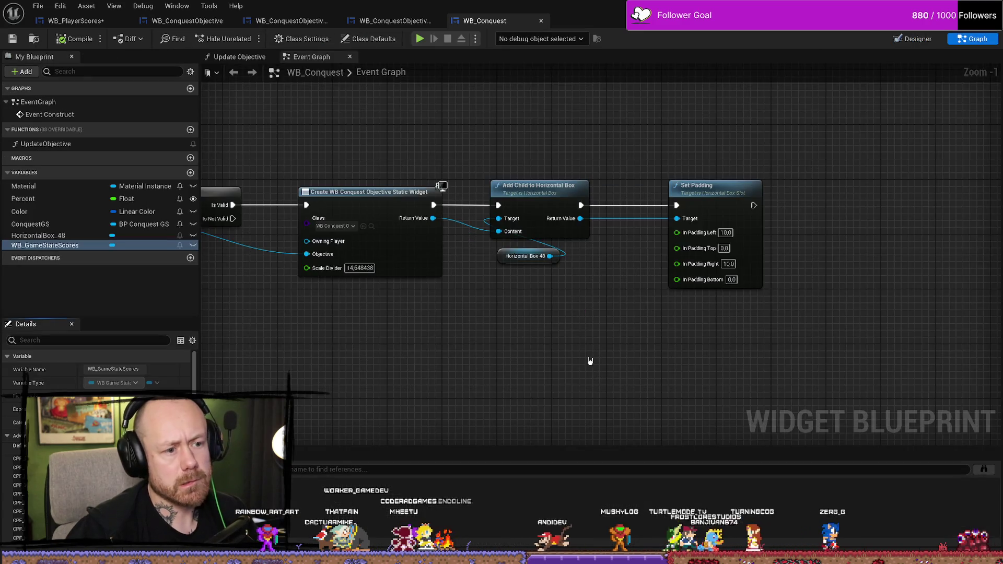
pyautogui.press('Home')
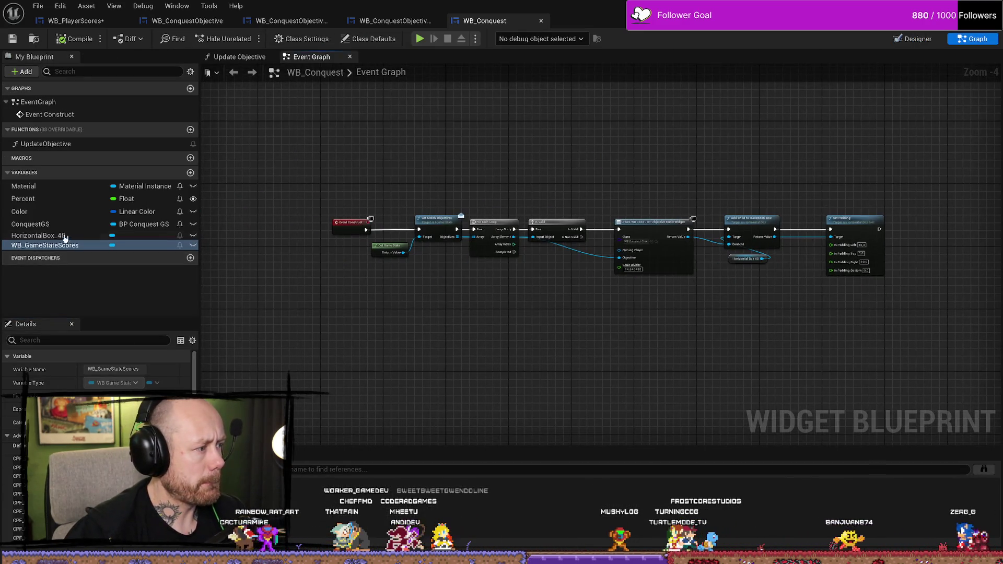
pyautogui.click(56, 211)
pyautogui.scroll(-5, 96, 444)
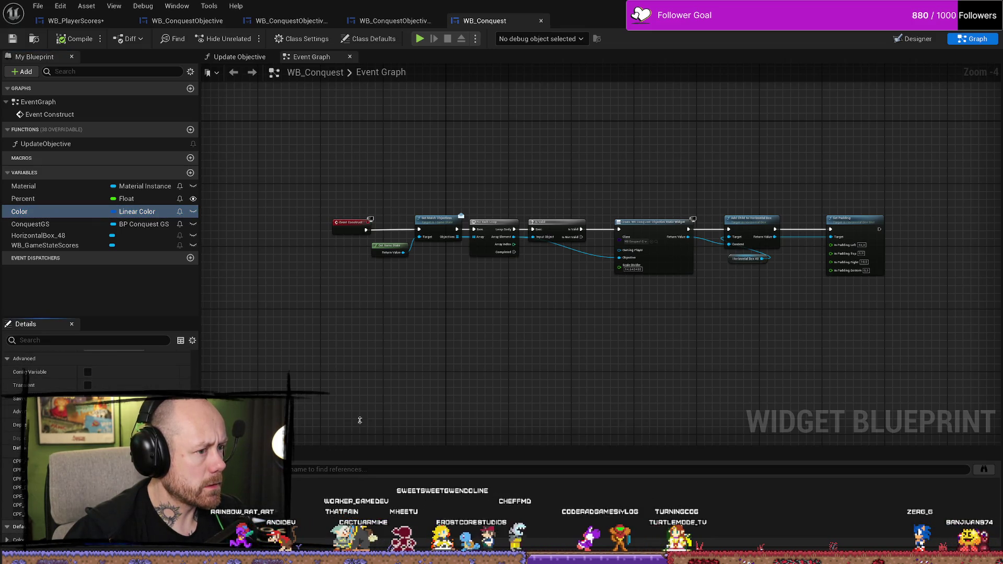
pyautogui.scroll(4, 468, 362)
pyautogui.moveTo(618, 363)
pyautogui.mouseDown()
pyautogui.moveTo(488, 365)
pyautogui.moveTo(686, 333)
pyautogui.mouseUp()
pyautogui.click(63, 225)
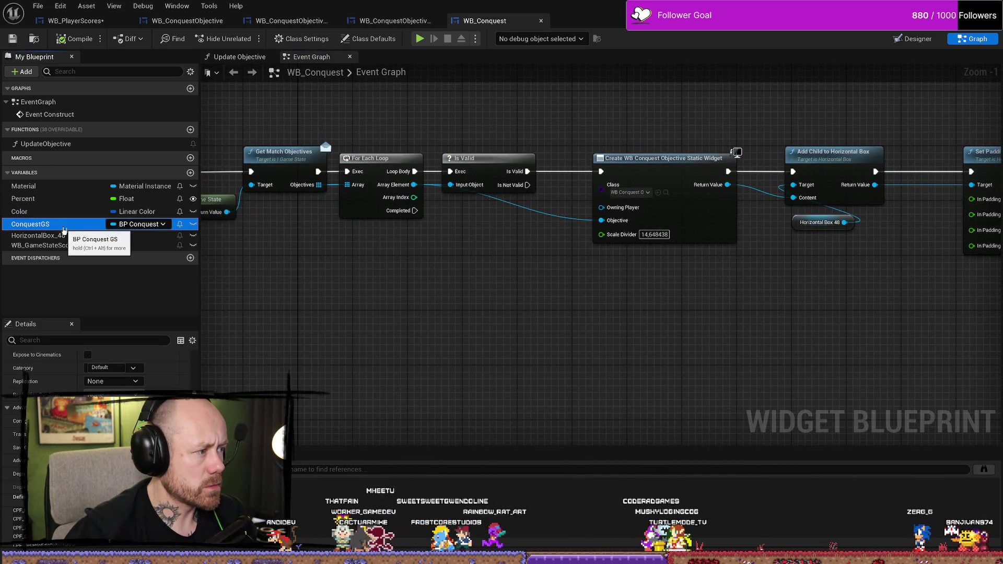
pyautogui.click(58, 211)
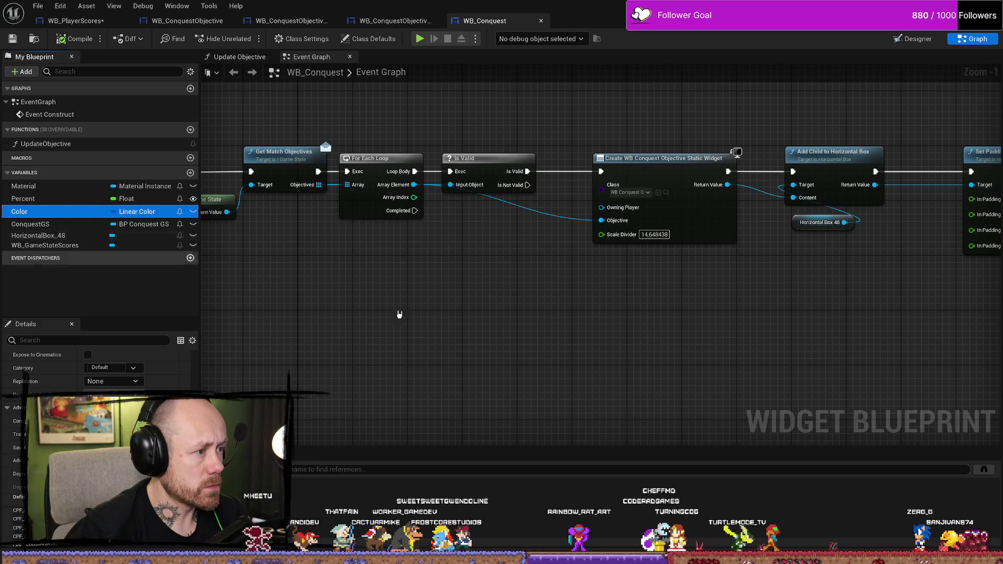
pyautogui.scroll(-5, 477, 287)
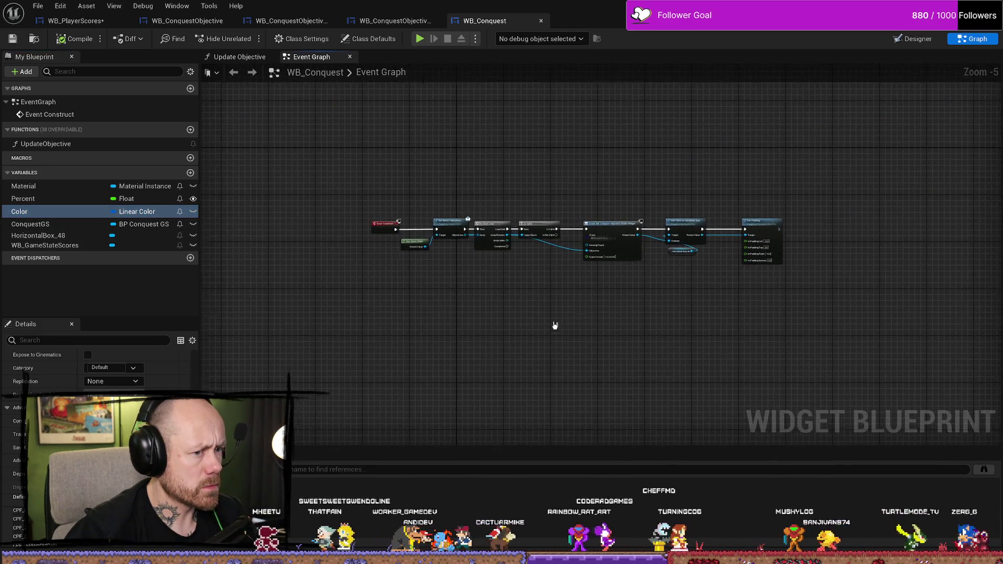
pyautogui.scroll(6, 555, 329)
pyautogui.scroll(-3, 606, 381)
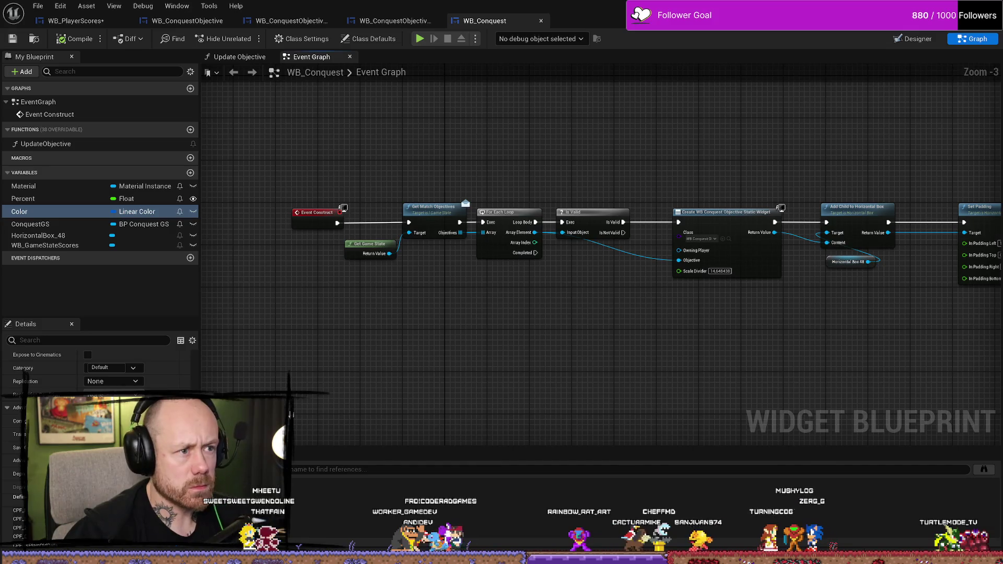
pyautogui.scroll(3, 97, 365)
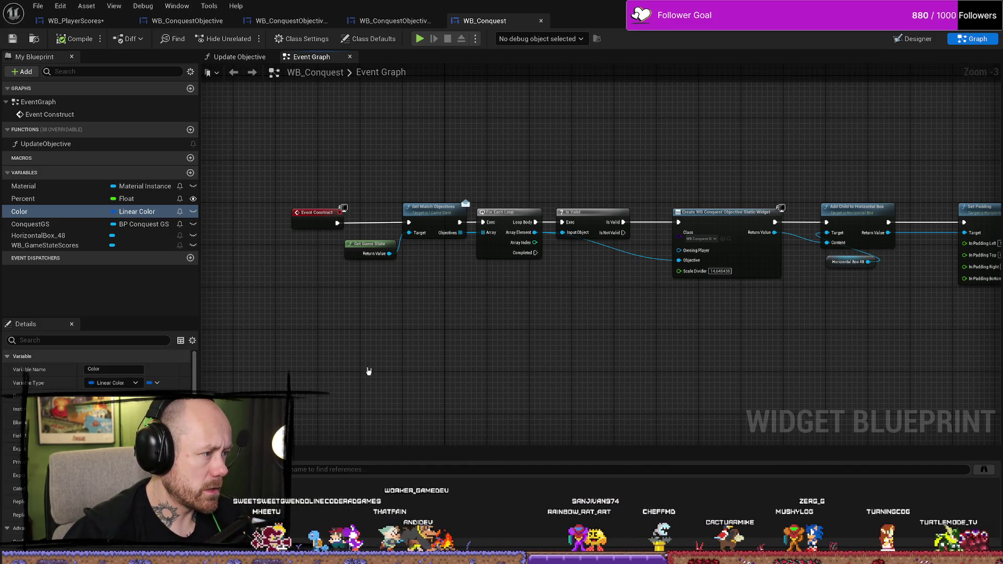
pyautogui.moveTo(364, 373); pyautogui.dragTo(371, 386)
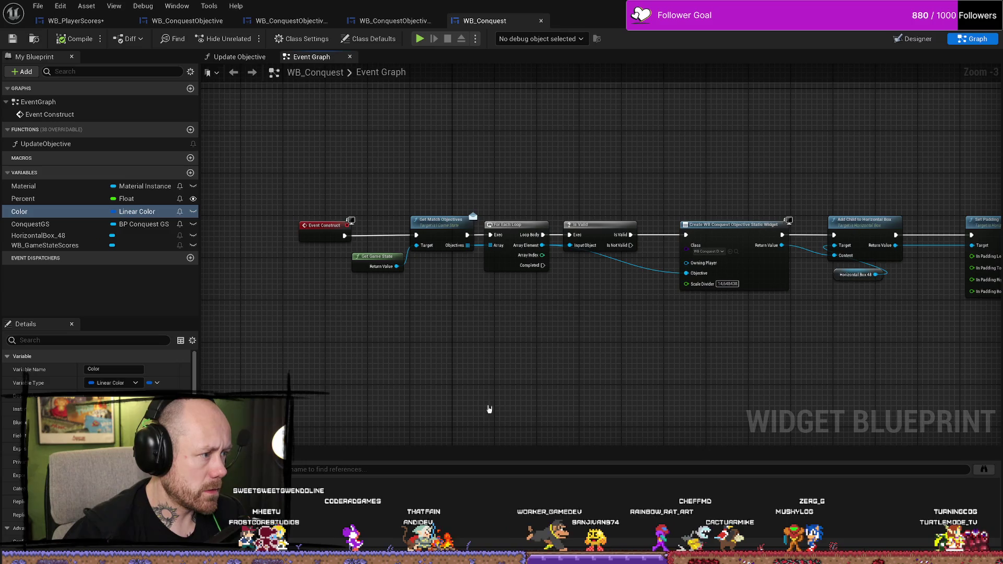
# Select WB_GameStateScores in the designer hierarchy and open it in its own editor
pyautogui.click(914, 40)
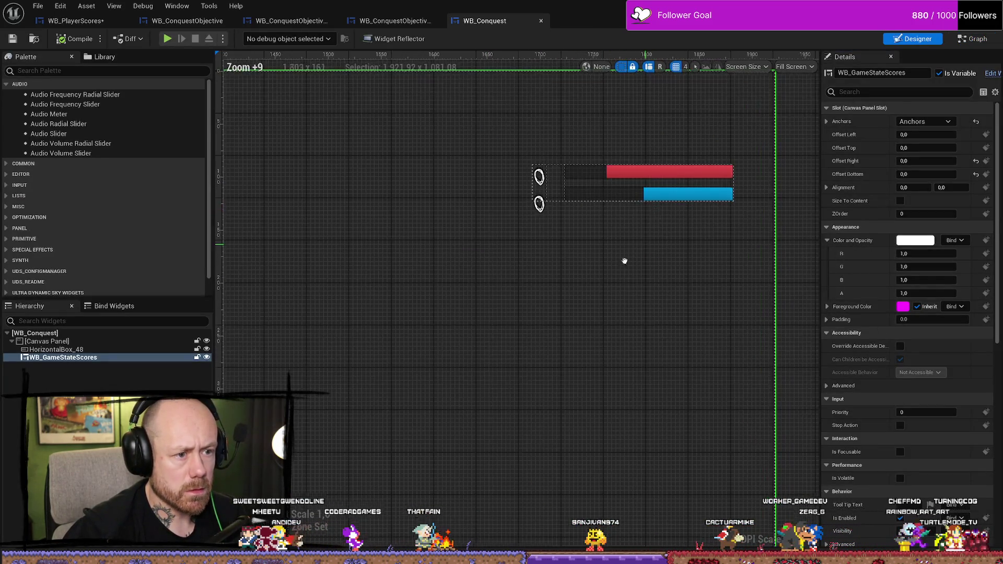
pyautogui.scroll(1, 634, 253)
pyautogui.click(125, 359)
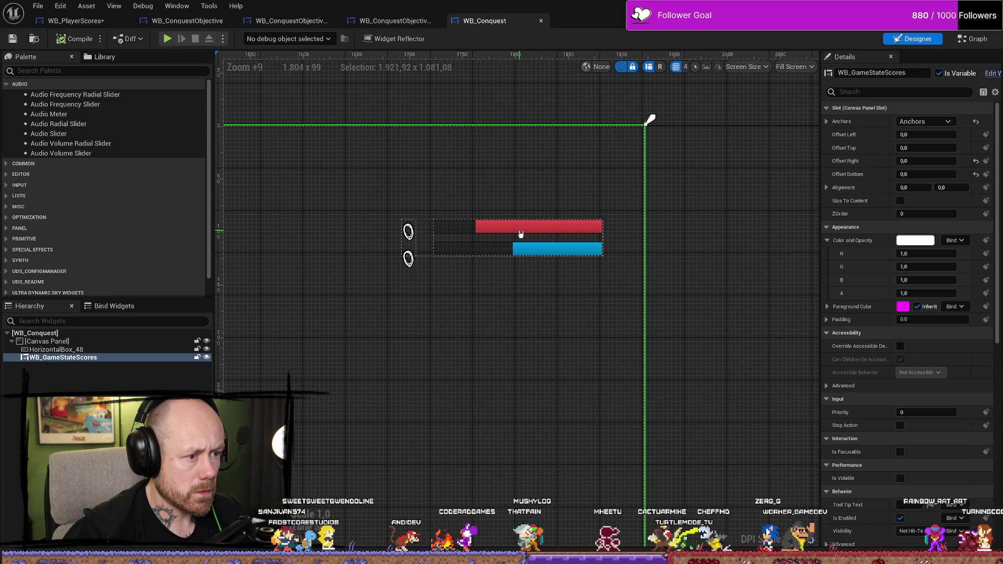
pyautogui.click(992, 73)
# Inspect the score bar container, TeamAScore text and ScorePercentBars in the hierarchy
pyautogui.moveTo(690, 233); pyautogui.dragTo(544, 193)
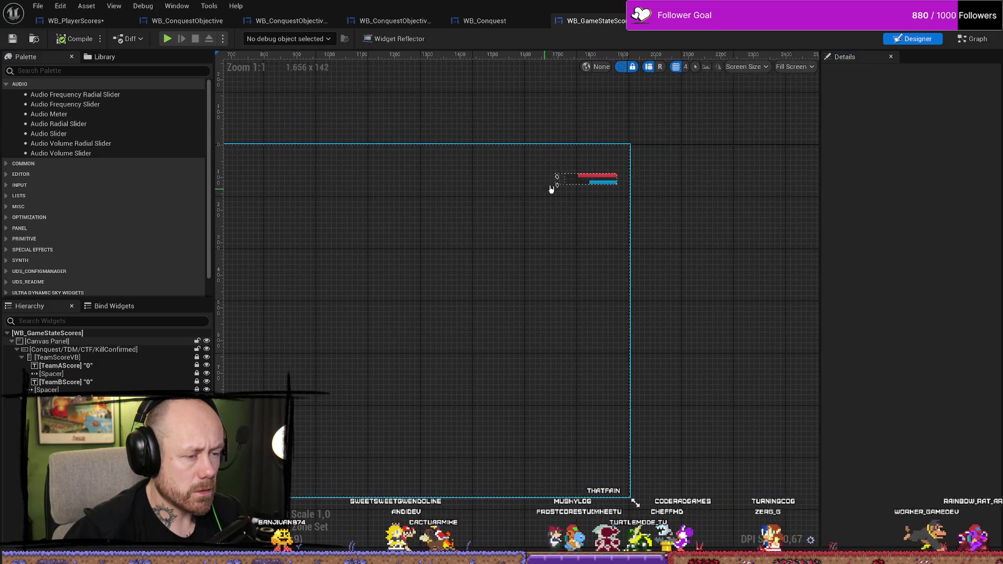
pyautogui.click(583, 178)
pyautogui.scroll(8, 604, 180)
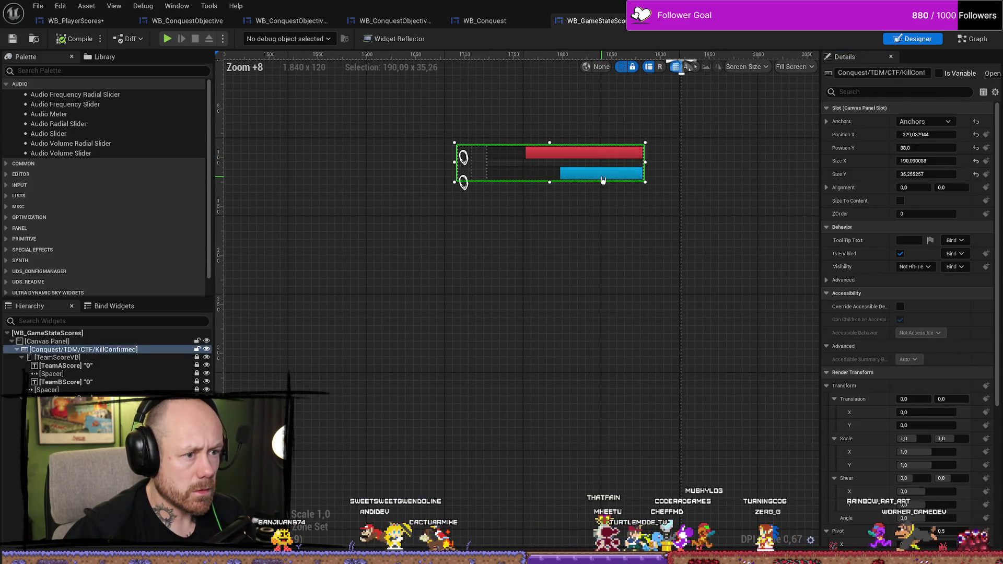
pyautogui.click(121, 367)
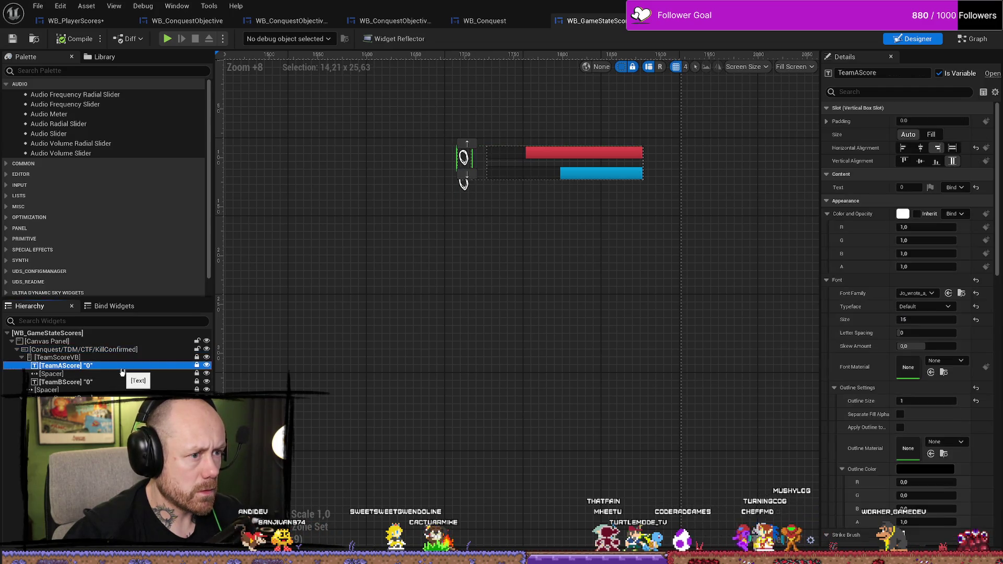
pyautogui.press('Down')
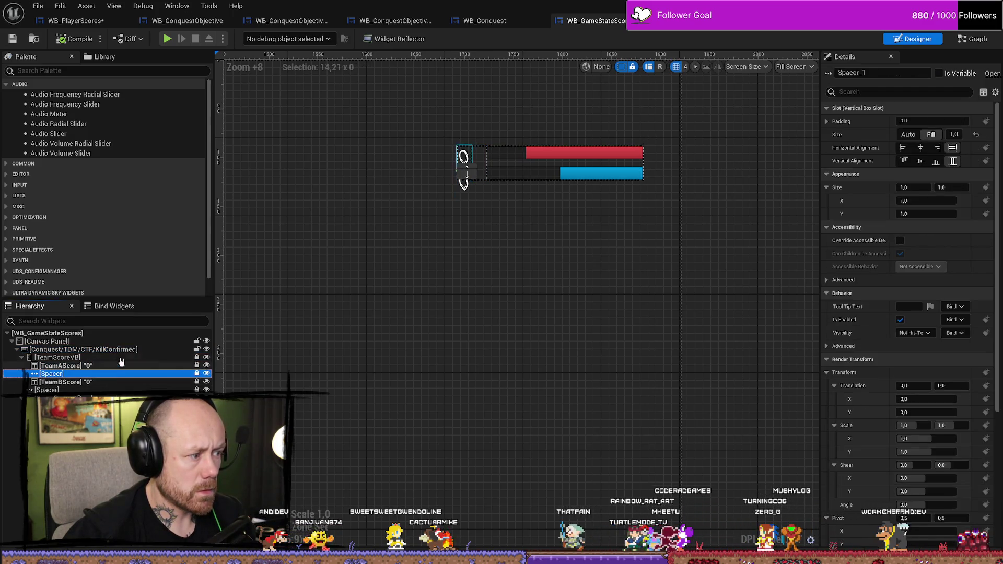
pyautogui.click(58, 398)
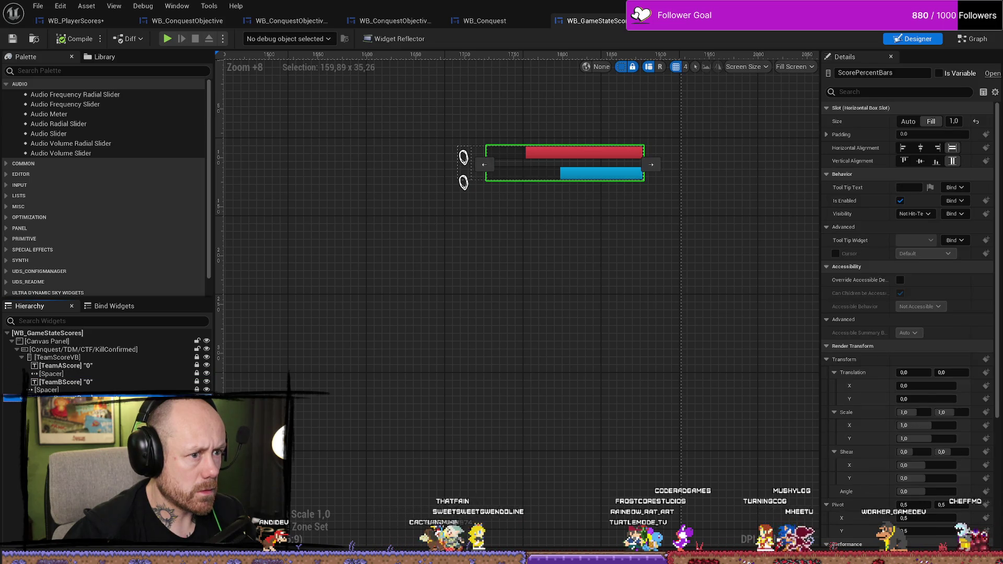
# Review the graph's TeamAScore, TeamAScoreBar and TeamBScoreBar variables and score update nodes
pyautogui.hotkey('ctrl', 'shift', 'g')
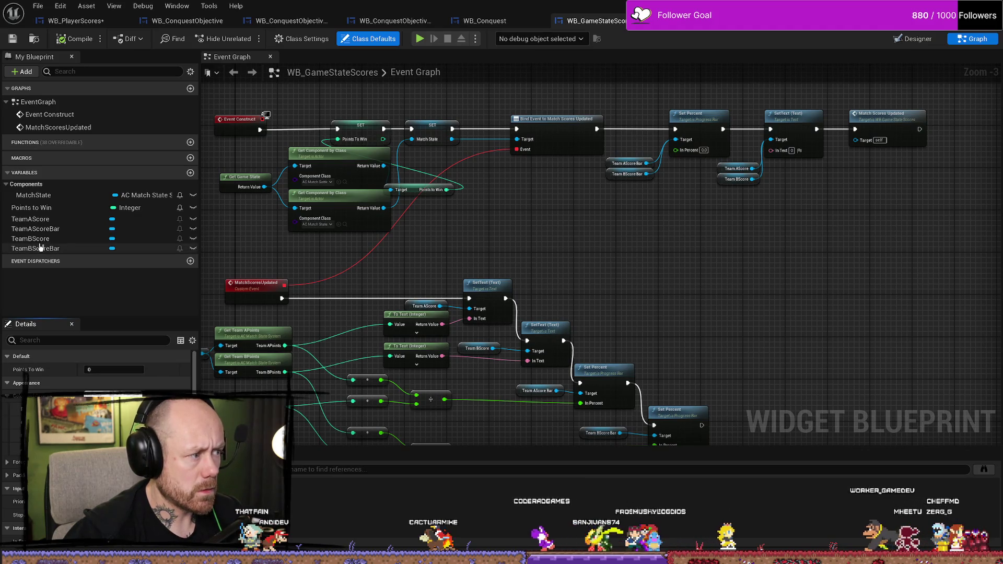
pyautogui.click(49, 222)
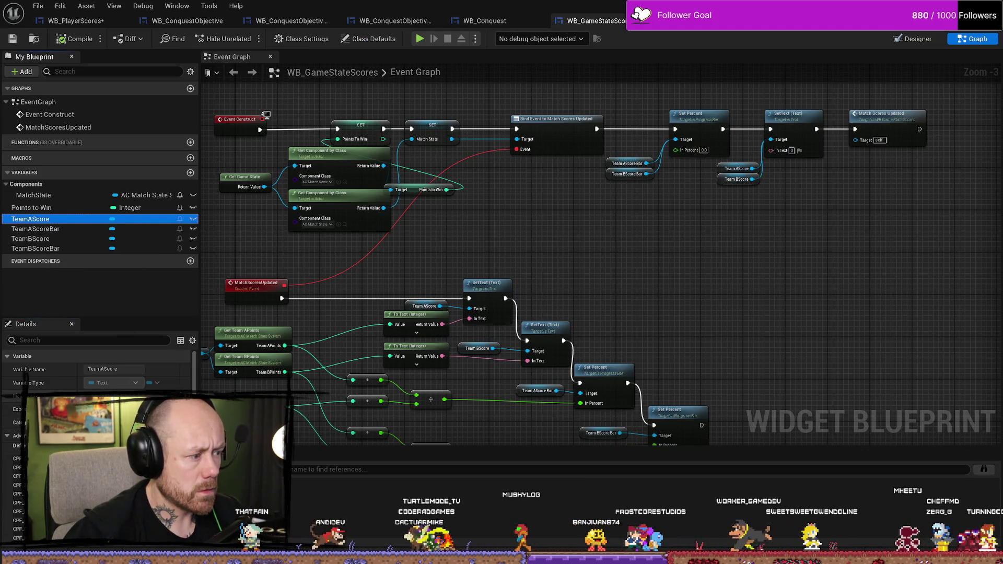
pyautogui.scroll(-2, 94, 365)
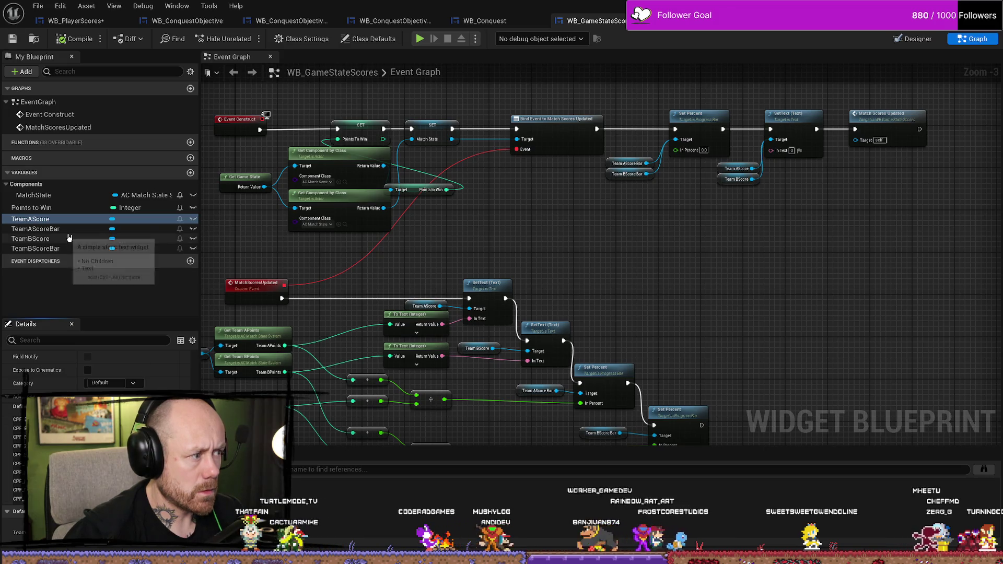
pyautogui.click(36, 229)
pyautogui.scroll(1, 94, 366)
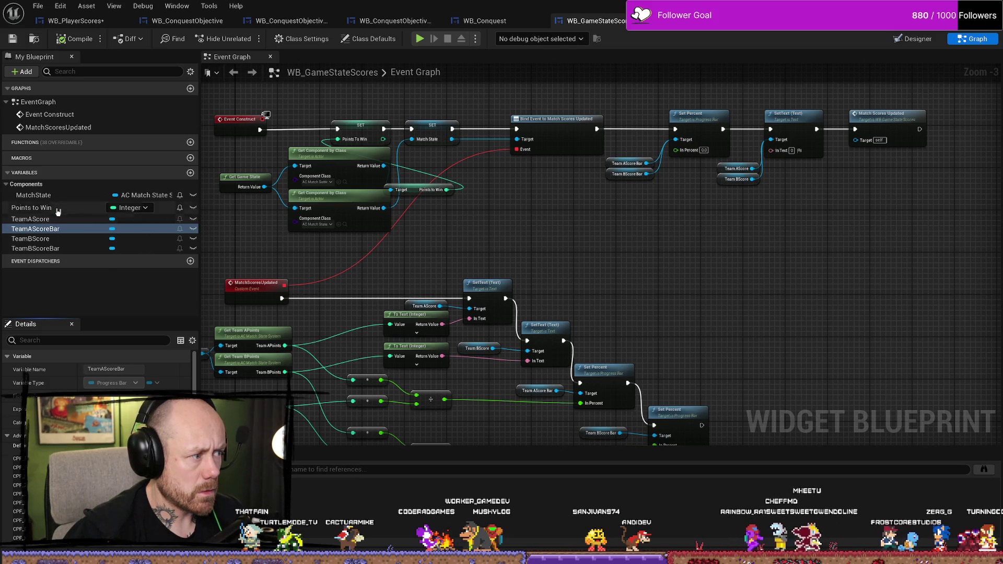
pyautogui.click(56, 248)
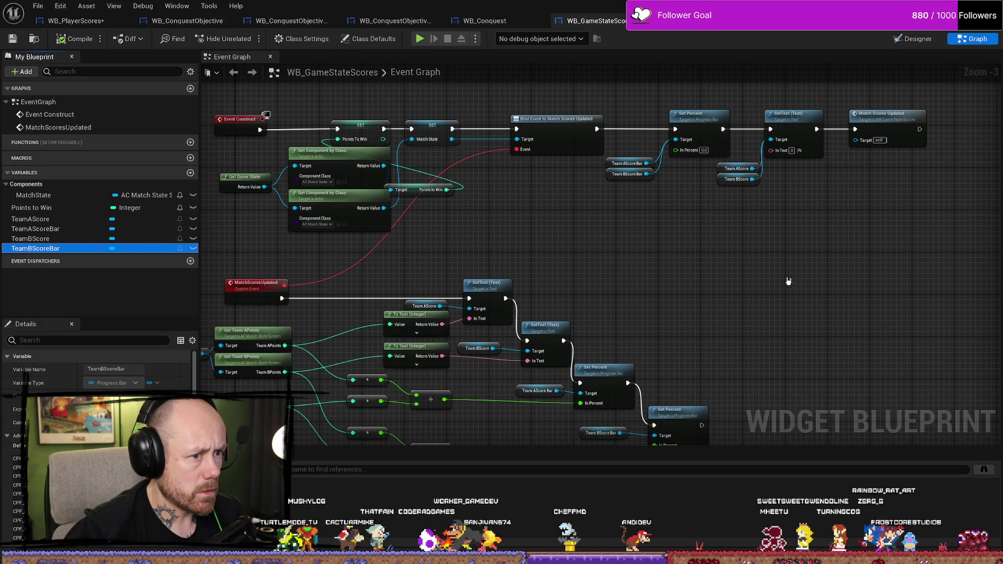
pyautogui.scroll(-2, 740, 280)
pyautogui.scroll(4, 626, 331)
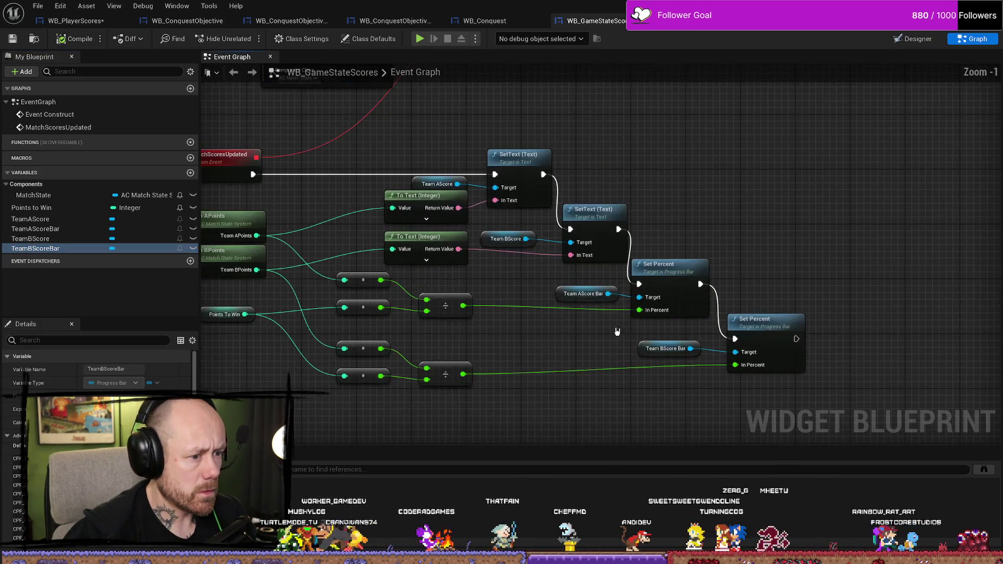
pyautogui.moveTo(520, 352); pyautogui.dragTo(638, 361)
pyautogui.scroll(-2, 421, 218)
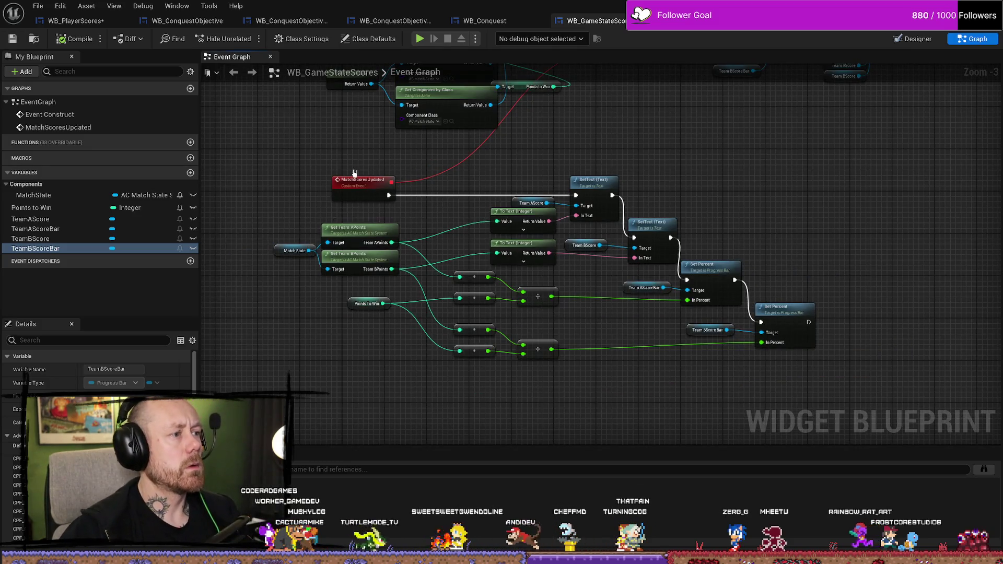
pyautogui.click(60, 219)
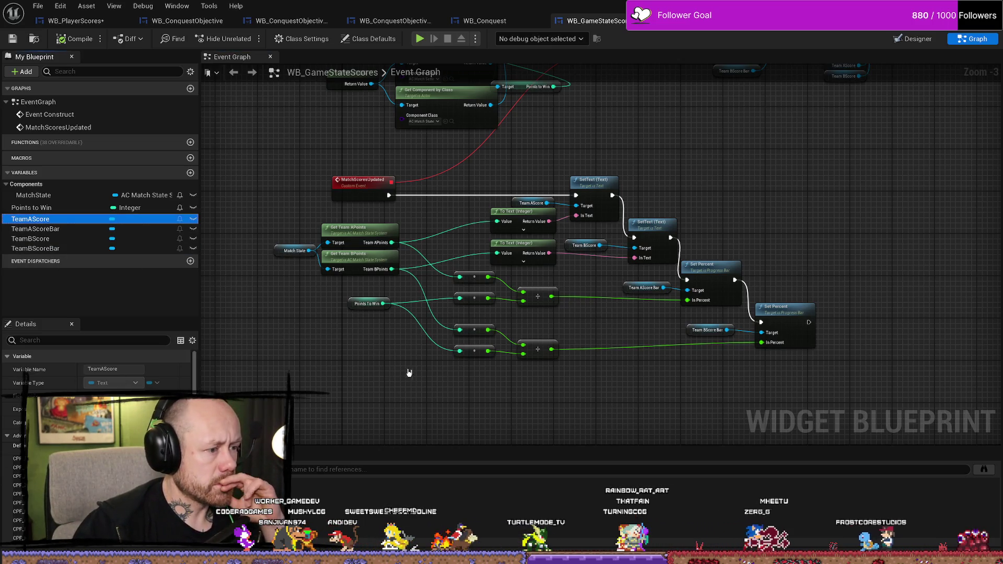
pyautogui.moveTo(620, 402); pyautogui.dragTo(717, 304)
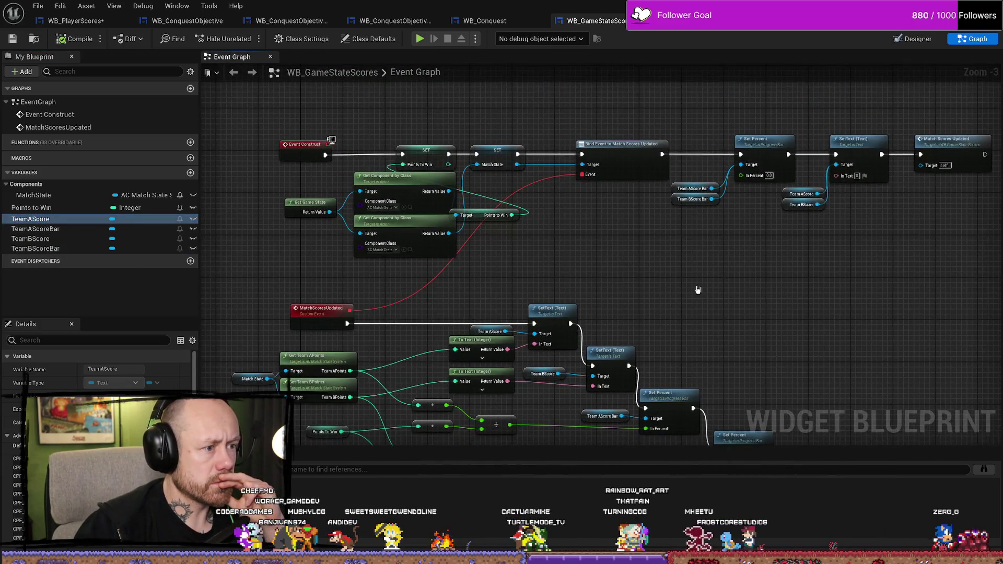
# Save all assets and start a Play-In-Editor test
pyautogui.click(38, 6)
pyautogui.click(57, 37)
pyautogui.hotkey('alt', 'p')
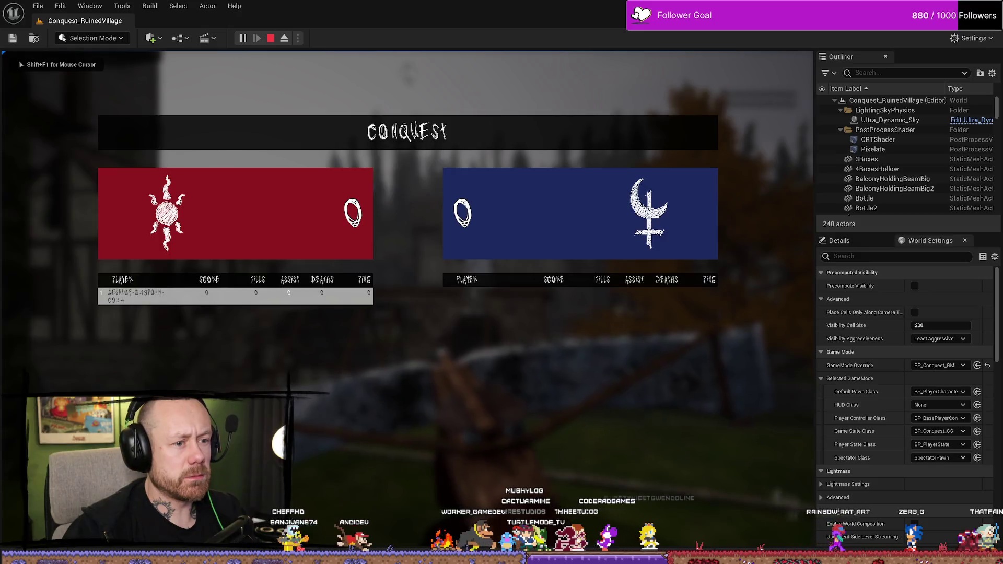
# Walk to objective A and hold its capture ring until the red score reaches 14
pyautogui.press('w')
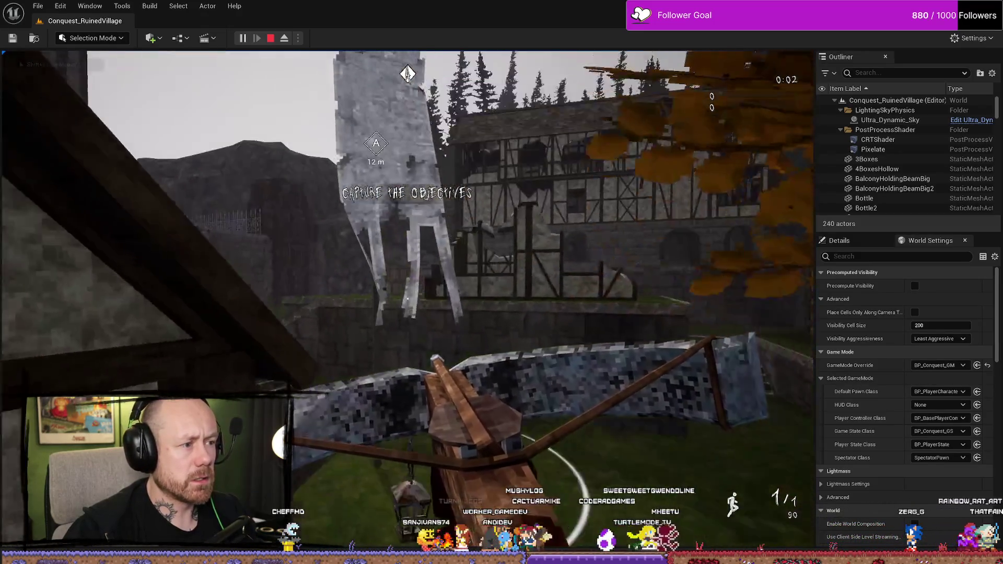
pyautogui.moveTo(408, 298)
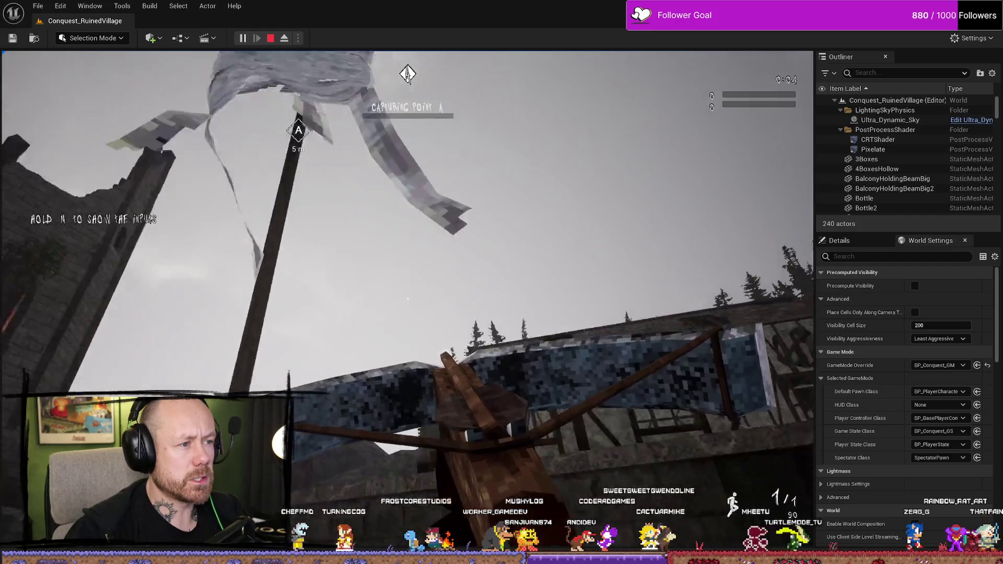
pyautogui.press('d')
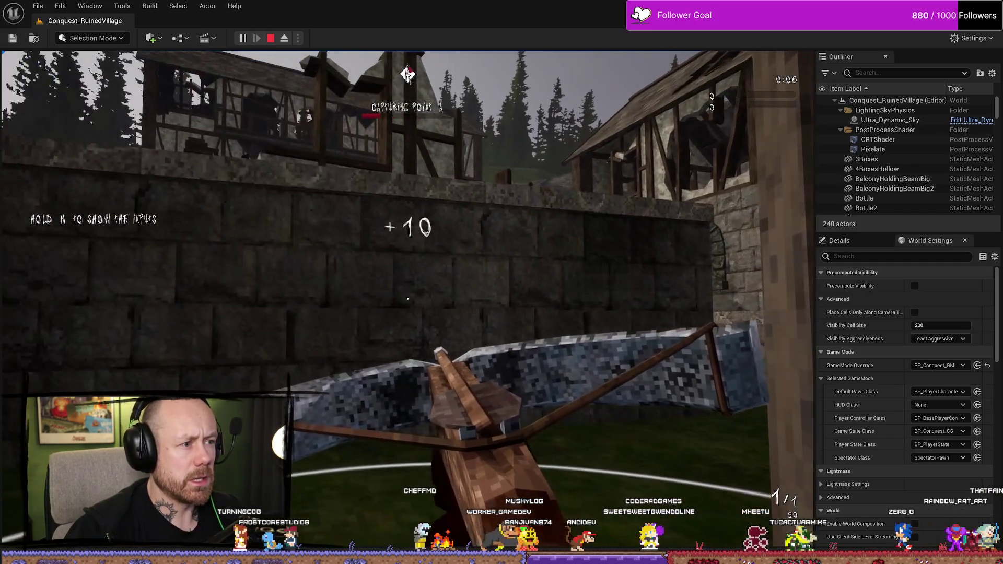
pyautogui.press('d')
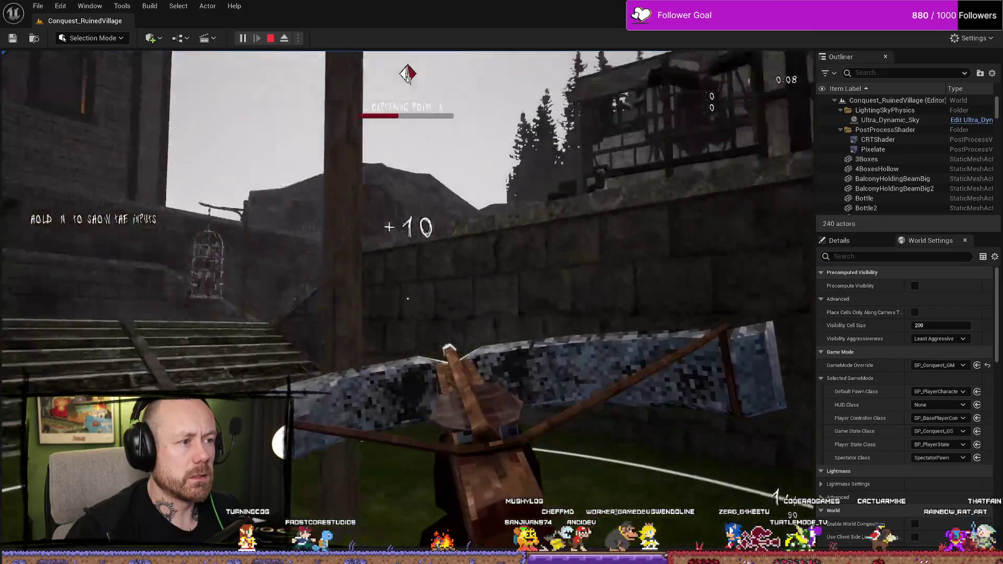
pyautogui.press('w')
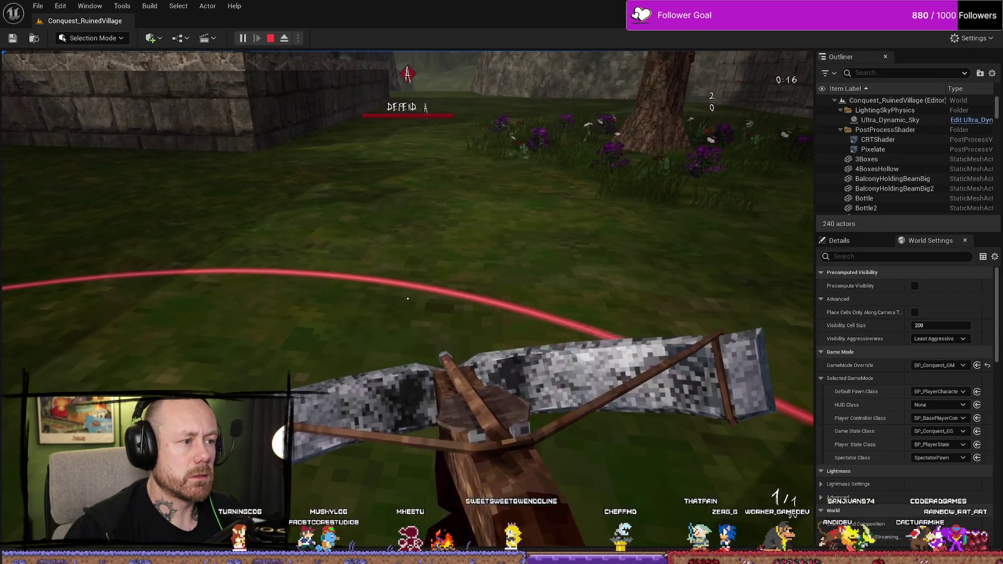
pyautogui.press('w')
pyautogui.press('w')
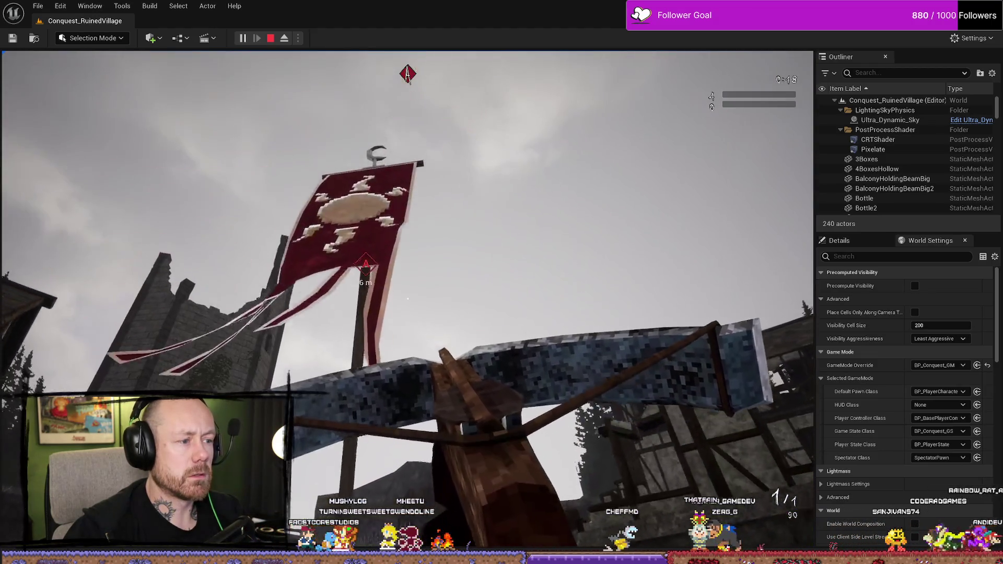
pyautogui.press('w')
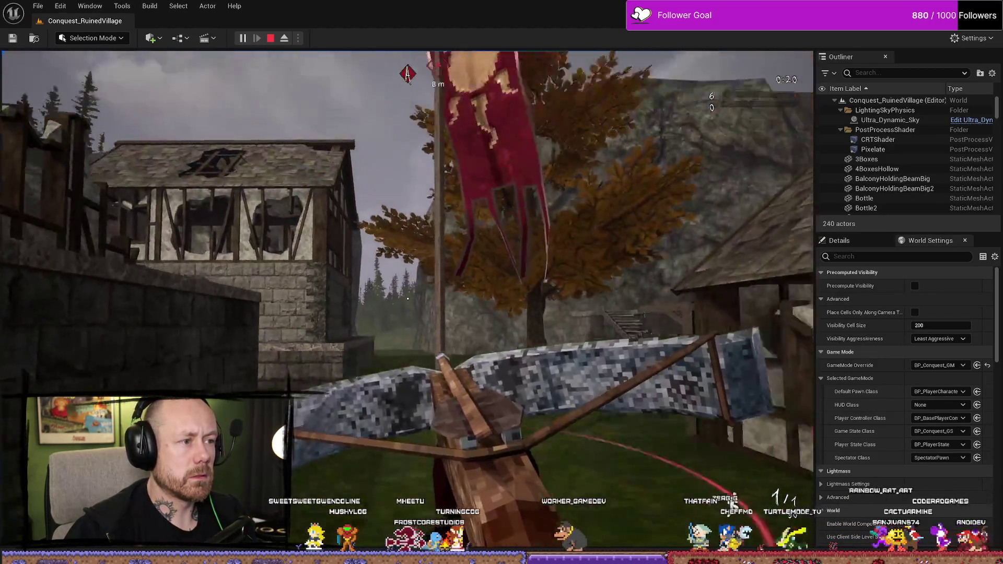
pyautogui.press('w')
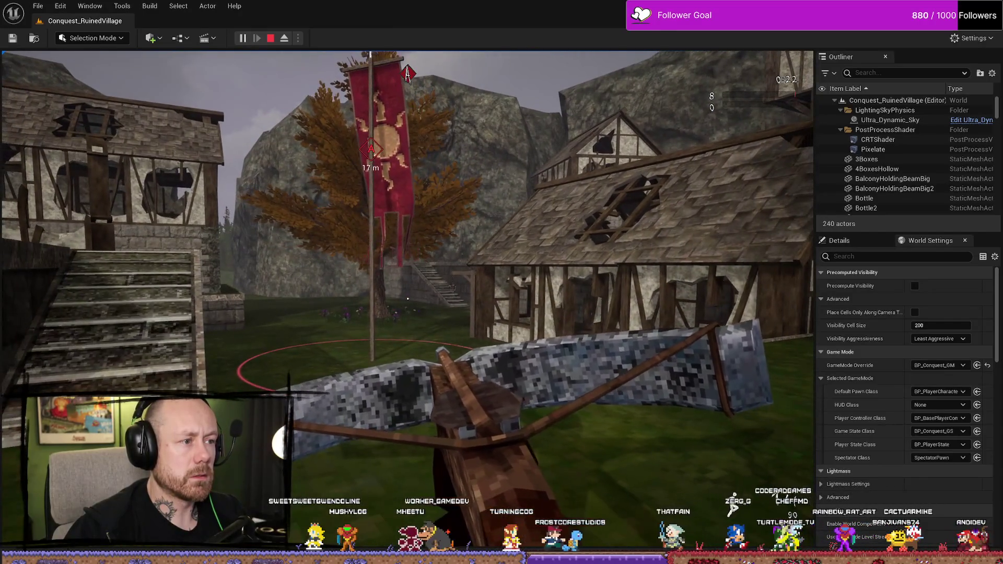
pyautogui.press('a')
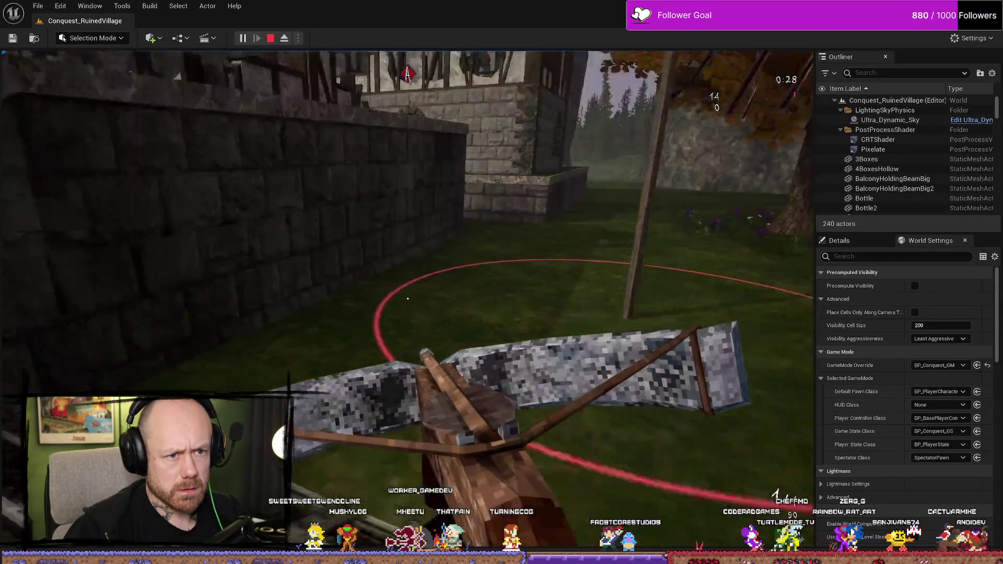
pyautogui.press('w')
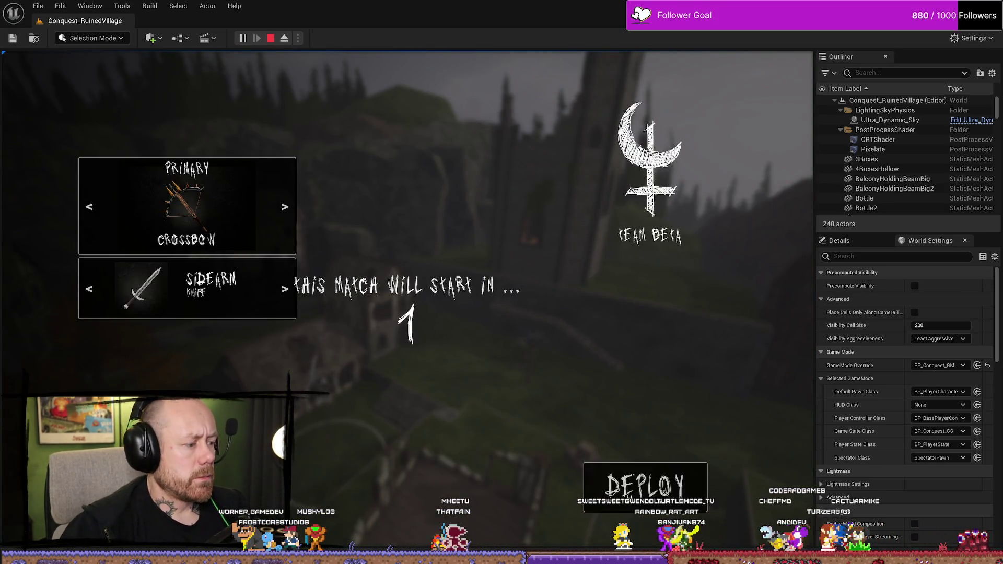
# Move around the capture circles, then stop the play test and show the Conquest widget folder
pyautogui.press('w')
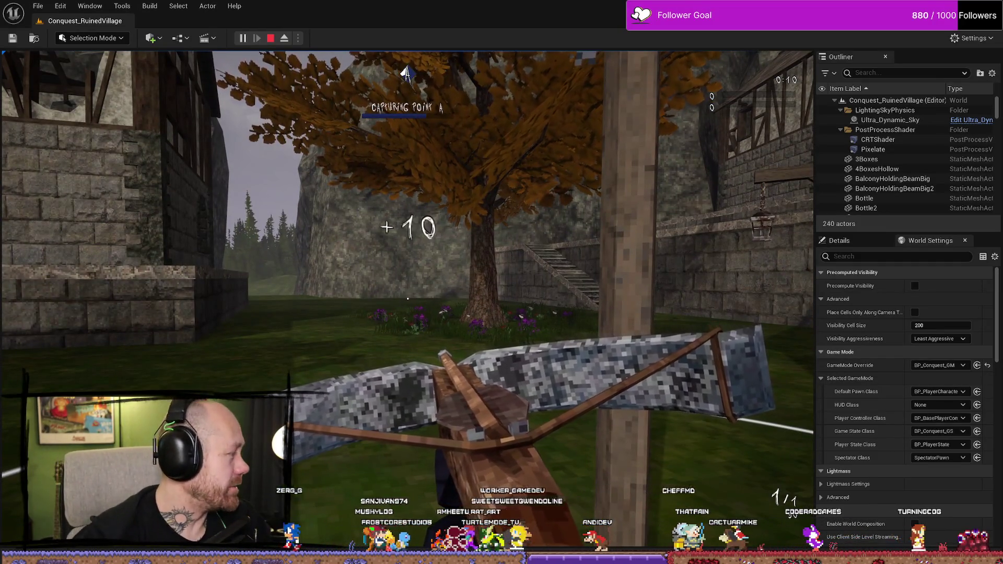
pyautogui.press('w')
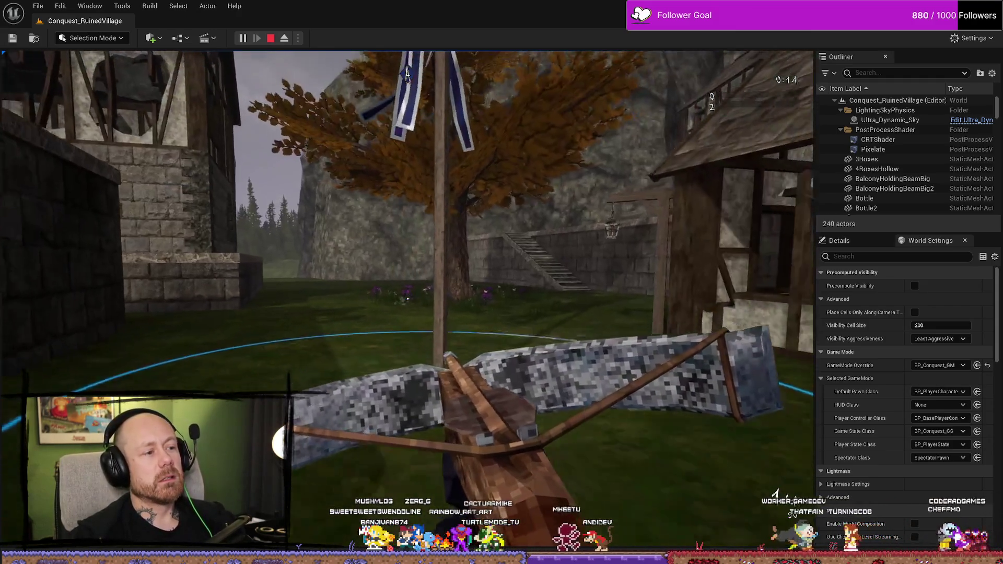
pyautogui.press('s')
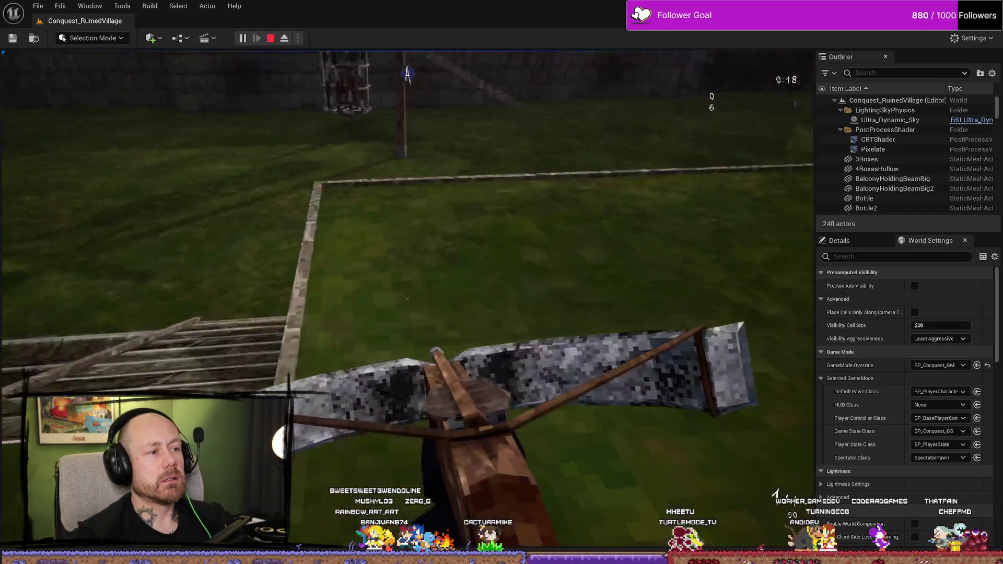
pyautogui.press('w')
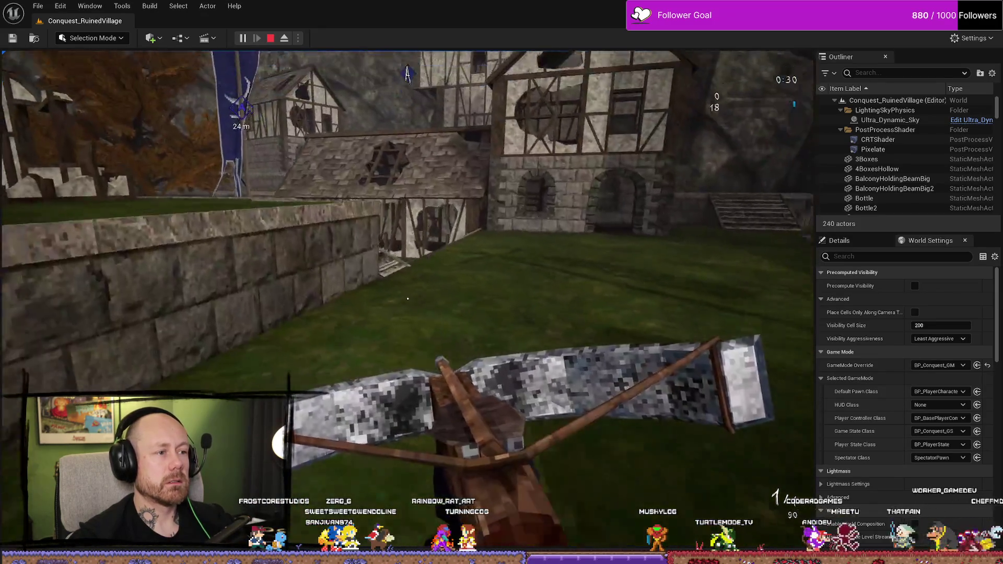
pyautogui.press('w')
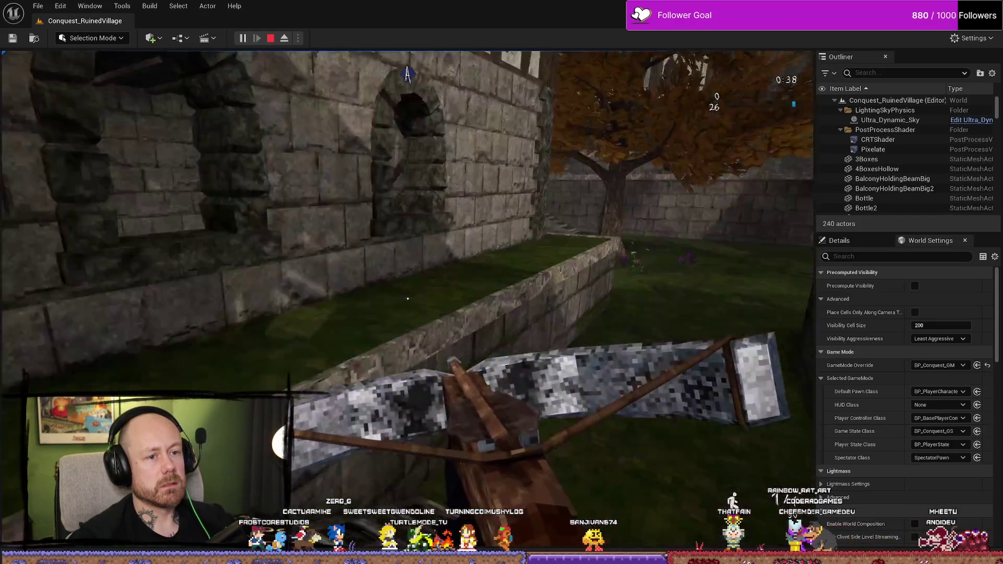
pyautogui.press('Escape')
pyautogui.hotkey('ctrl', 'space')
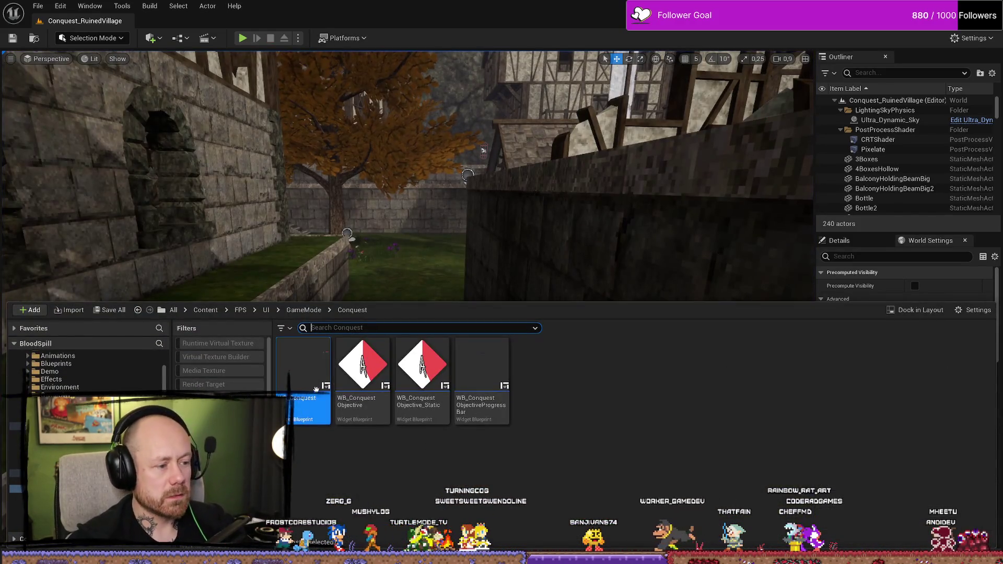
# Reopen WB_ConquestObjectiveProgressBar and WB_Conquest, reselecting the WB_GameStateScores element
pyautogui.doubleClick(486, 351)
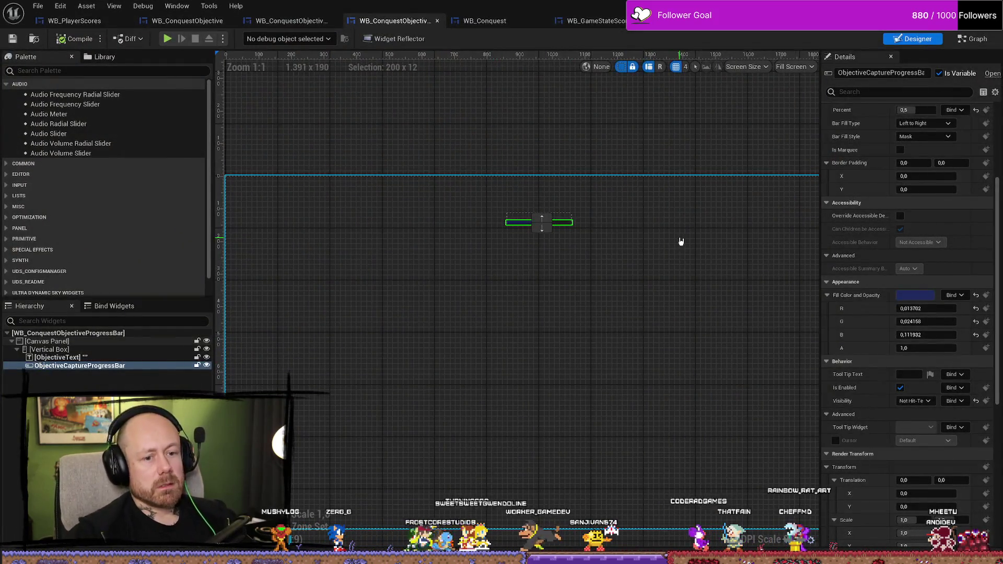
pyautogui.hotkey('ctrl', 'space')
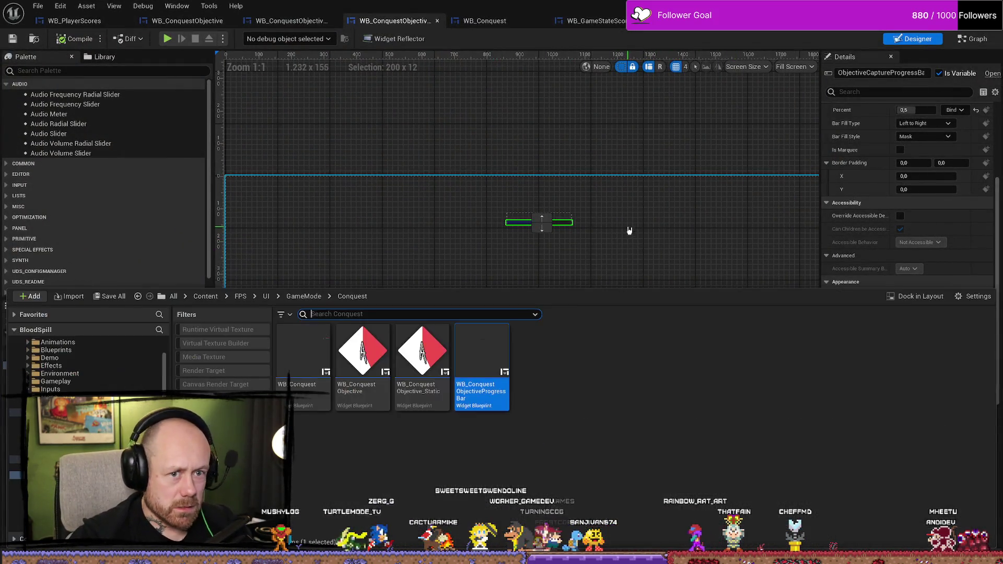
pyautogui.doubleClick(303, 393)
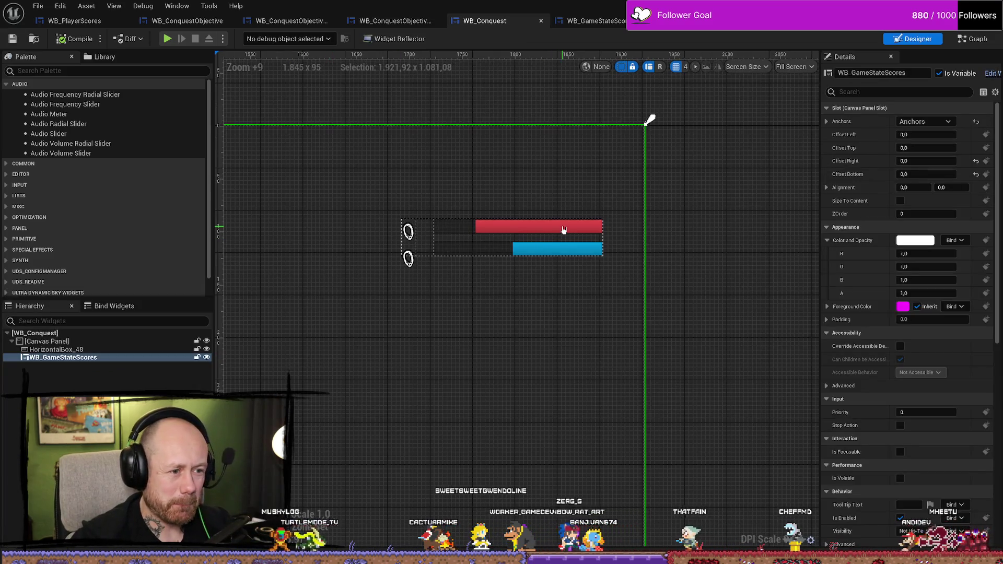
pyautogui.click(65, 348)
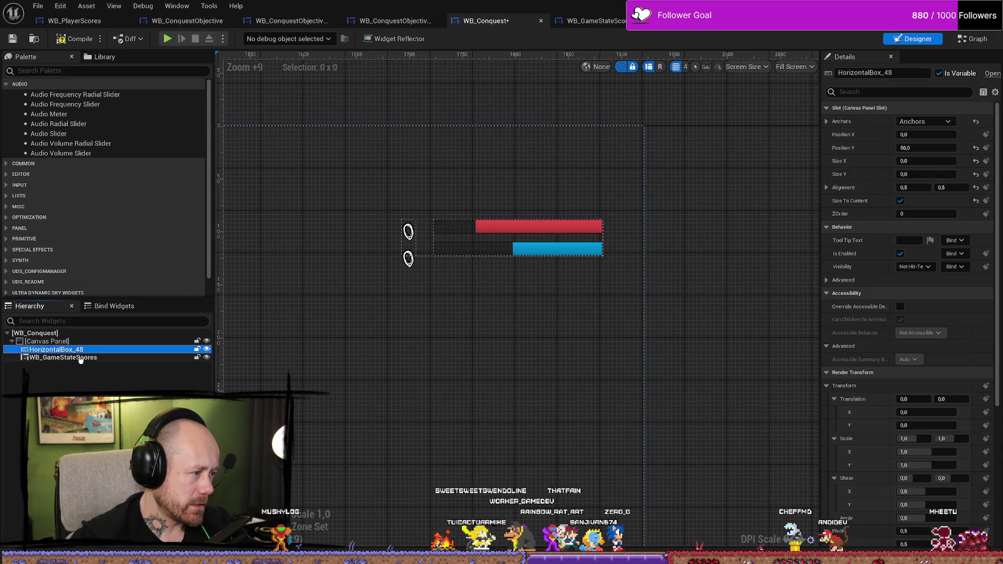
pyautogui.click(63, 358)
# Browse up to the GameMode UI folder in the content browser
pyautogui.hotkey('ctrl', 'space')
pyautogui.click(663, 481)
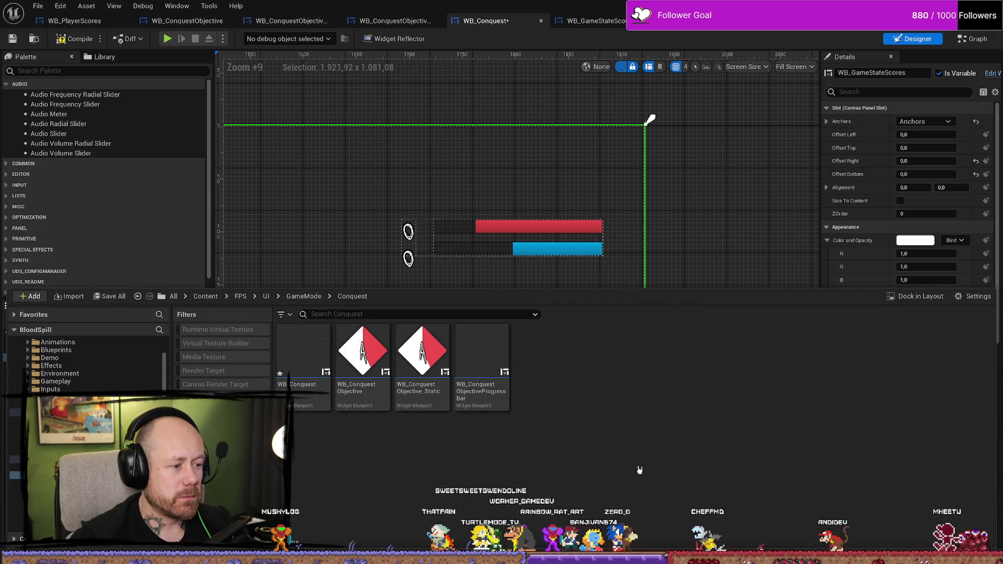
pyautogui.hotkey('alt', 'Left')
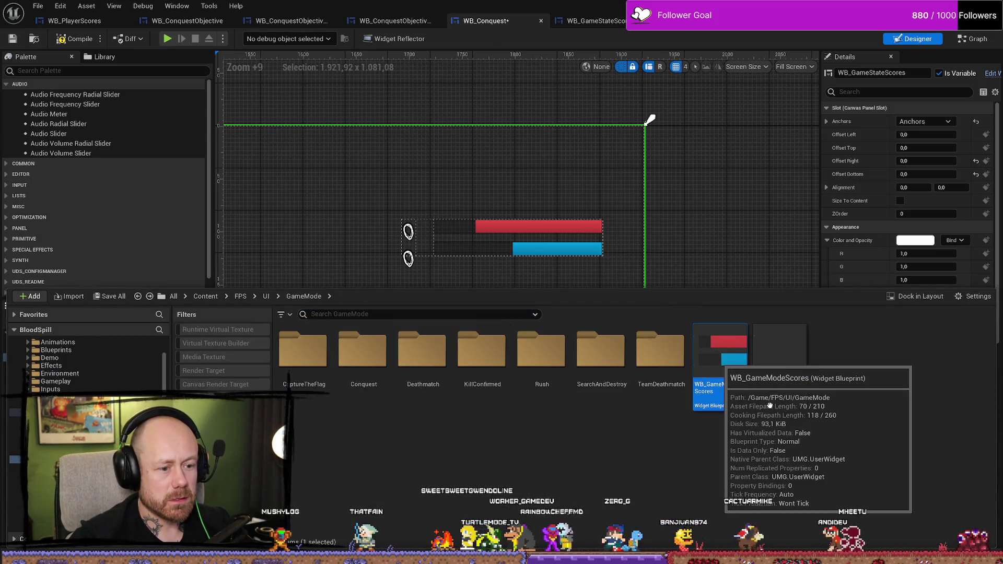
# Open WB_GameModeScores and check its UpdateScores graph logic
pyautogui.doubleClick(720, 361)
pyautogui.click(605, 211)
pyautogui.scroll(-10, 652, 203)
pyautogui.scroll(3, 737, 214)
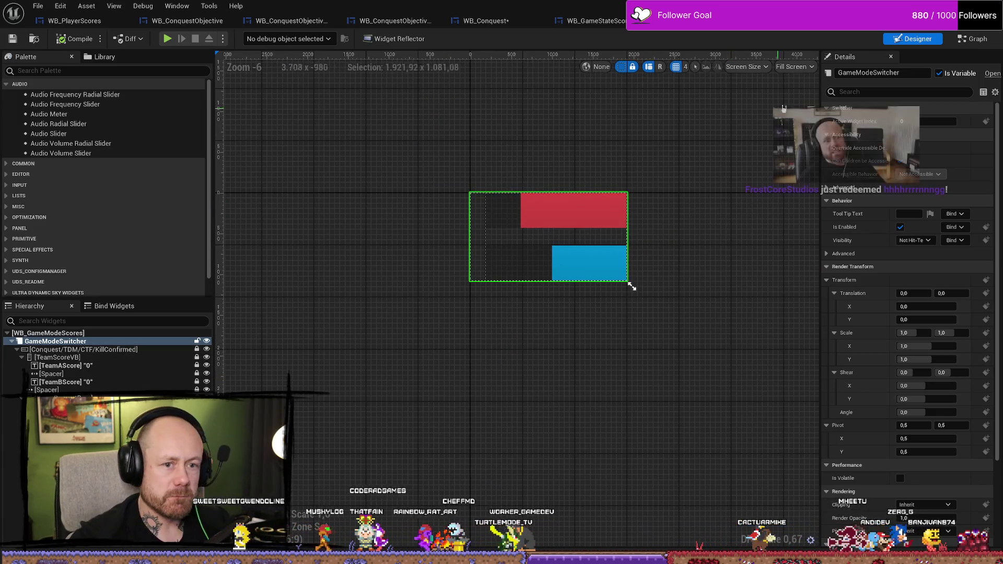
pyautogui.hotkey('ctrl', 'shift', 'g')
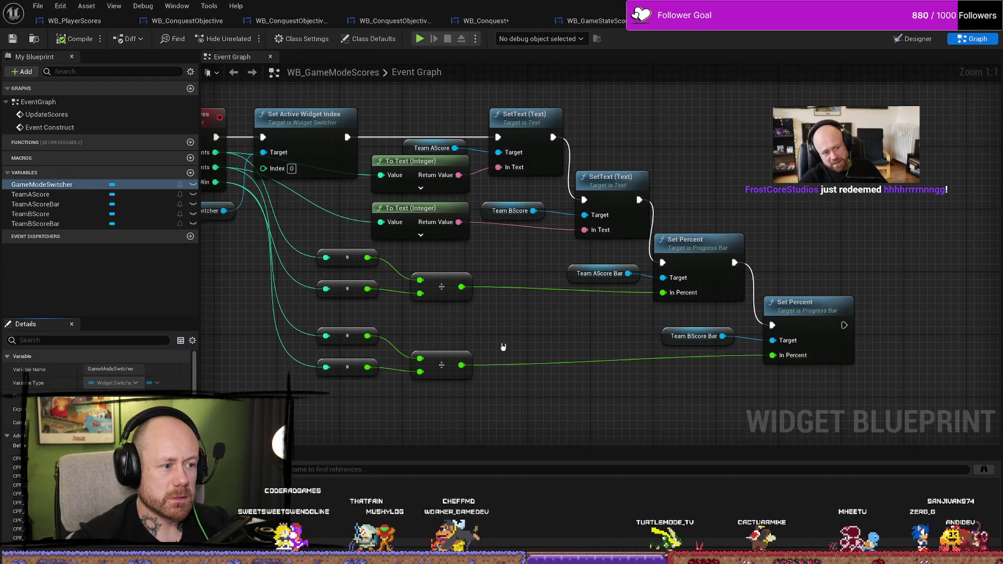
pyautogui.scroll(-3, 565, 347)
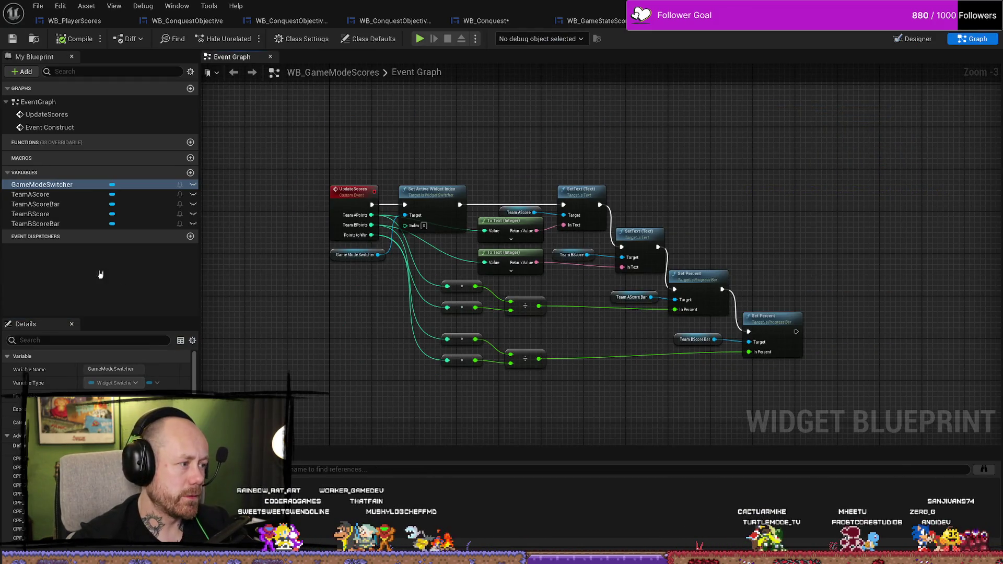
# Step through the TeamScoreVB container and score bar rows in the designer hierarchy
pyautogui.hotkey('ctrl', 'shift', 'd')
pyautogui.scroll(-6, 602, 226)
pyautogui.click(95, 368)
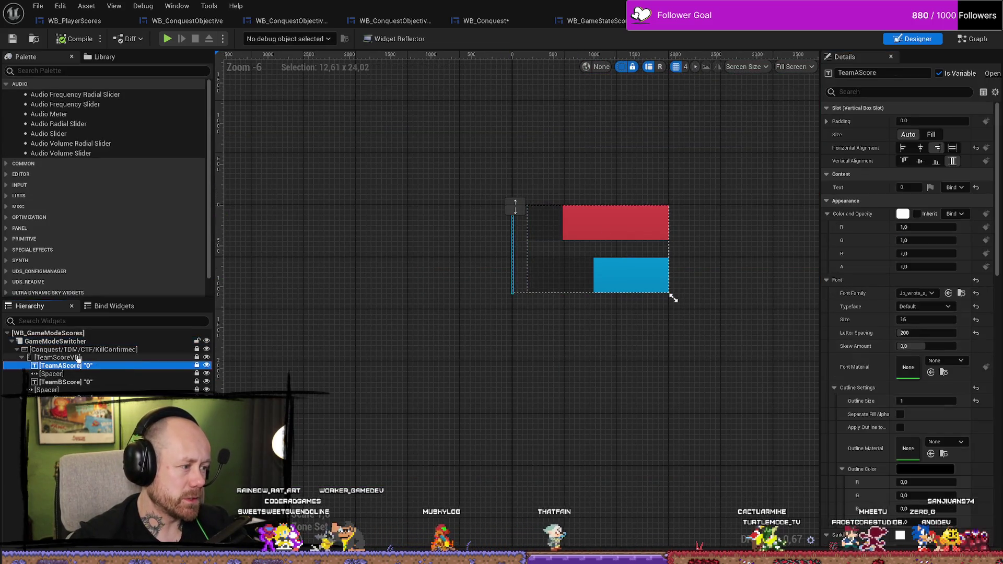
pyautogui.press('Up')
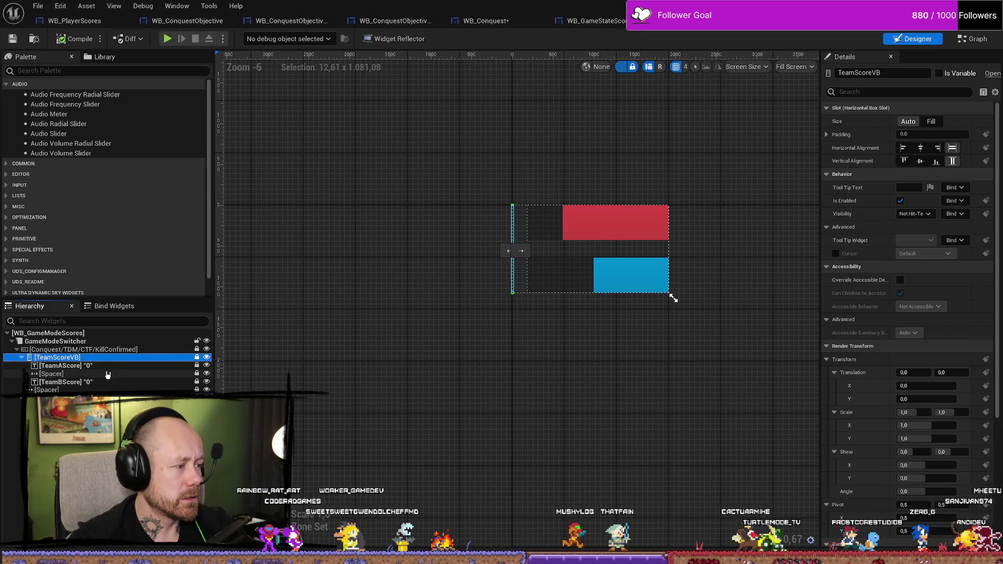
pyautogui.press('Up')
pyautogui.press('Up')
pyautogui.press('Down')
pyautogui.press('Down')
pyautogui.press('Down')
pyautogui.press('Down')
pyautogui.press('Down')
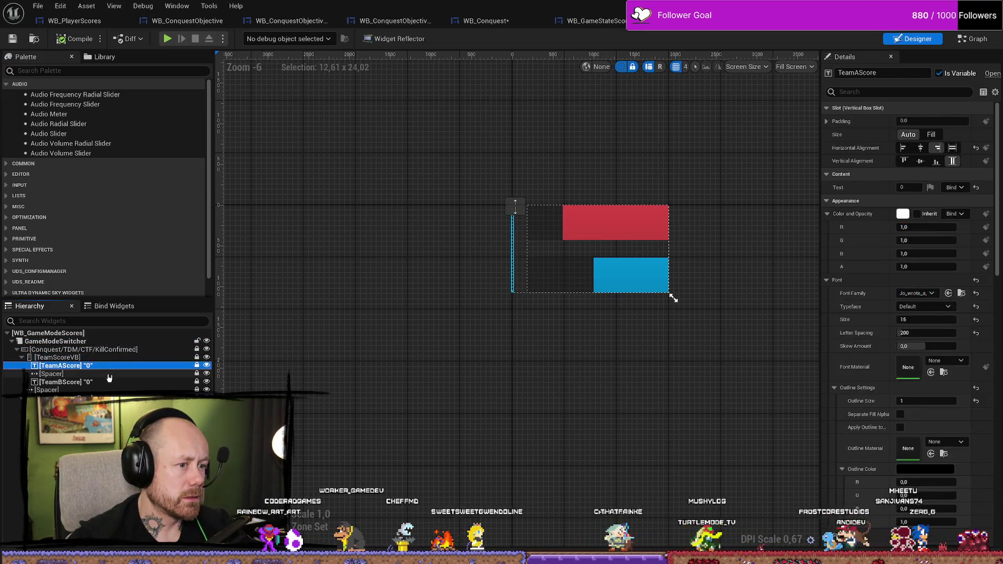
pyautogui.press('Down')
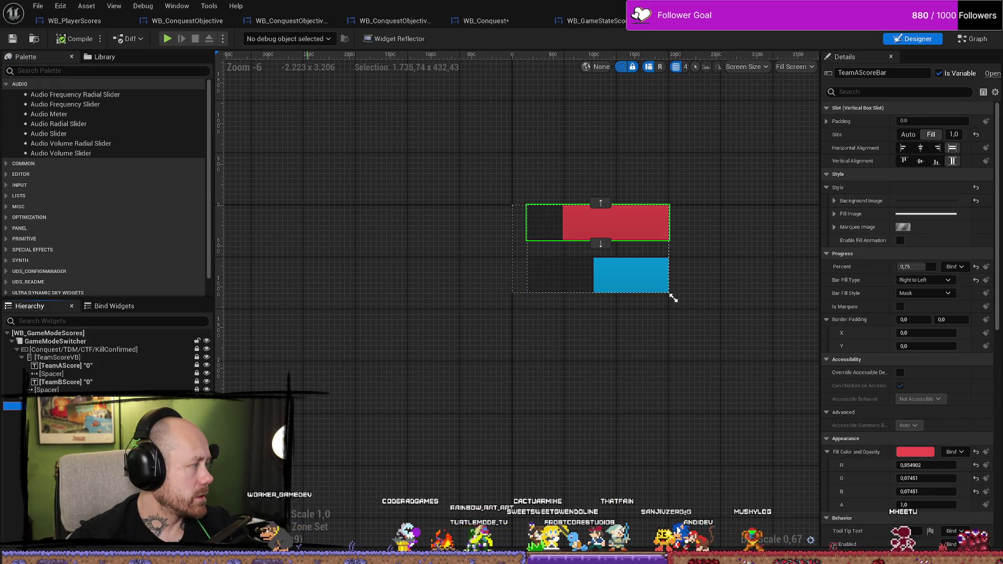
# Set TeamBScoreBar's fill colour to dark blue, hex 1F2B5E
pyautogui.press('Down')
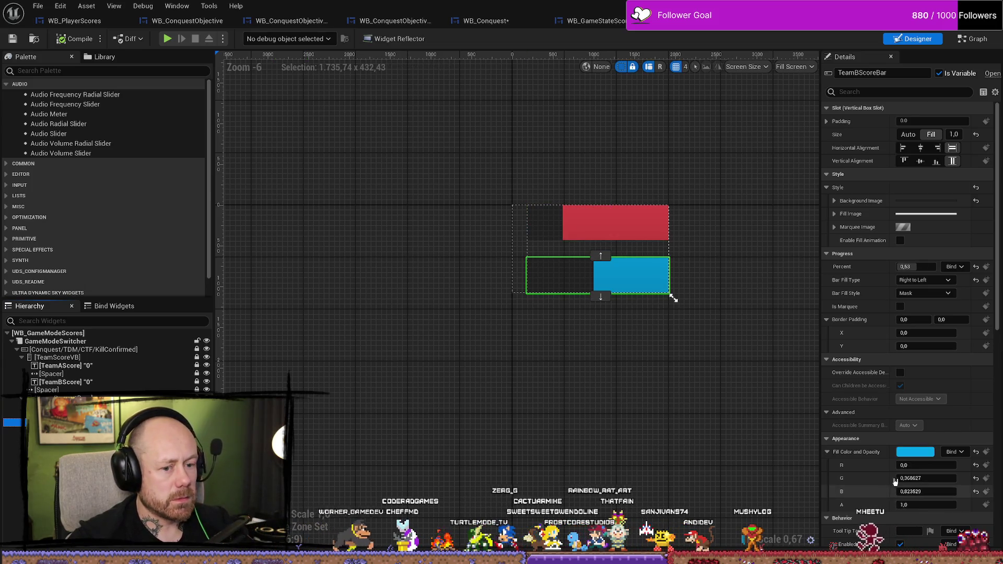
pyautogui.click(915, 452)
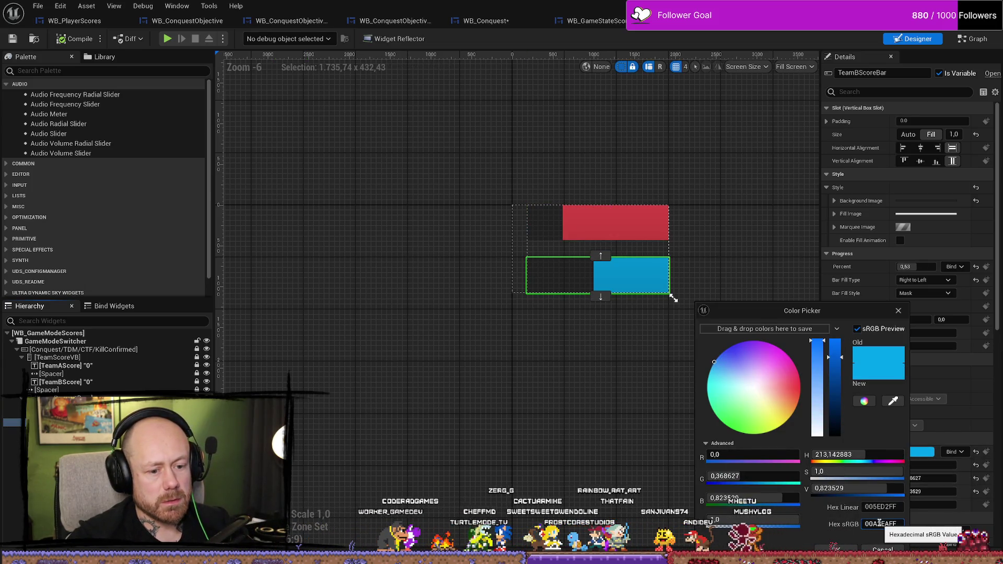
pyautogui.click(878, 523)
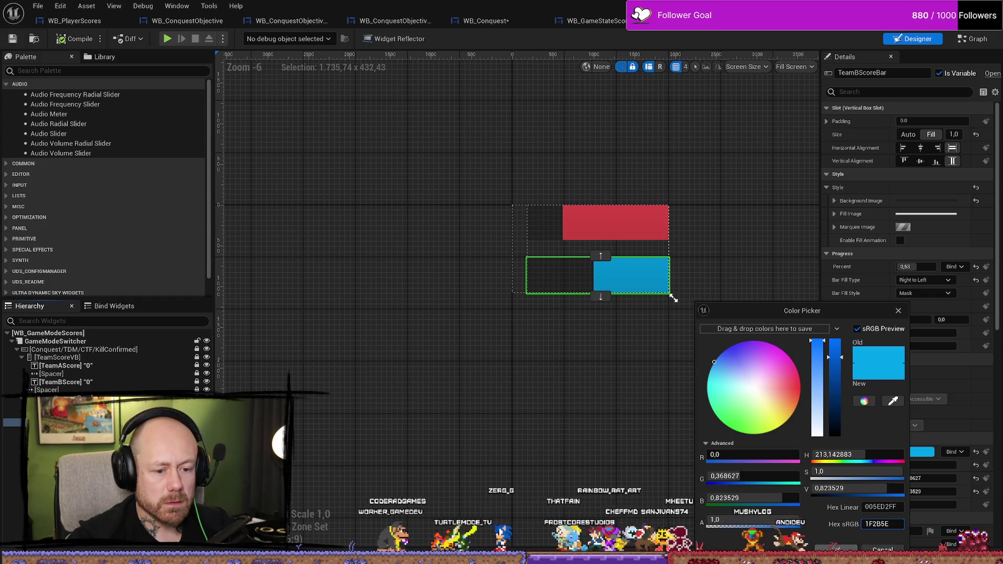
pyautogui.hotkey('ctrl', 'v')
pyautogui.click(835, 549)
pyautogui.click(732, 488)
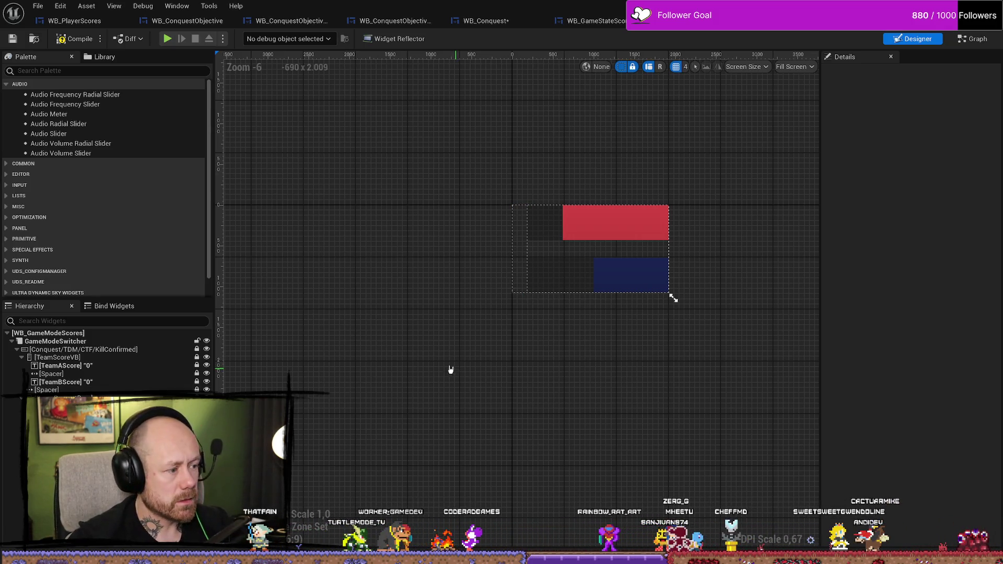
# Give TeamAScoreBar a darker red fill and return to the Conquest_RuinedVillage level
pyautogui.click(555, 259)
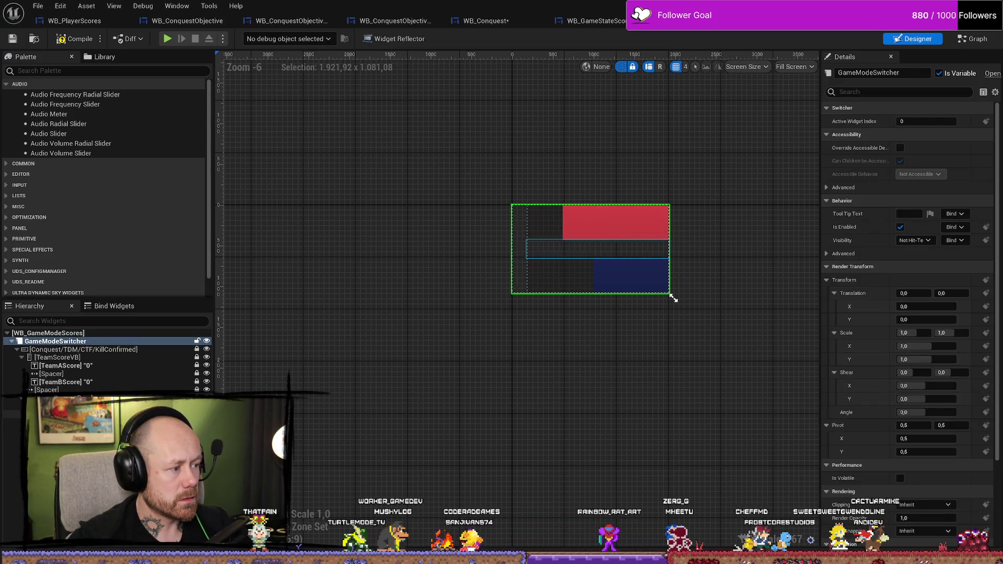
pyautogui.click(617, 230)
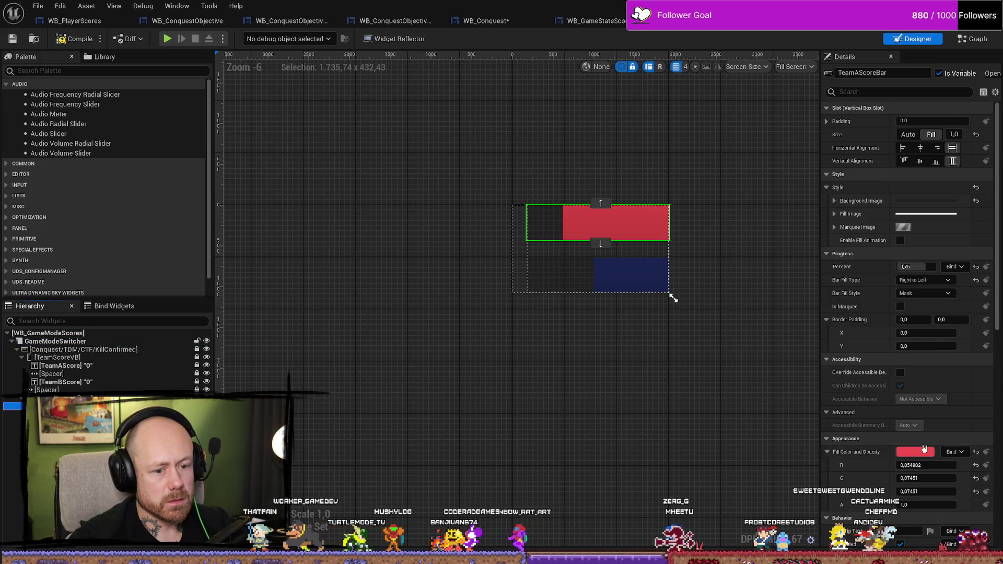
pyautogui.click(916, 452)
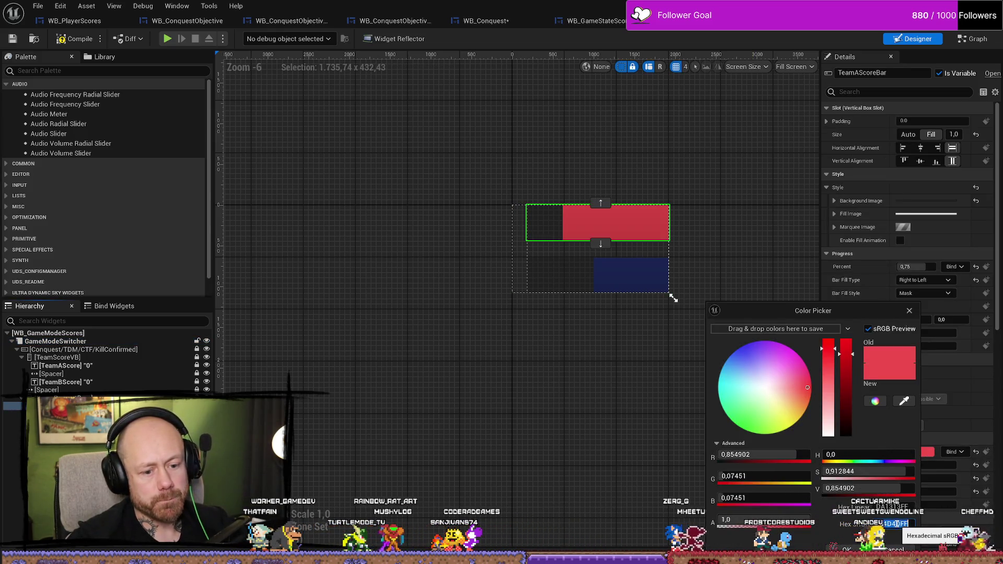
pyautogui.click(849, 549)
pyautogui.click(772, 461)
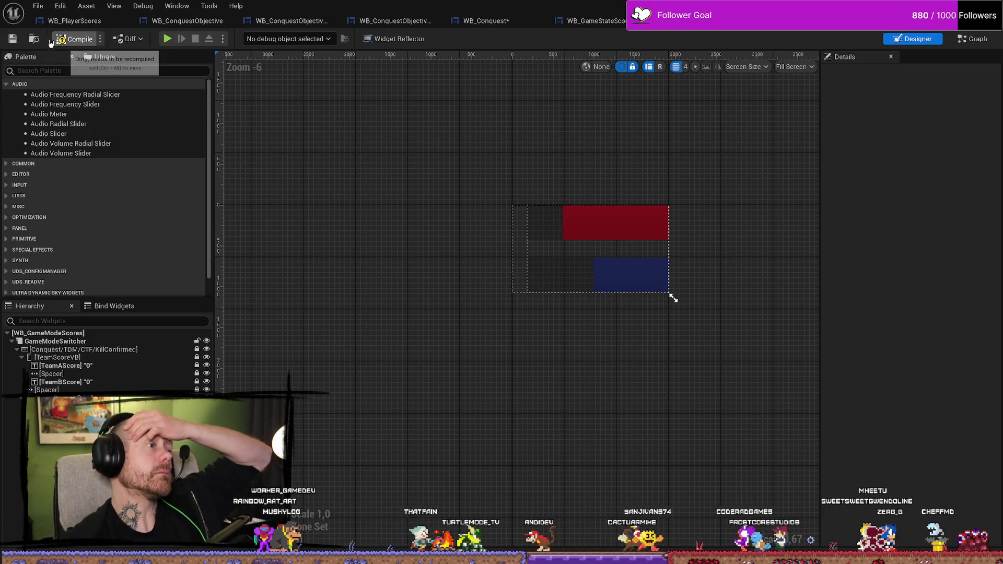
pyautogui.hotkey('alt', 'Tab')
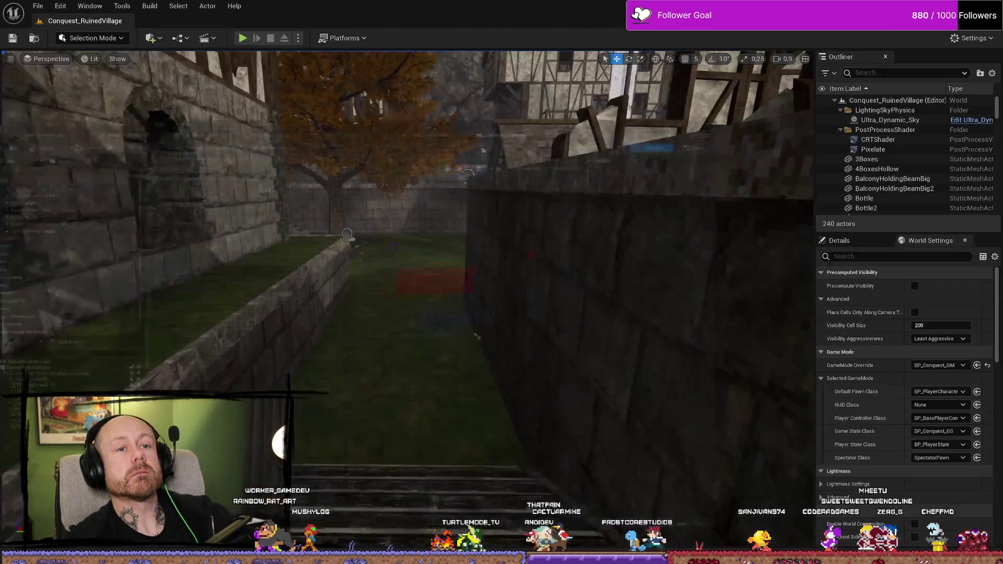
# Play-test Conquest_RuinedVillage, deploy with the crossbow, and walk into the Point A capture ring
pyautogui.hotkey('alt', 'p')
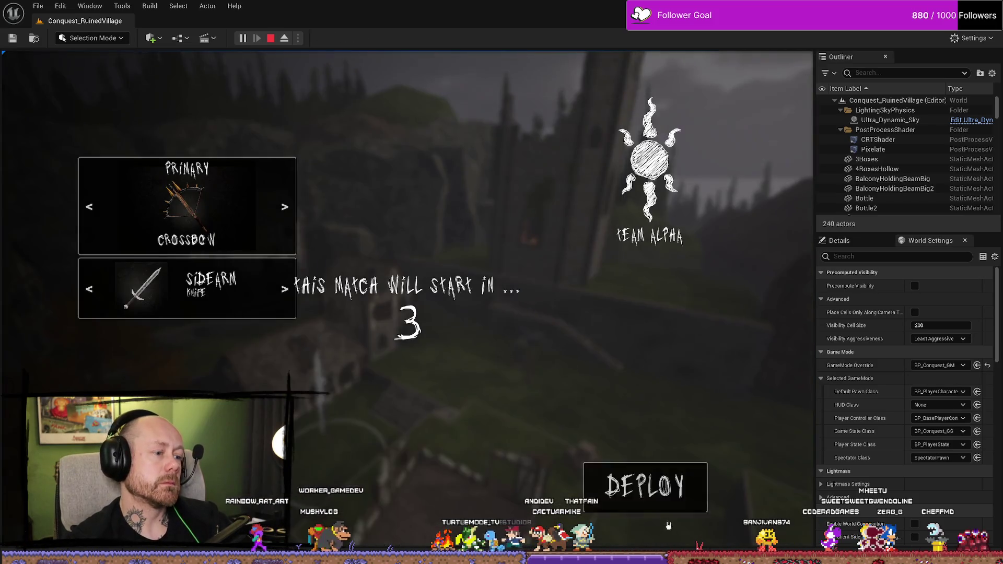
pyautogui.click(661, 493)
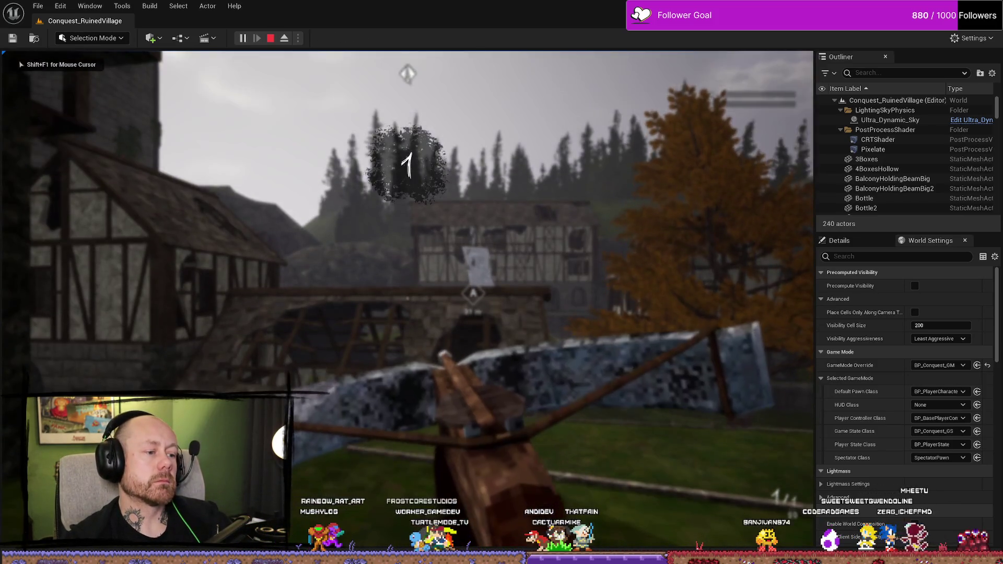
pyautogui.press('w')
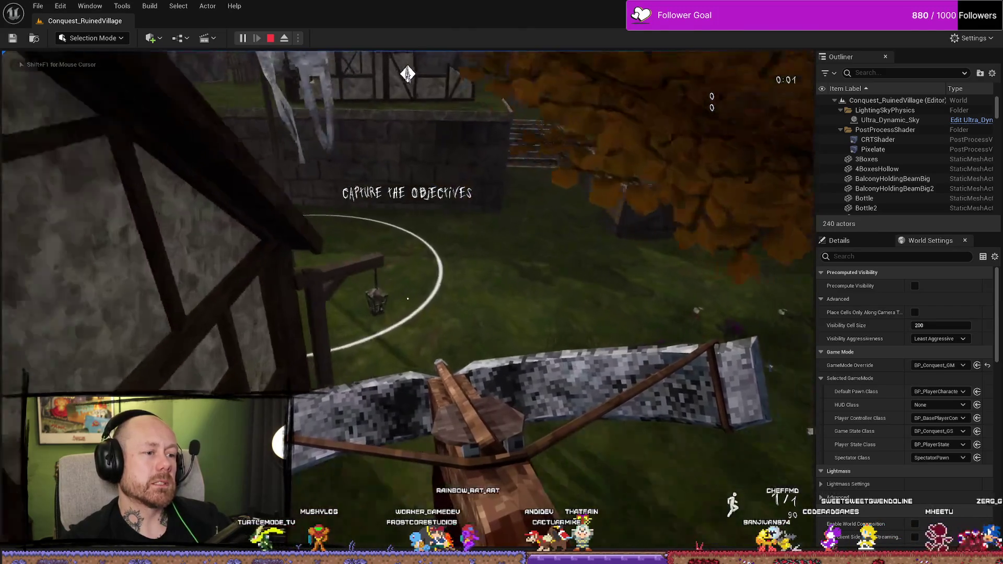
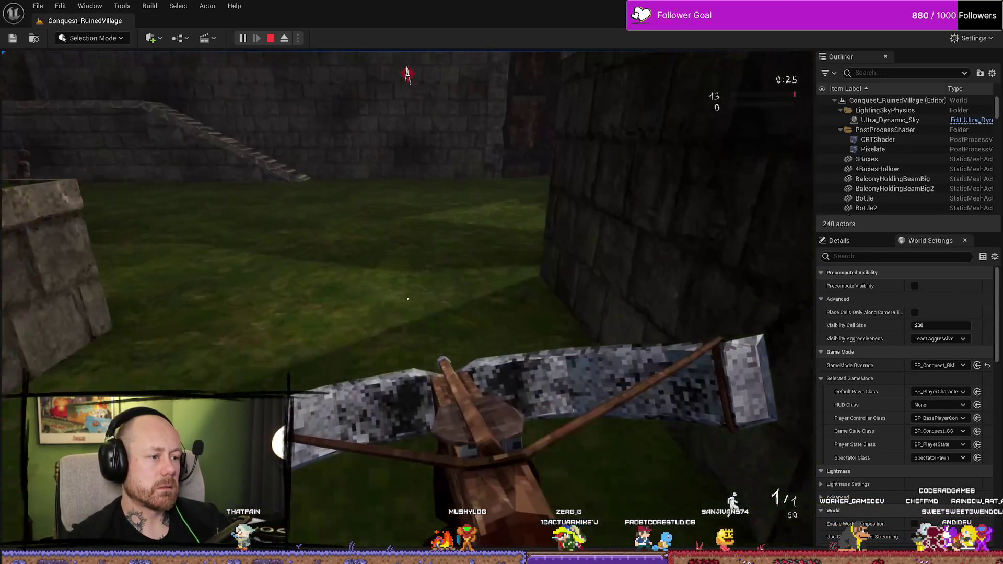
# Play-test the ruined village level in fullscreen, then stop the play session
pyautogui.press('F11')
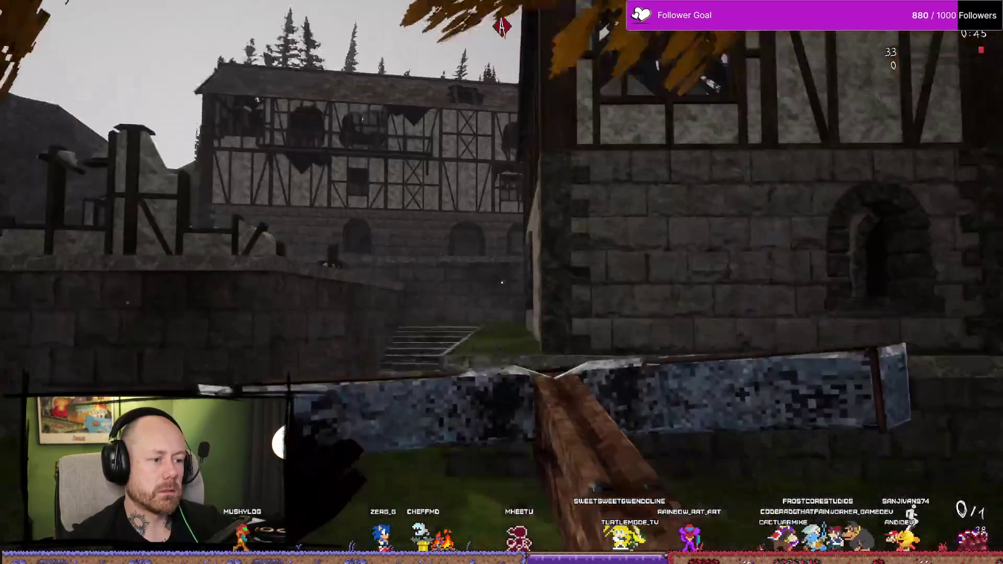
pyautogui.press('Escape')
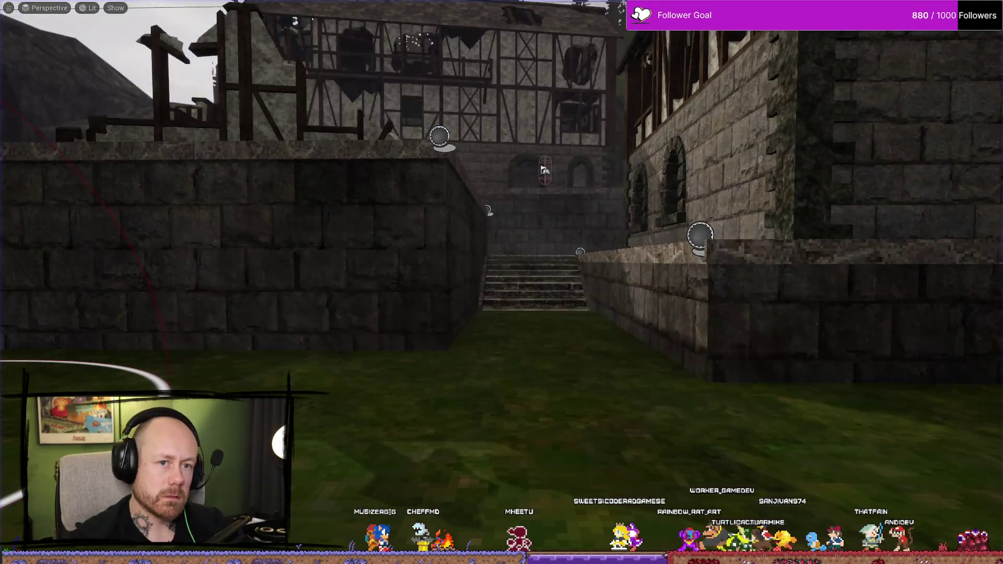
# Open WB_CaptureTheFlag_UI_Icon from UI > GameMode > CaptureTheFlag in the Content Drawer
pyautogui.press('F11')
pyautogui.hotkey('ctrl', 'space')
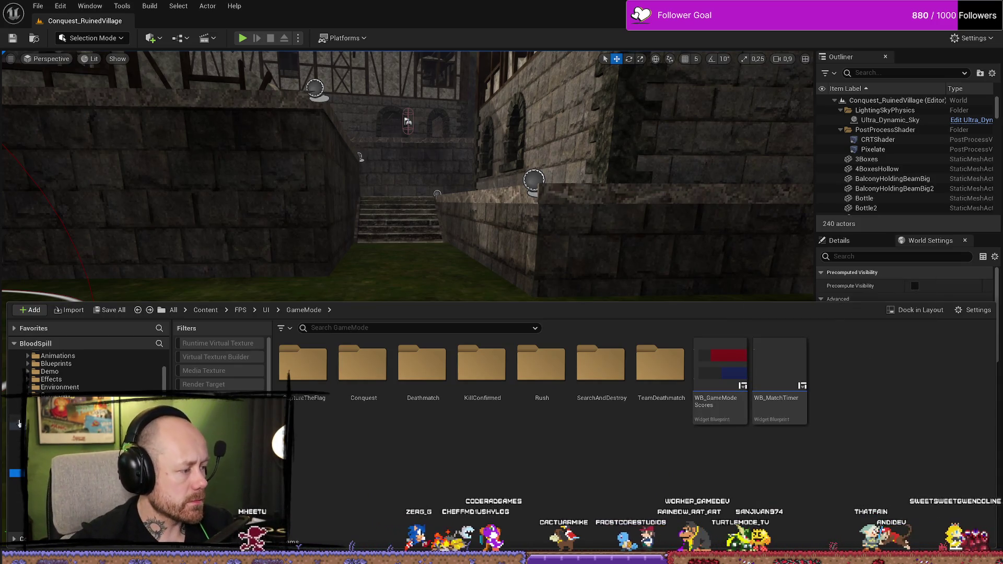
pyautogui.press('BackSpace')
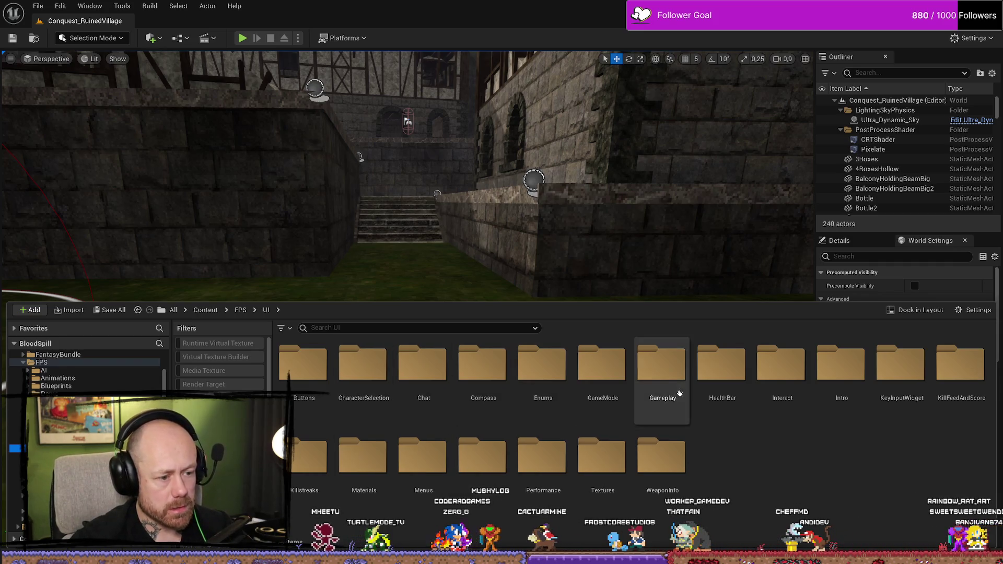
pyautogui.doubleClick(602, 369)
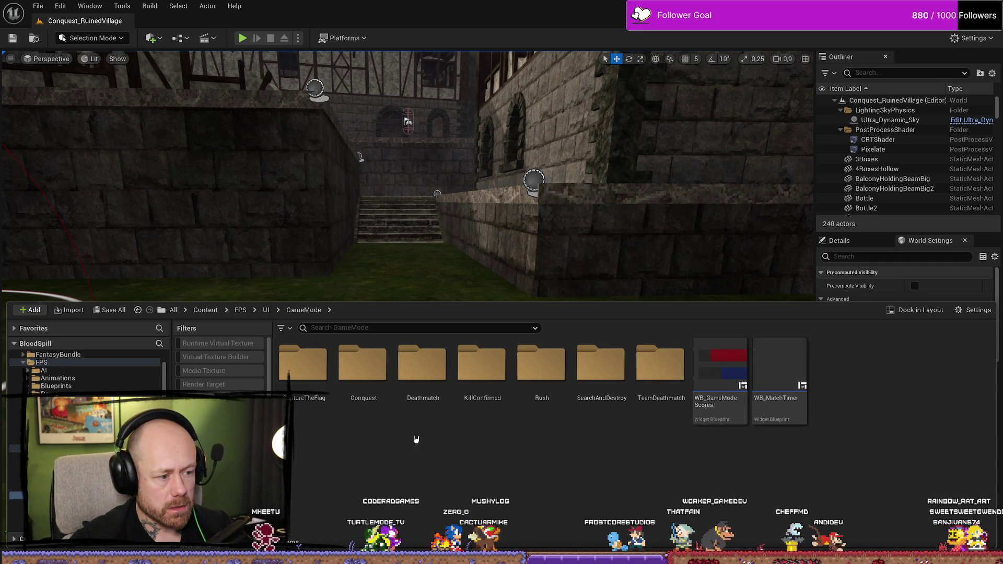
pyautogui.doubleClick(310, 385)
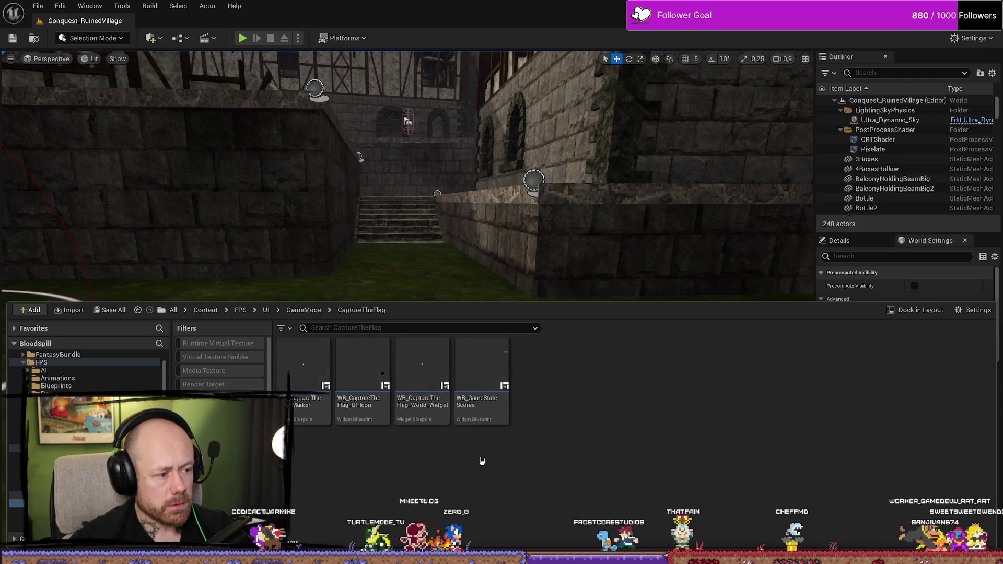
pyautogui.doubleClick(365, 374)
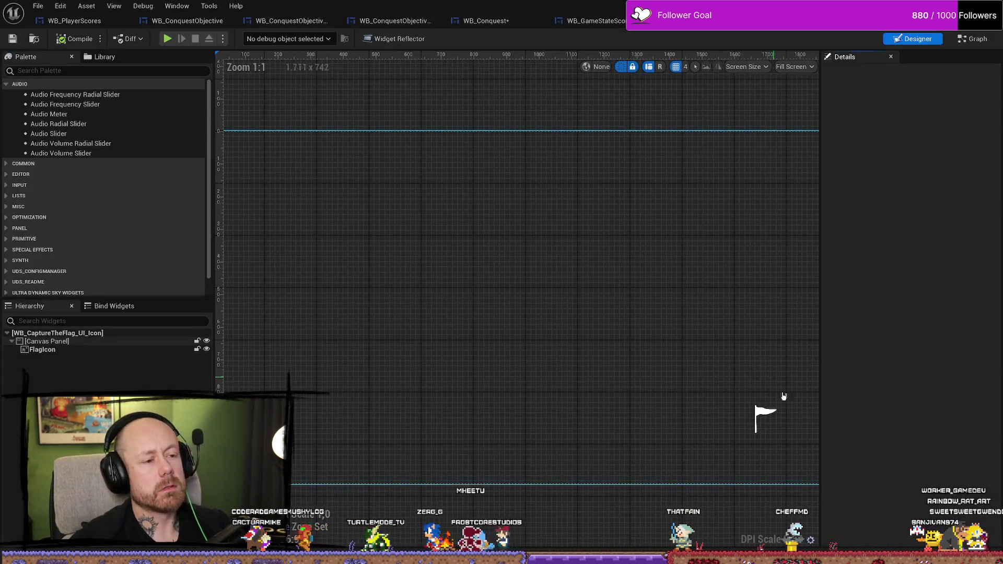
# Set the FlagIcon brush image to the T_CaptureTheFlag_IconOwn texture
pyautogui.click(764, 419)
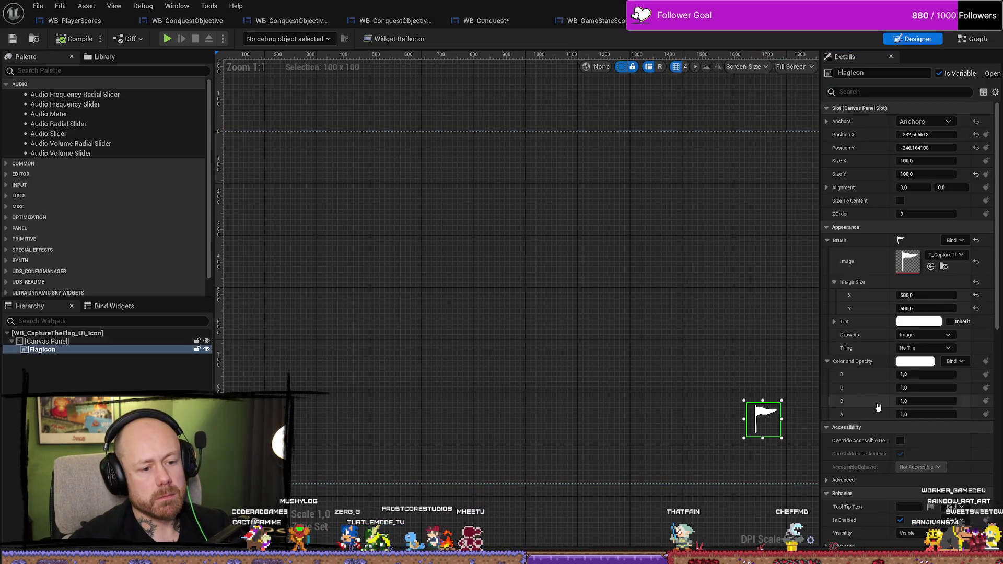
pyautogui.click(961, 256)
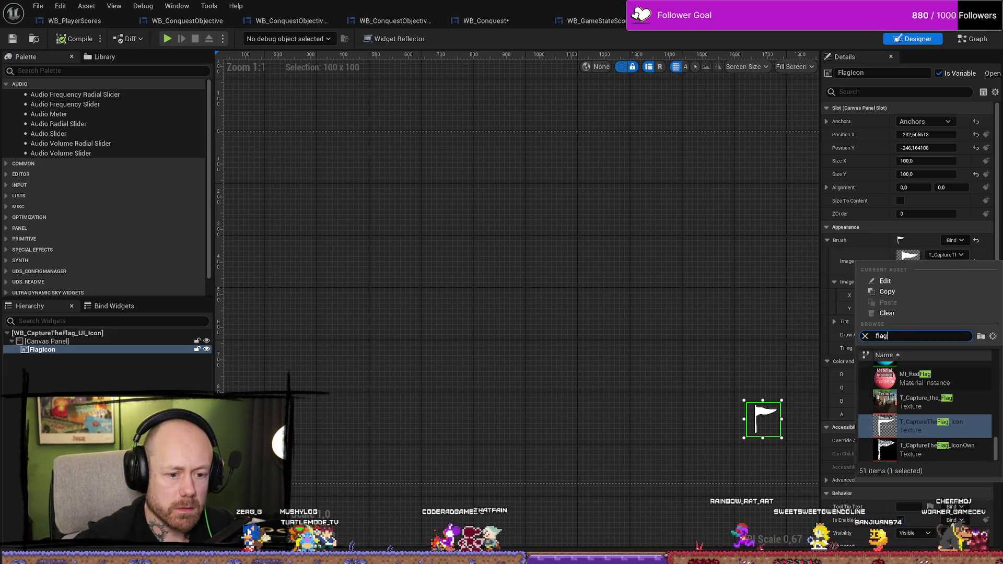
pyautogui.click(967, 448)
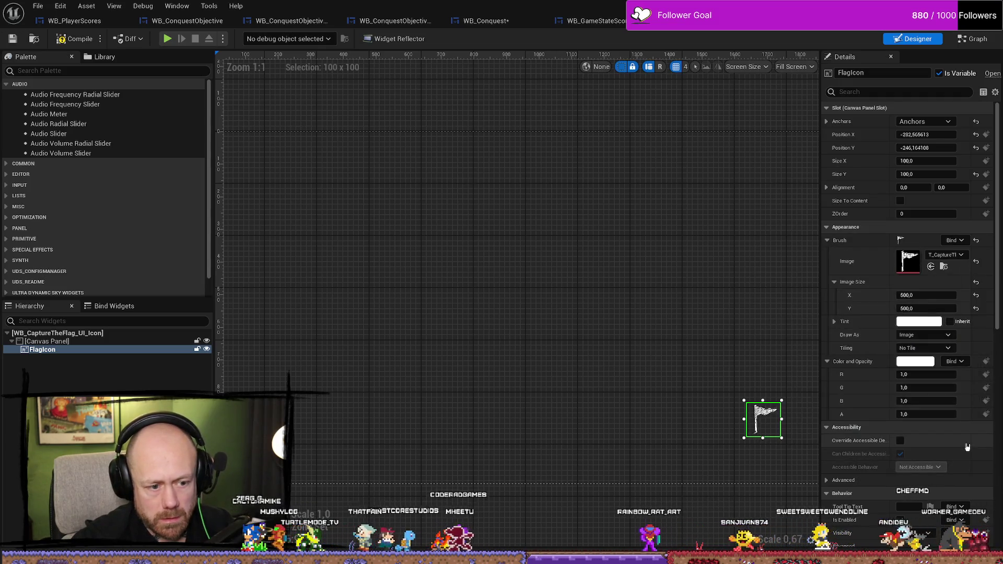
pyautogui.click(773, 329)
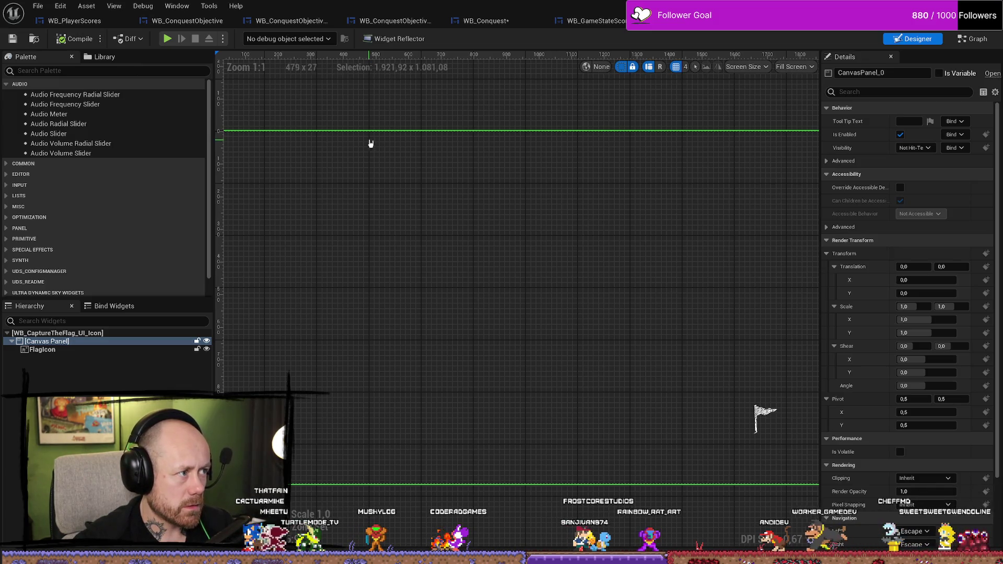
pyautogui.click(770, 420)
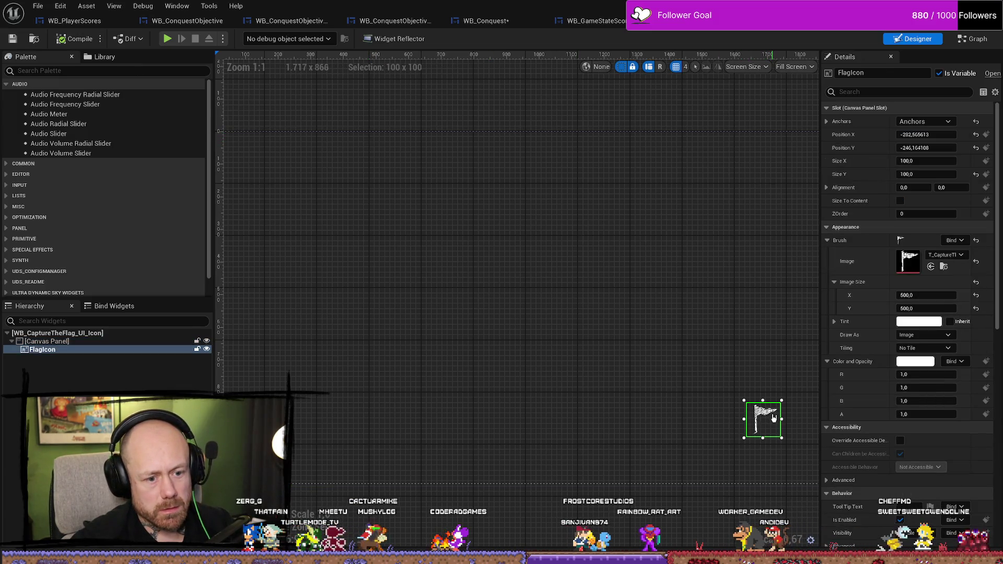
# Open the WB_CaptureTheFlag_Marker widget blueprint from the CaptureTheFlag folder
pyautogui.hotkey('alt', 'Tab')
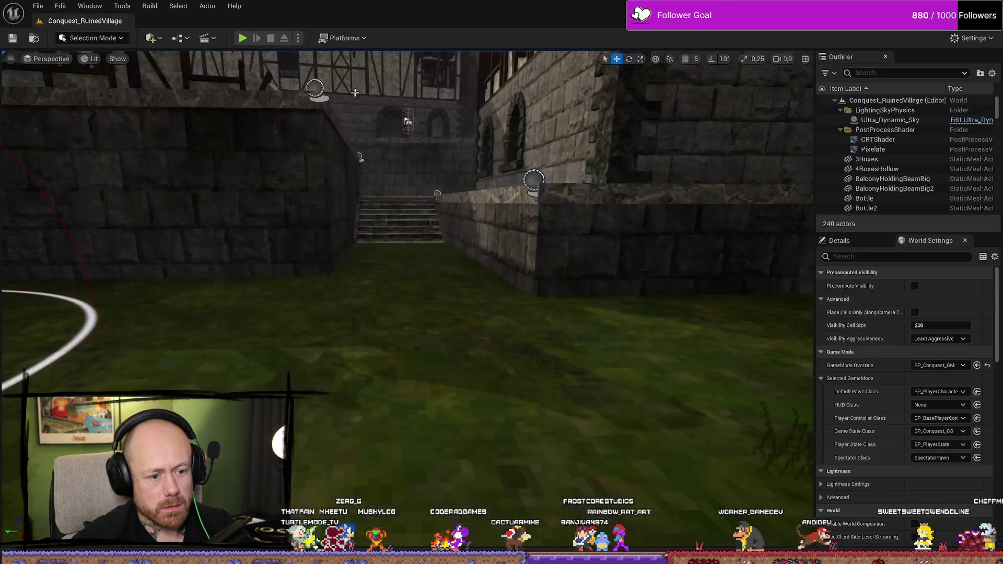
pyautogui.scroll(3, 403, 235)
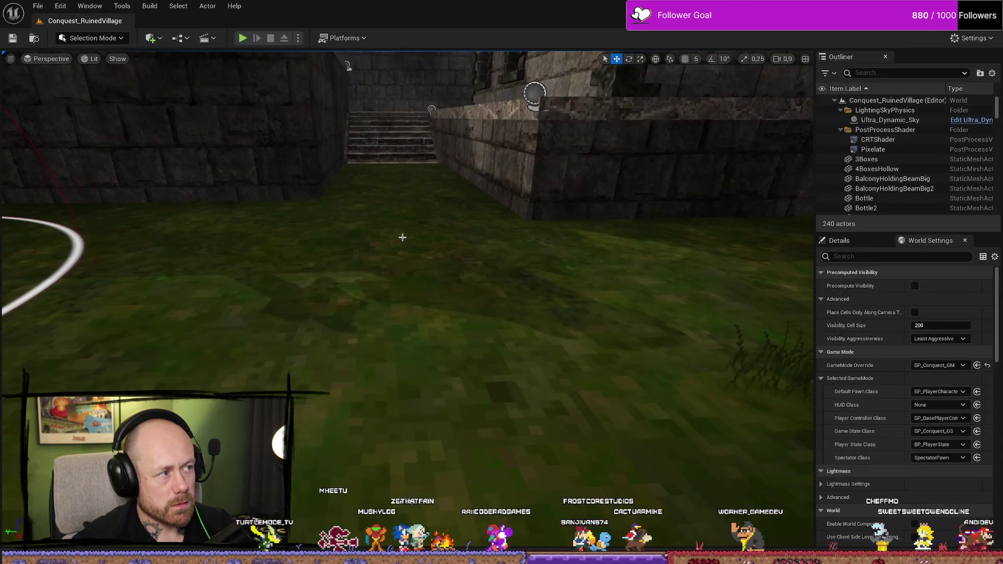
pyautogui.hotkey('ctrl', 'space')
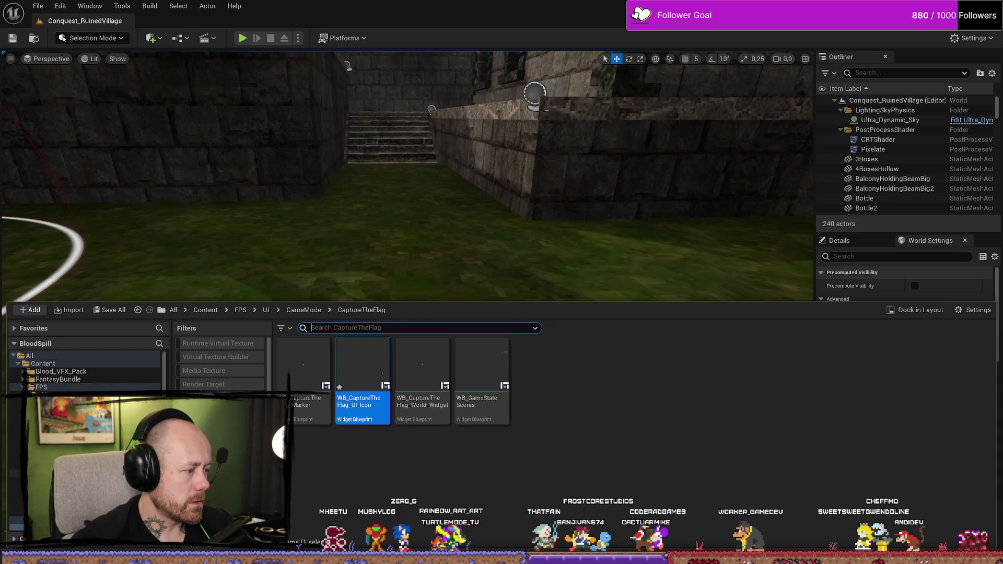
pyautogui.hotkey('alt', 'Left')
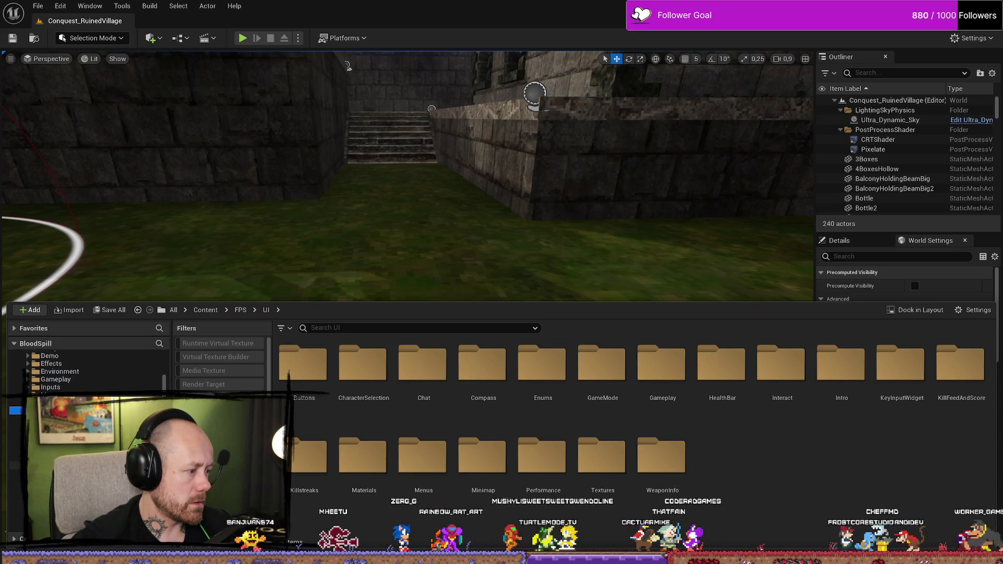
pyautogui.hotkey('alt', 'Right')
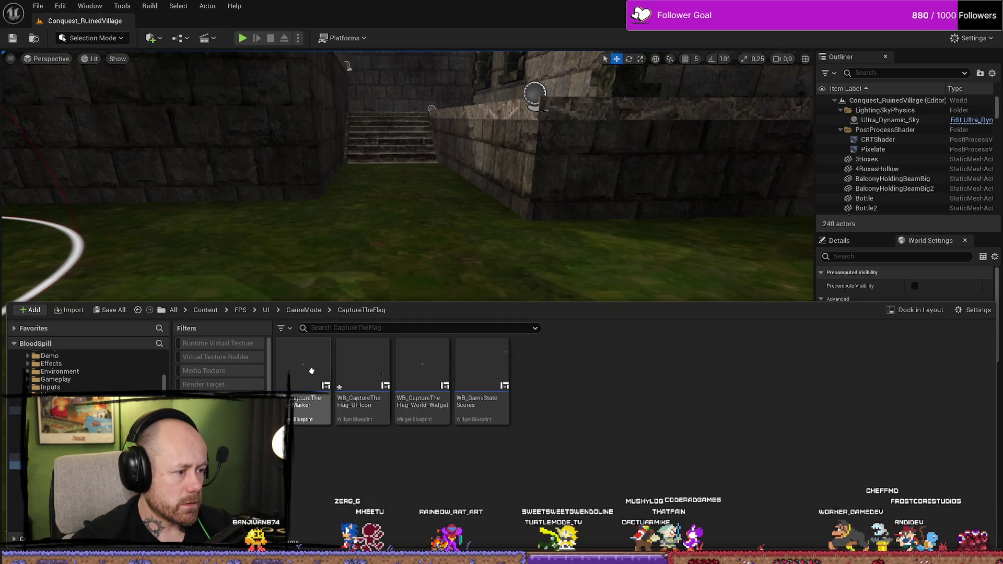
pyautogui.doubleClick(313, 372)
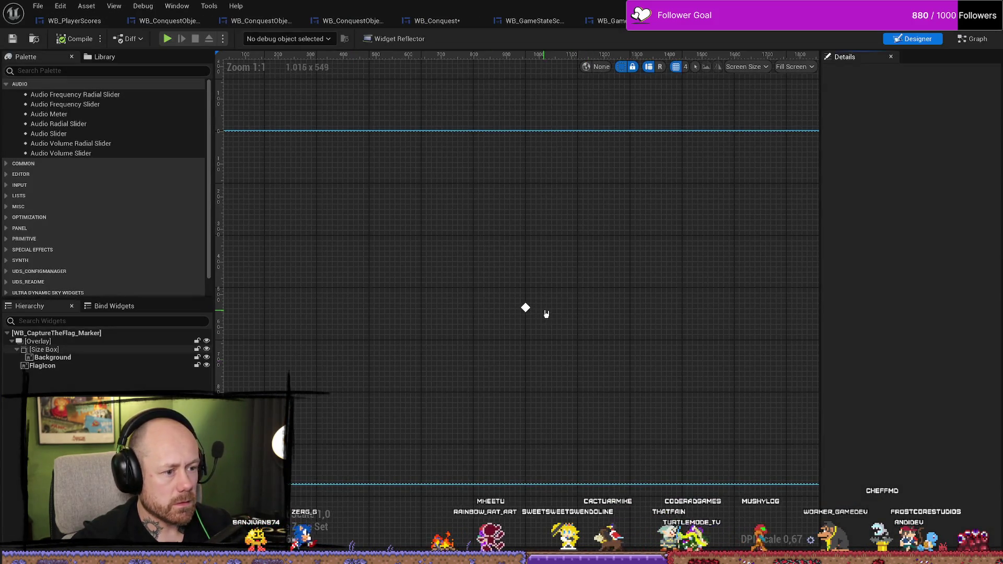
# Reopen WB_CaptureTheFlag_UI_Icon and bring up its event graph
pyautogui.hotkey('ctrl', 'space')
pyautogui.doubleClick(362, 368)
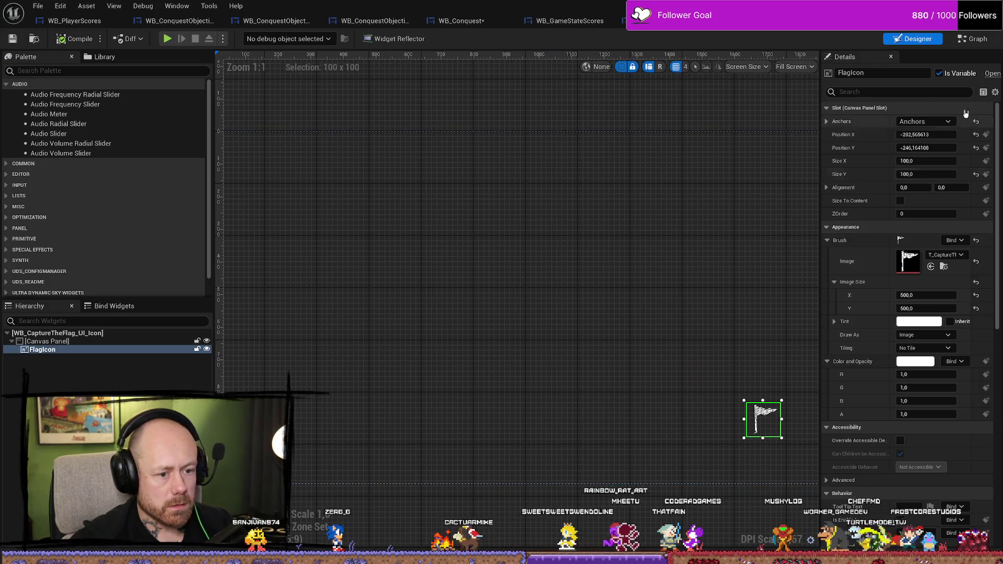
pyautogui.click(967, 41)
pyautogui.scroll(5, 701, 300)
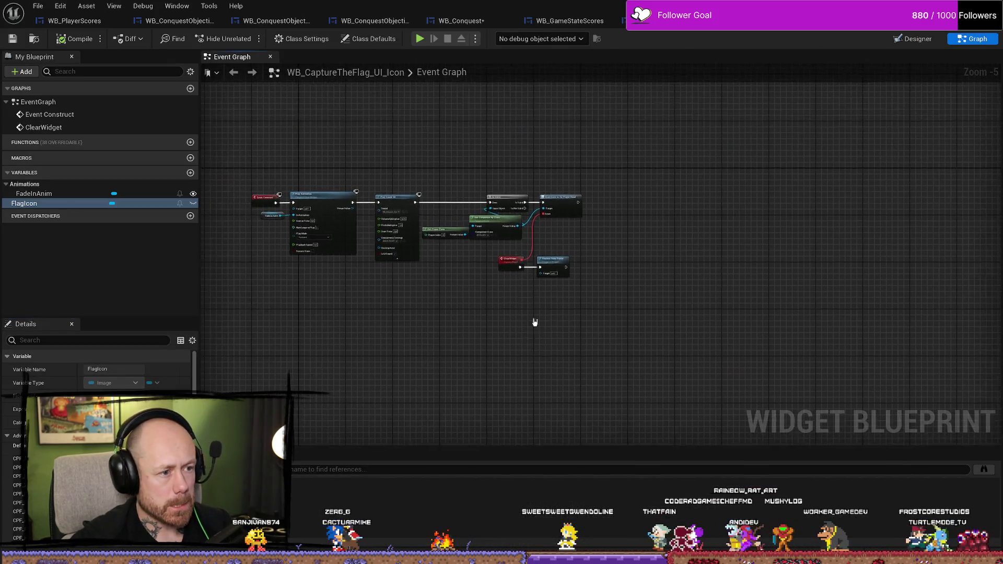
pyautogui.scroll(-3, 565, 336)
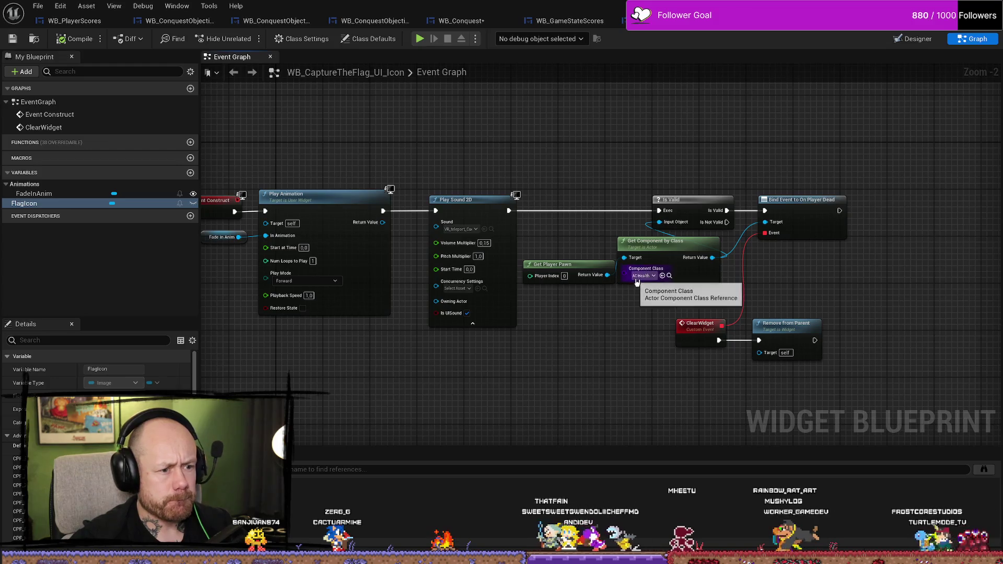
pyautogui.moveTo(508, 376); pyautogui.dragTo(639, 369)
pyautogui.scroll(2, 580, 230)
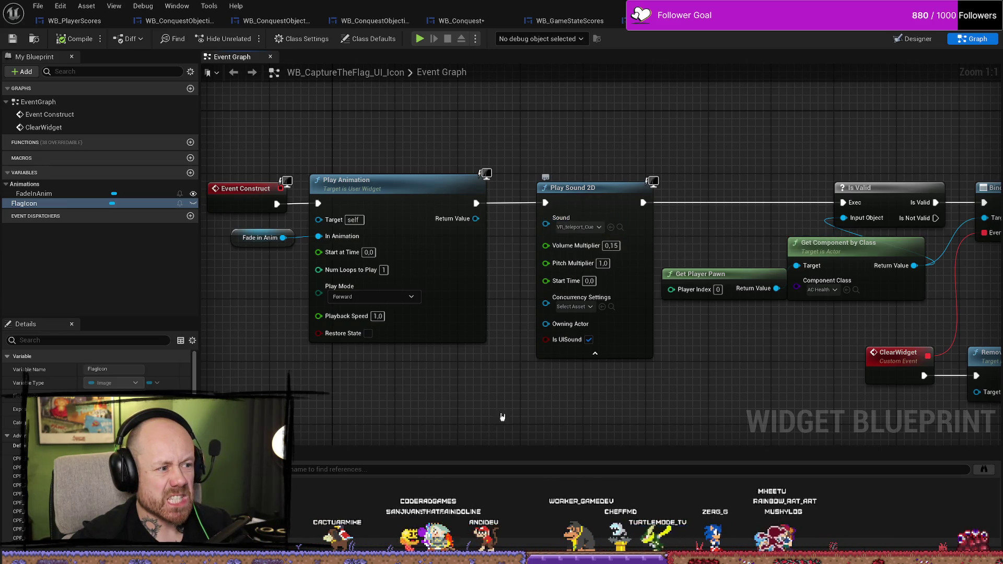
pyautogui.moveTo(376, 398)
pyautogui.mouseDown()
pyautogui.moveTo(361, 397)
pyautogui.moveTo(463, 396)
pyautogui.moveTo(390, 397)
pyautogui.mouseUp()
pyautogui.scroll(-1, 602, 403)
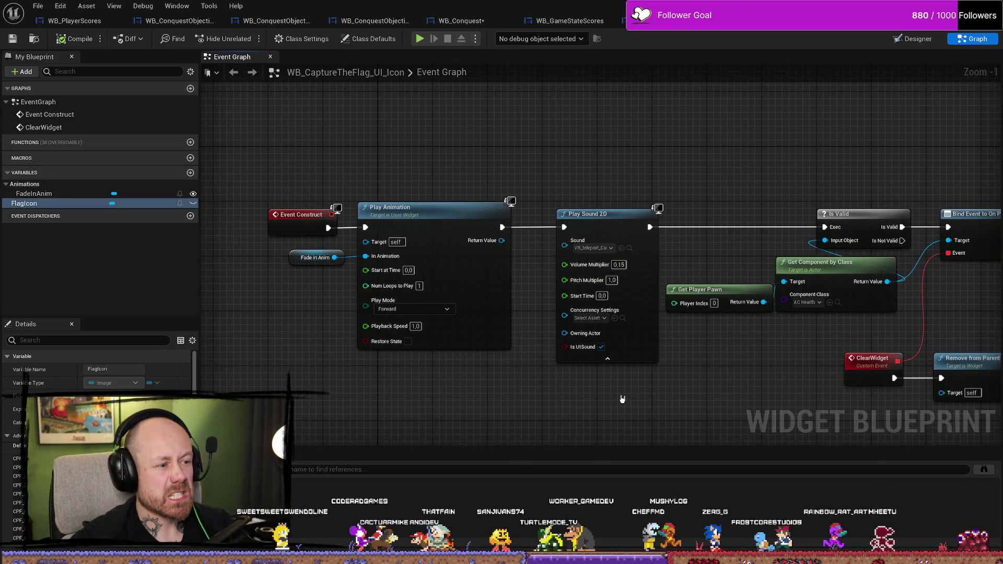
# Inspect Event Construct, ClearWidget, FlagIcon and FadeInAnim, then open WB_CaptureTheFlag_World_Widget
pyautogui.doubleClick(57, 115)
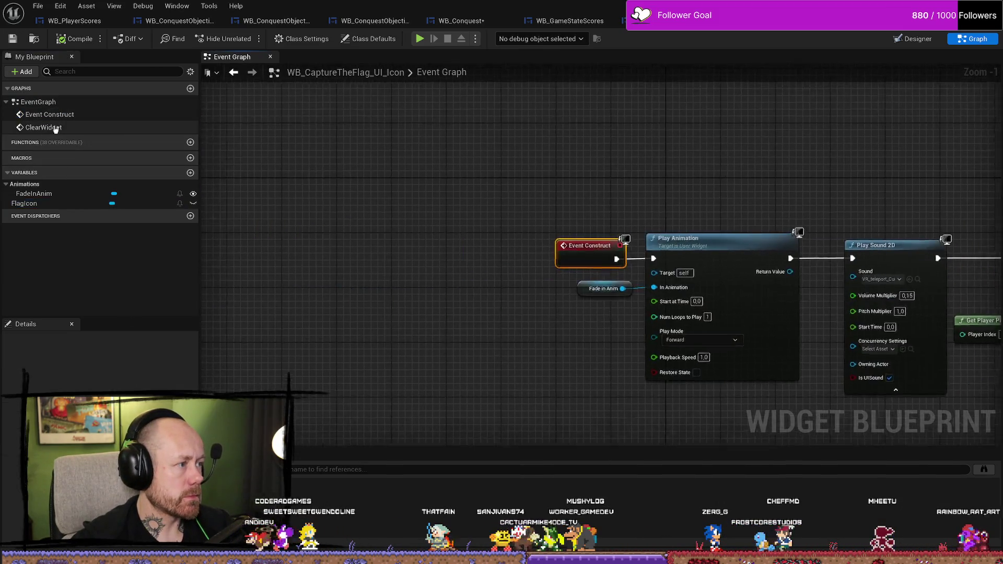
pyautogui.doubleClick(55, 128)
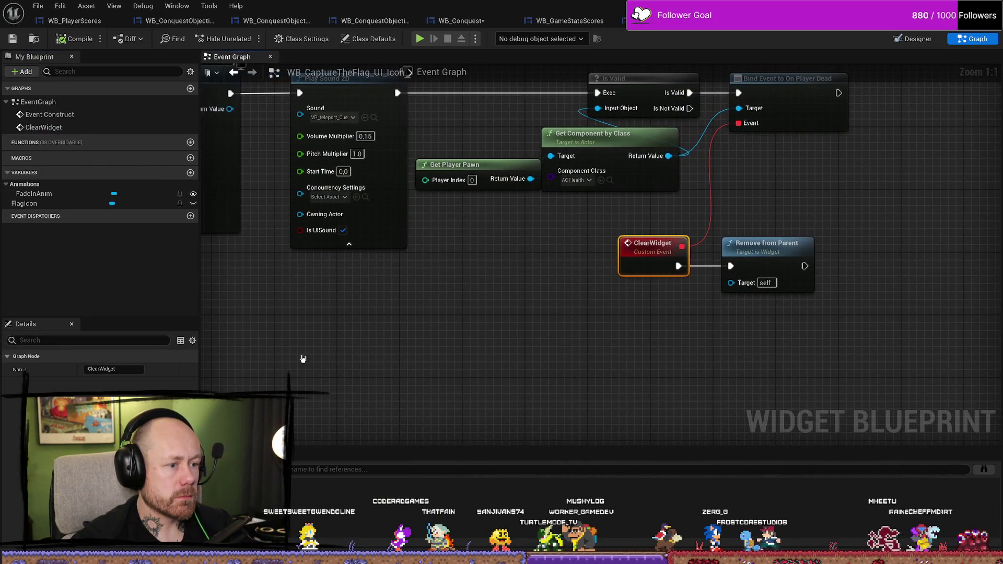
pyautogui.click(47, 203)
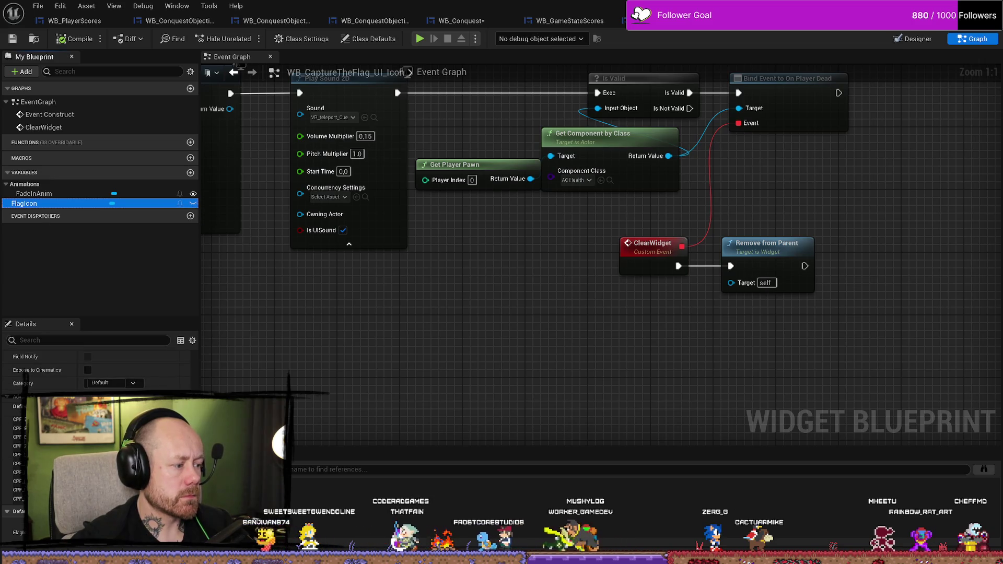
pyautogui.click(34, 194)
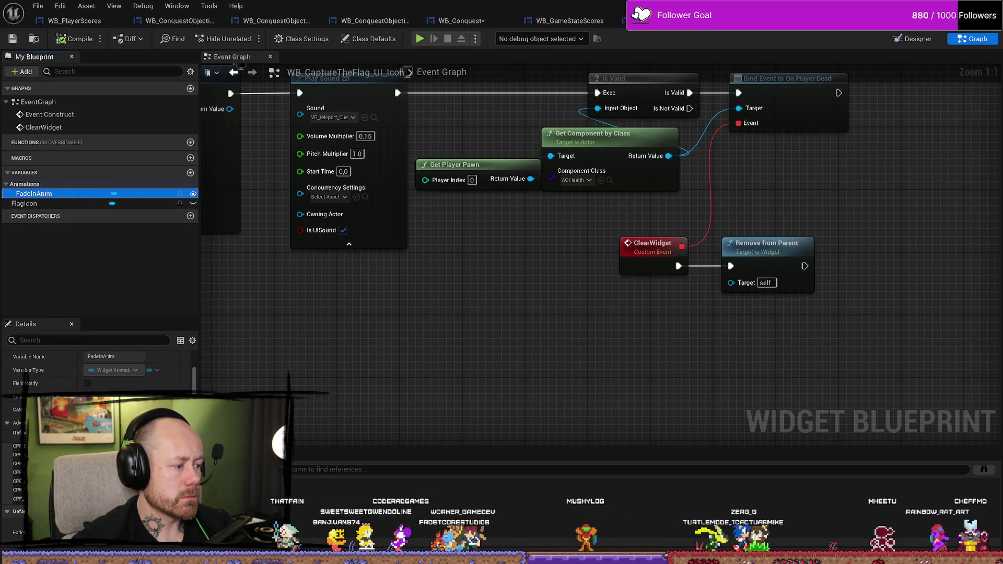
pyautogui.hotkey('ctrl', 'space')
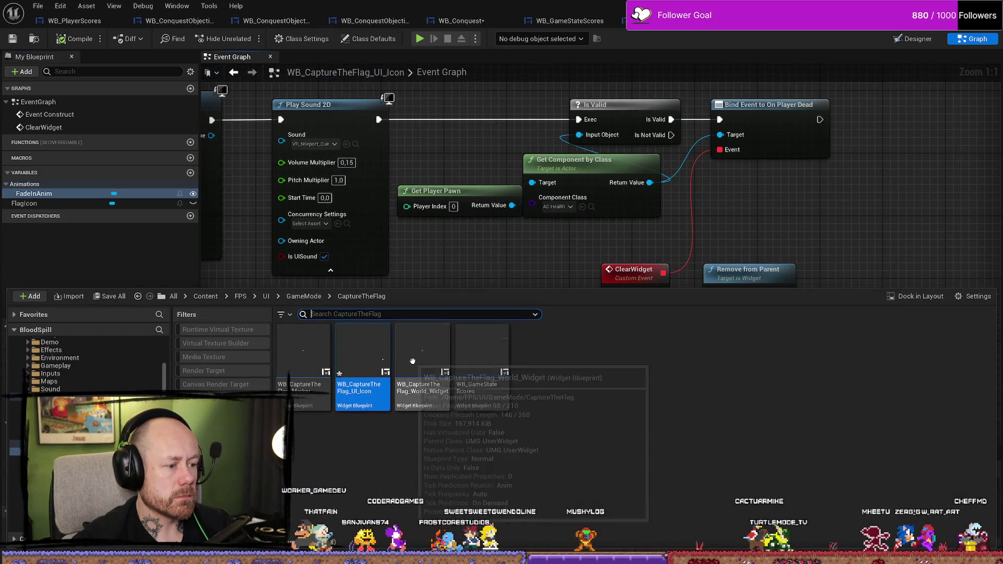
pyautogui.doubleClick(422, 361)
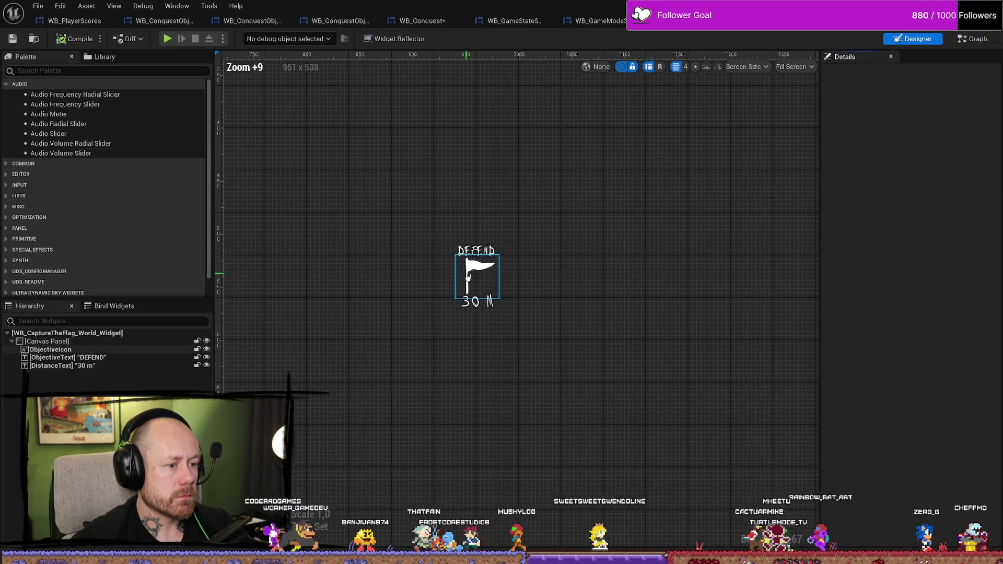
# Set the world widget's flag brush image to T_CaptureTheFlag_IconOwn, then view its event graph
pyautogui.scroll(8, 425, 246)
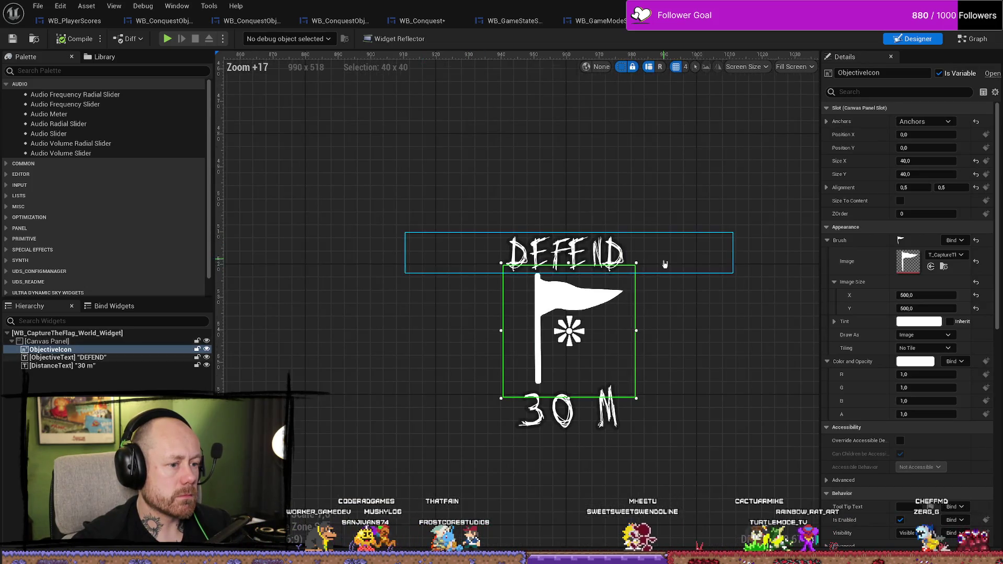
pyautogui.scroll(-6, 712, 320)
pyautogui.moveTo(744, 254)
pyautogui.mouseDown()
pyautogui.moveTo(609, 249)
pyautogui.moveTo(566, 257)
pyautogui.mouseUp()
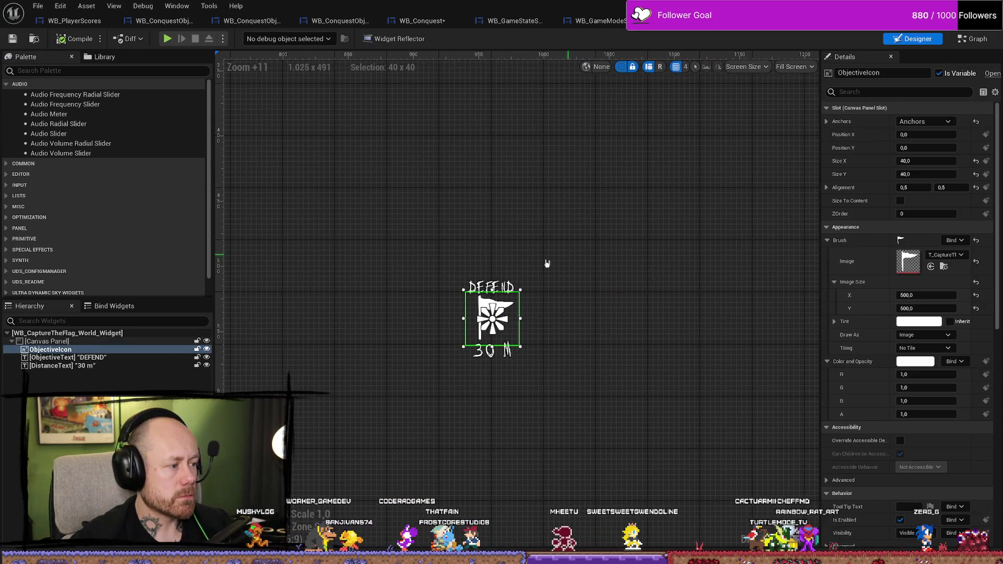
pyautogui.click(960, 258)
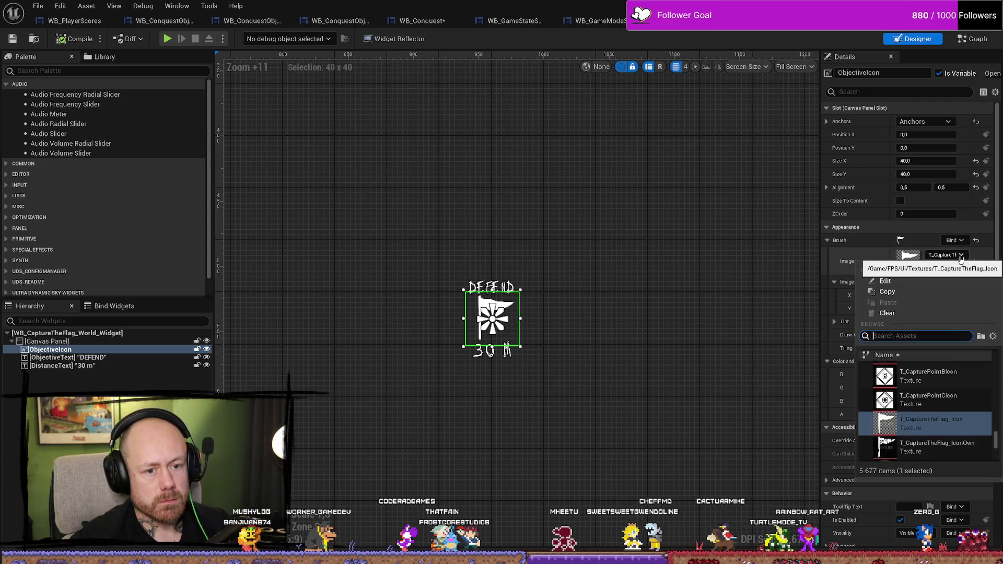
pyautogui.click(923, 447)
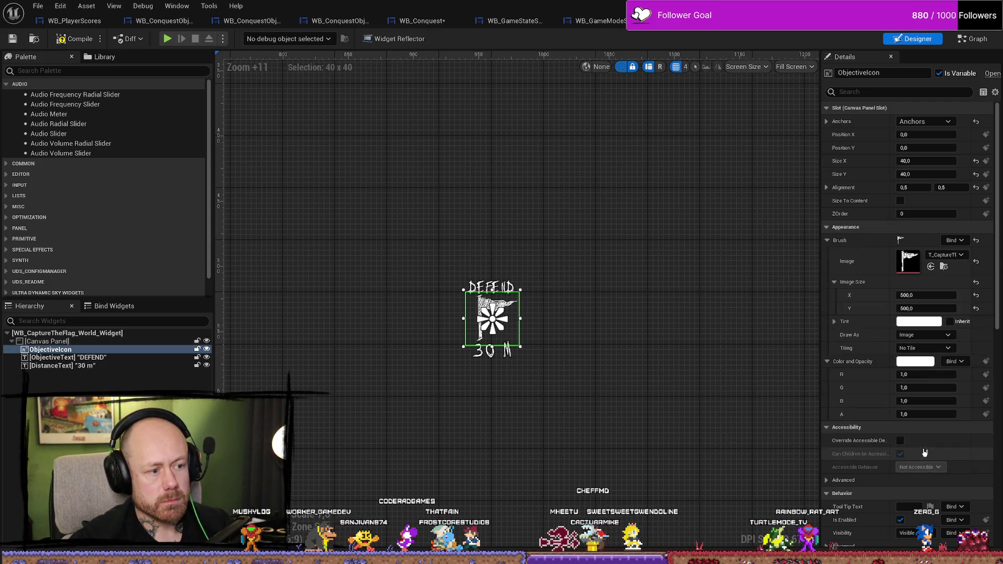
pyautogui.click(978, 41)
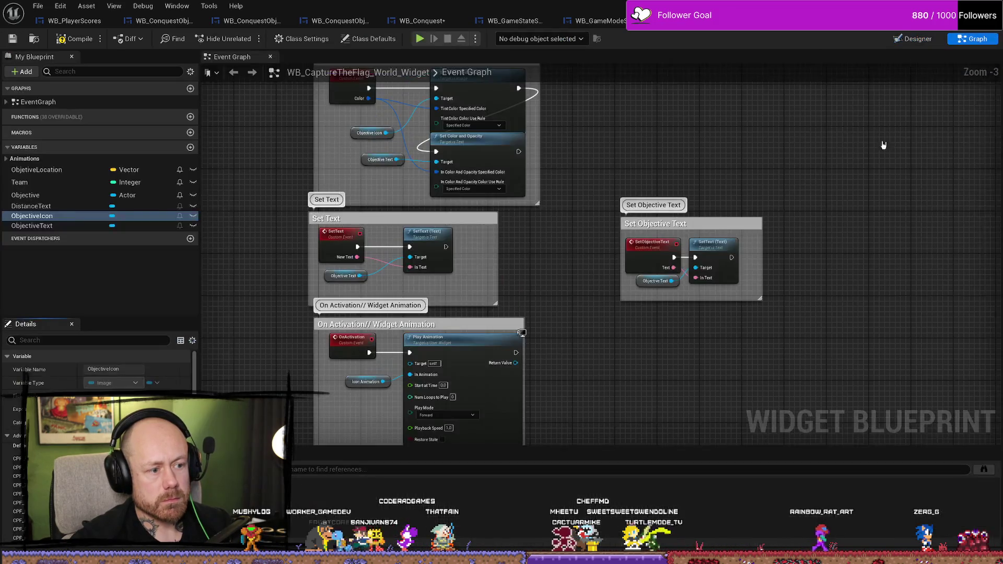
# Set the Select Color node's team B colour to dark red 8B0000
pyautogui.moveTo(823, 181); pyautogui.dragTo(804, 204)
pyautogui.scroll(2, 808, 206)
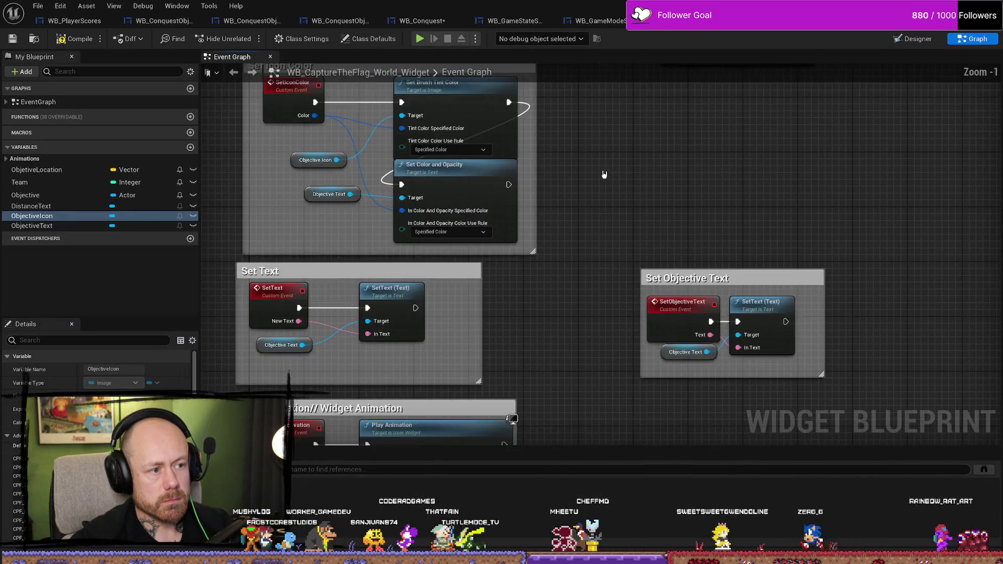
pyautogui.moveTo(602, 175); pyautogui.dragTo(662, 288)
pyautogui.scroll(-2, 661, 288)
pyautogui.moveTo(825, 291); pyautogui.dragTo(684, 386)
pyautogui.moveTo(806, 357)
pyautogui.mouseDown()
pyautogui.moveTo(817, 352)
pyautogui.moveTo(675, 354)
pyautogui.moveTo(531, 330)
pyautogui.moveTo(509, 200)
pyautogui.mouseUp()
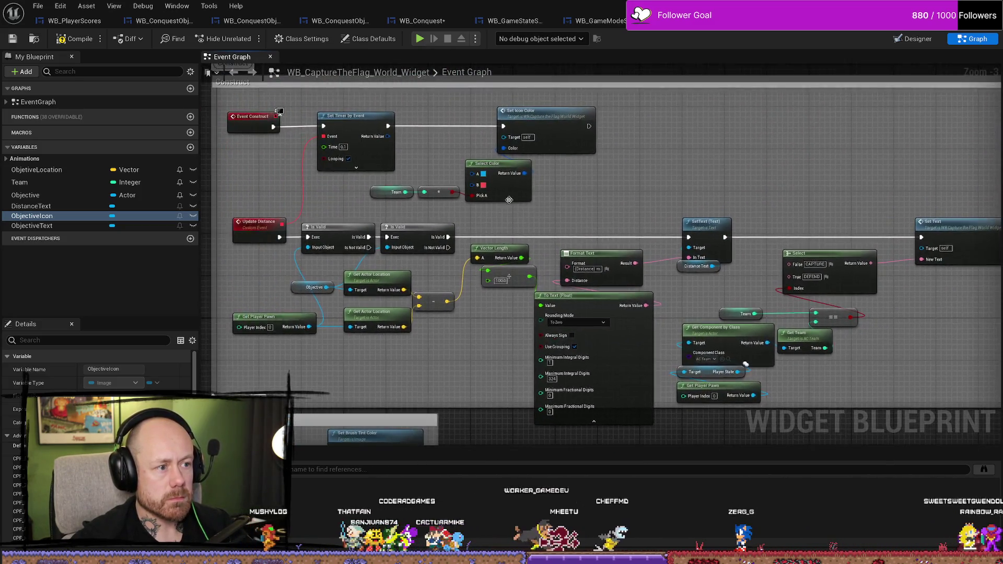
pyautogui.scroll(3, 509, 200)
pyautogui.click(551, 225)
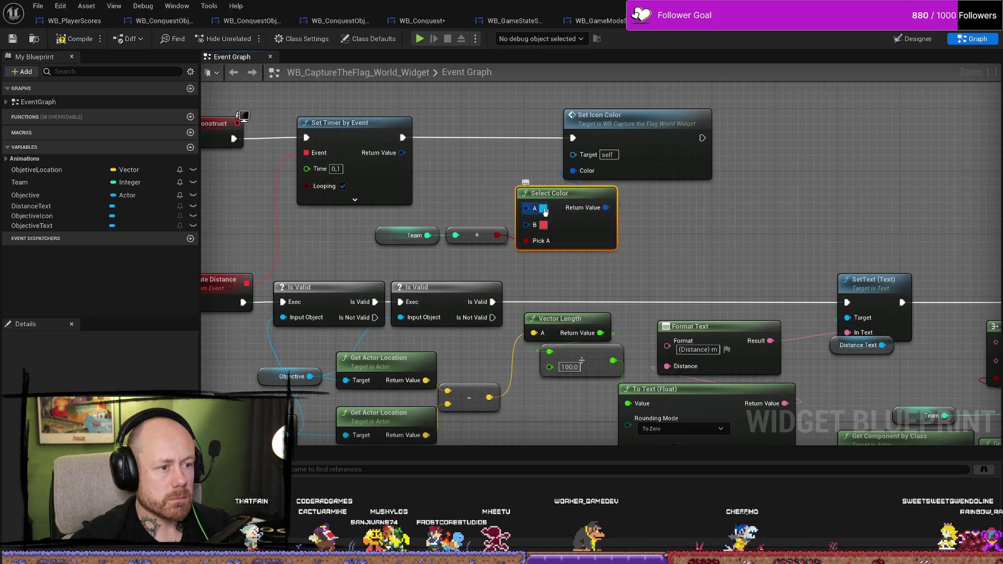
pyautogui.click(543, 210)
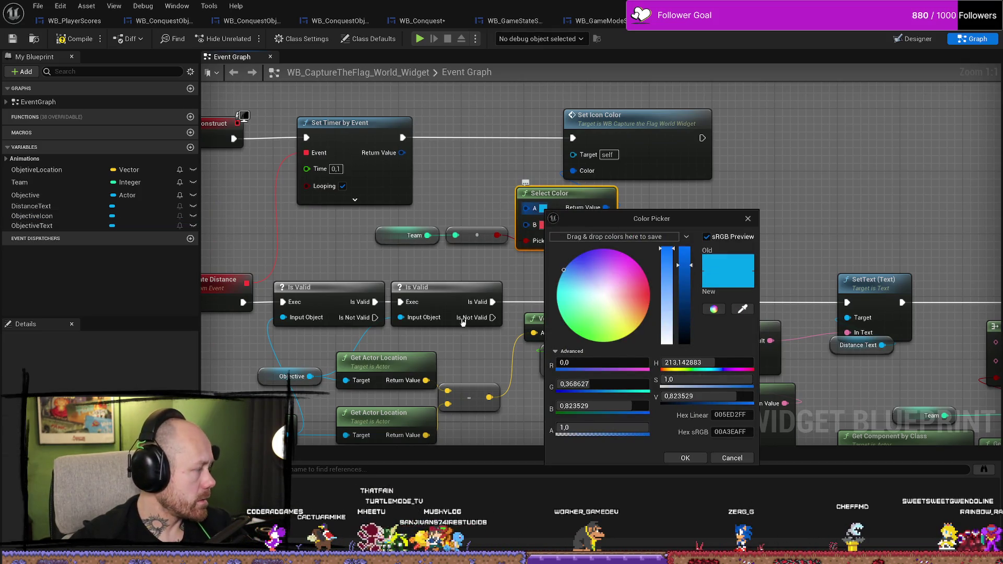
pyautogui.press('Escape')
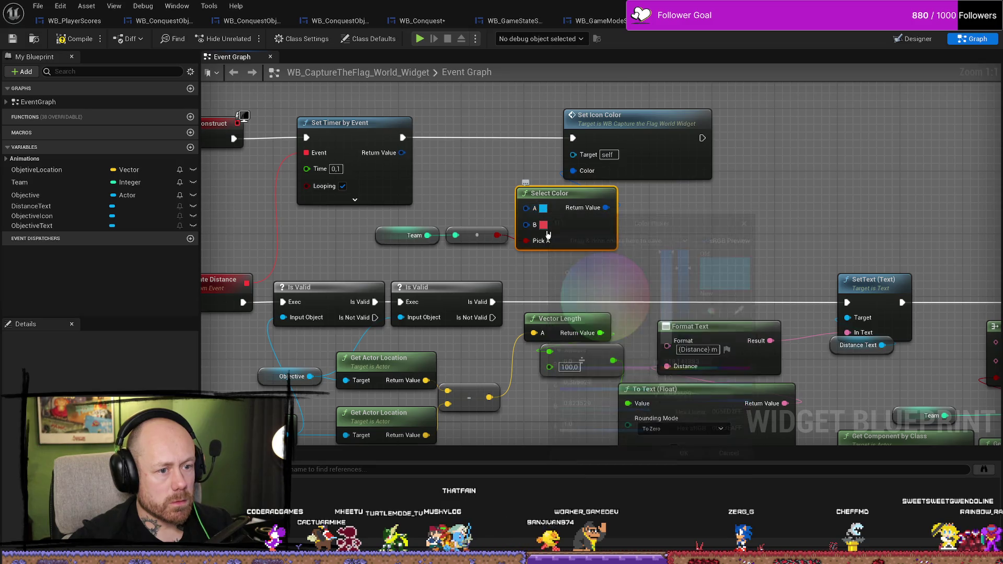
pyautogui.click(543, 225)
pyautogui.click(736, 451)
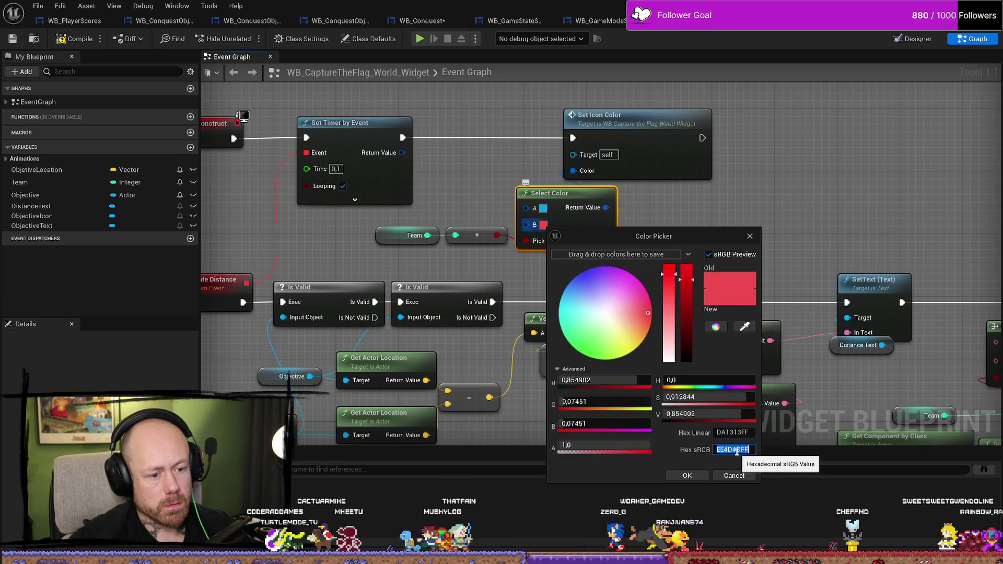
pyautogui.write('8B0000')
pyautogui.press('Return')
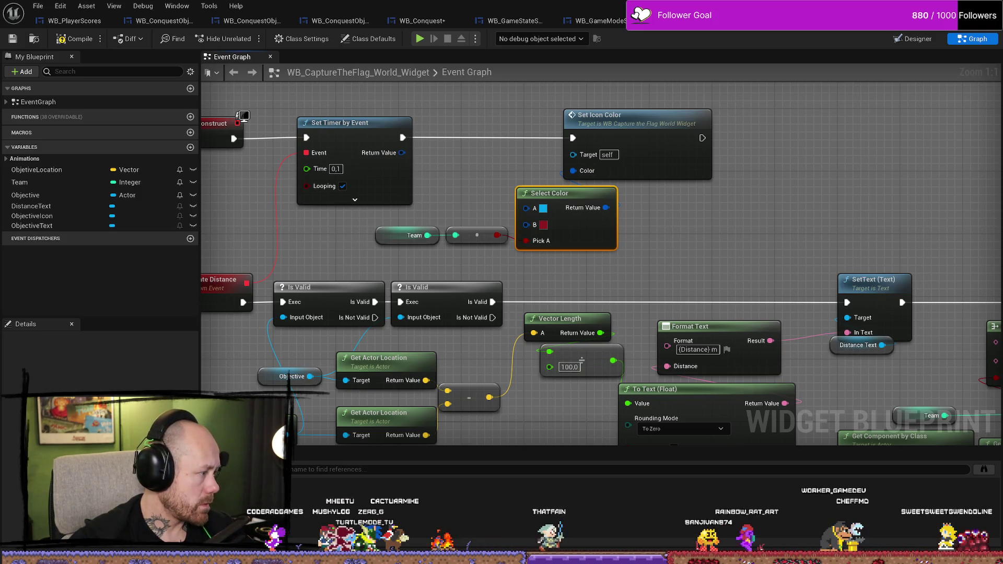
# Set team A's colour to dark blue 1F2B5E and compile the blueprint
pyautogui.click(544, 209)
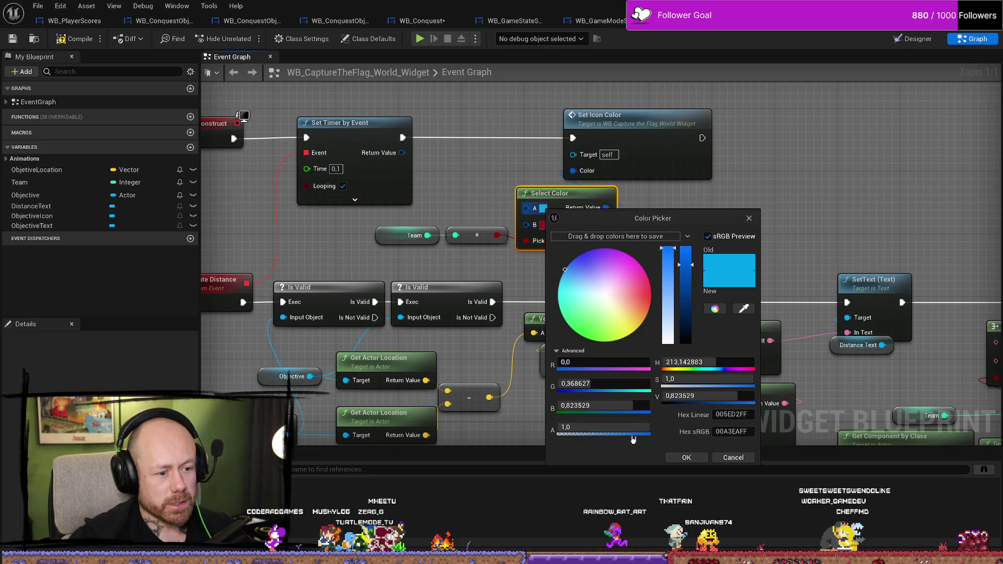
pyautogui.click(731, 431)
pyautogui.write('1F2B5E')
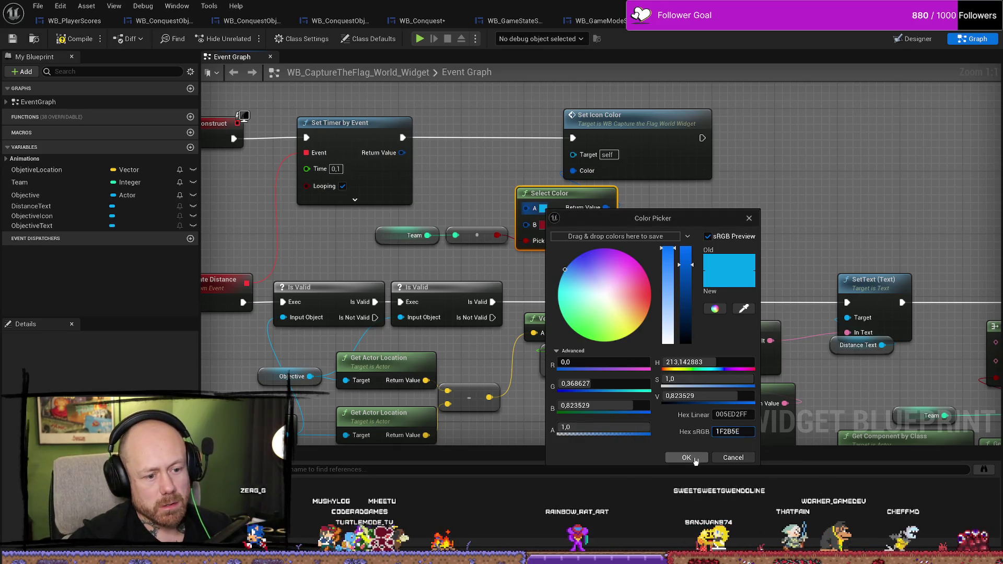
pyautogui.click(695, 458)
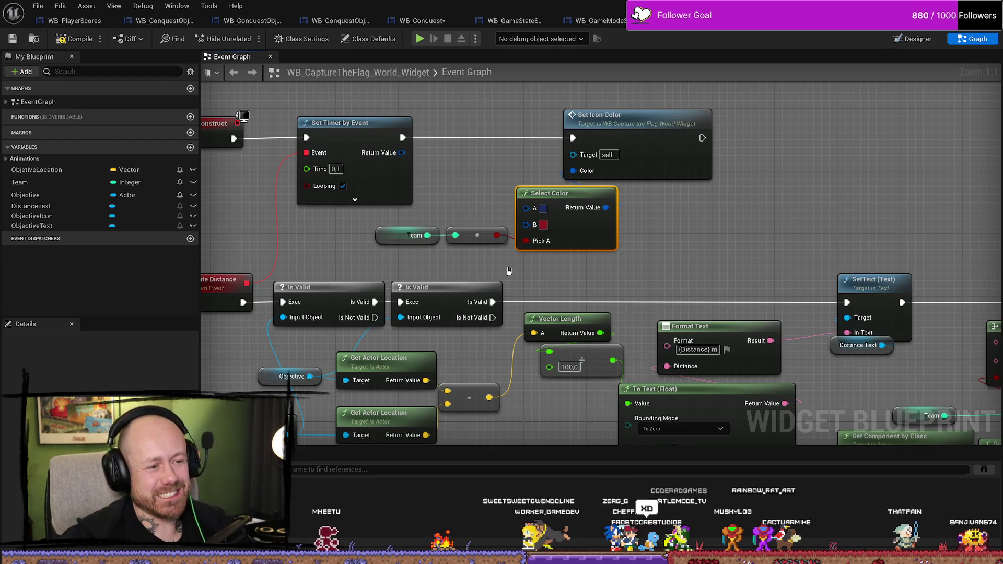
pyautogui.click(73, 39)
# Review the world widget's text-setting and On Defuse logic and its ObjectiveIcon and ObjectiveText variables
pyautogui.scroll(-2, 701, 248)
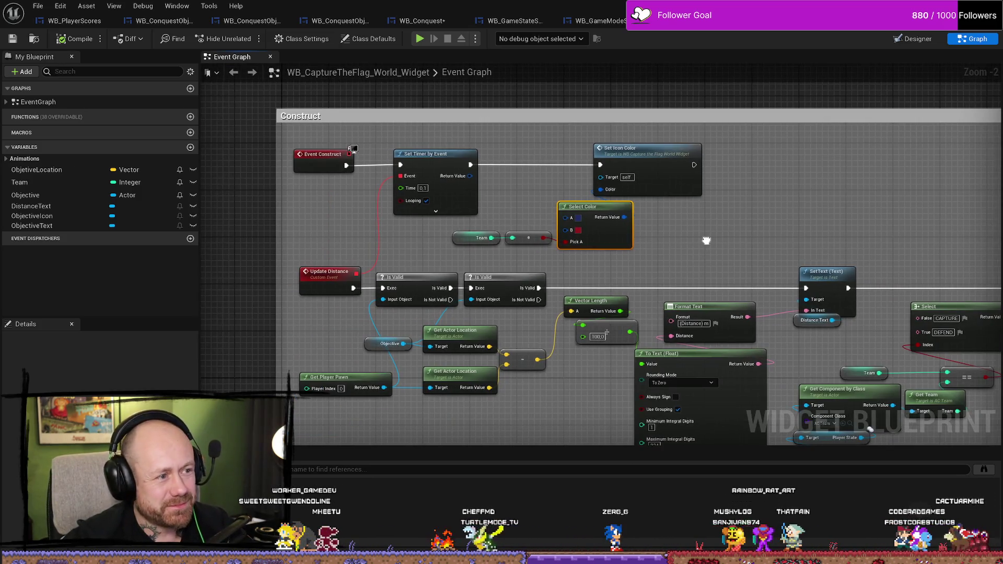
pyautogui.moveTo(673, 236); pyautogui.dragTo(558, 226)
pyautogui.scroll(-2, 673, 237)
pyautogui.scroll(3, 806, 233)
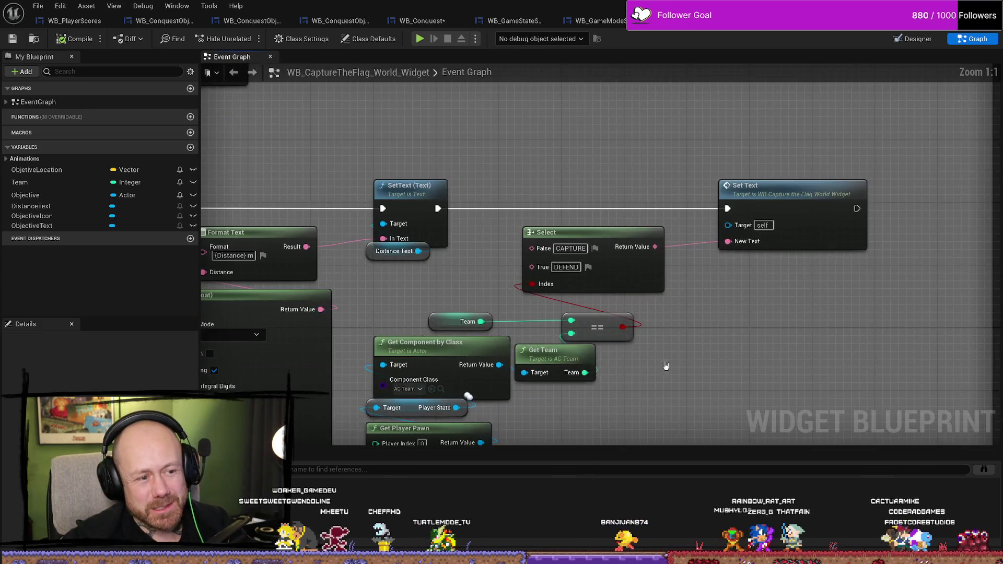
pyautogui.scroll(-3, 703, 326)
pyautogui.scroll(3, 582, 366)
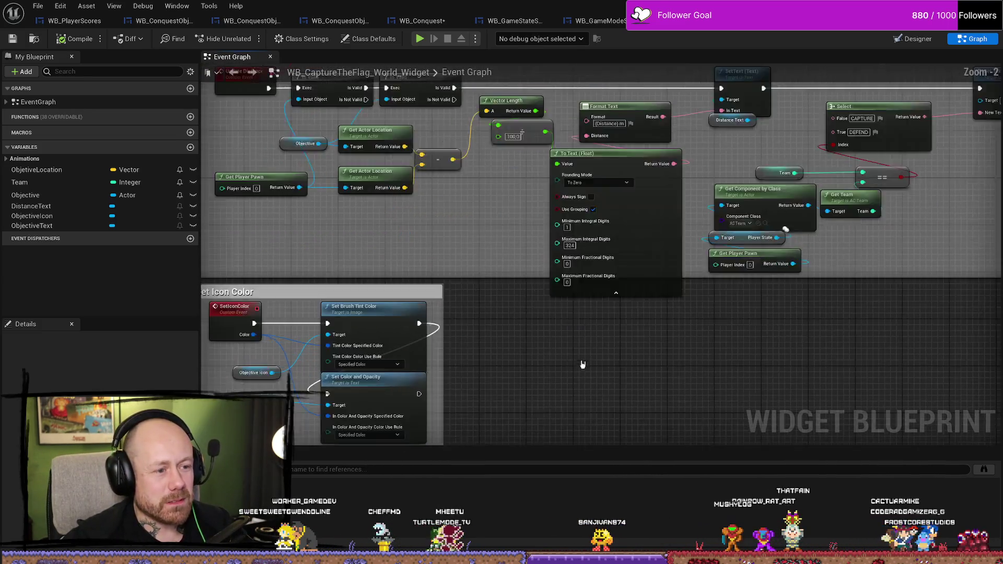
pyautogui.scroll(-3, 522, 370)
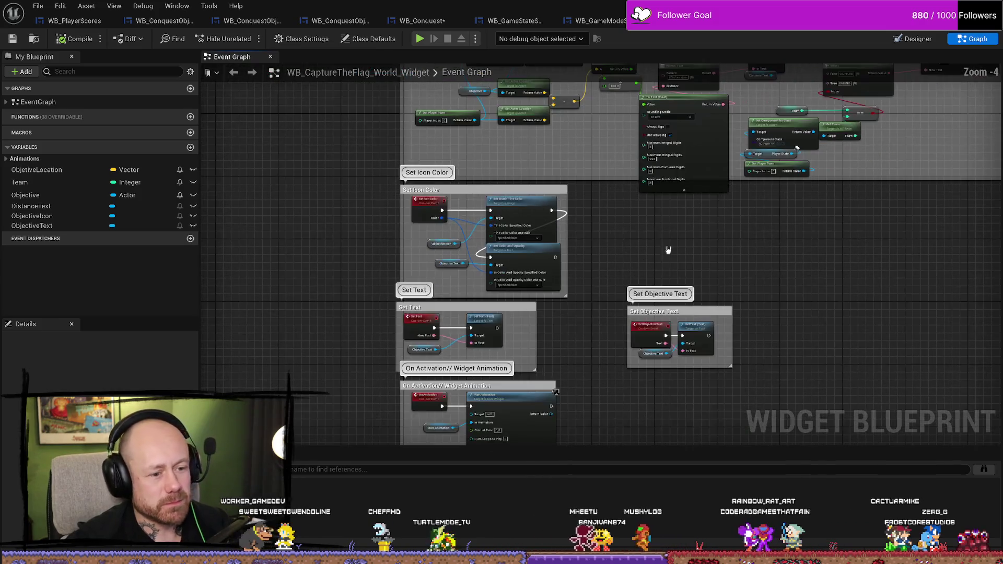
pyautogui.scroll(2, 797, 266)
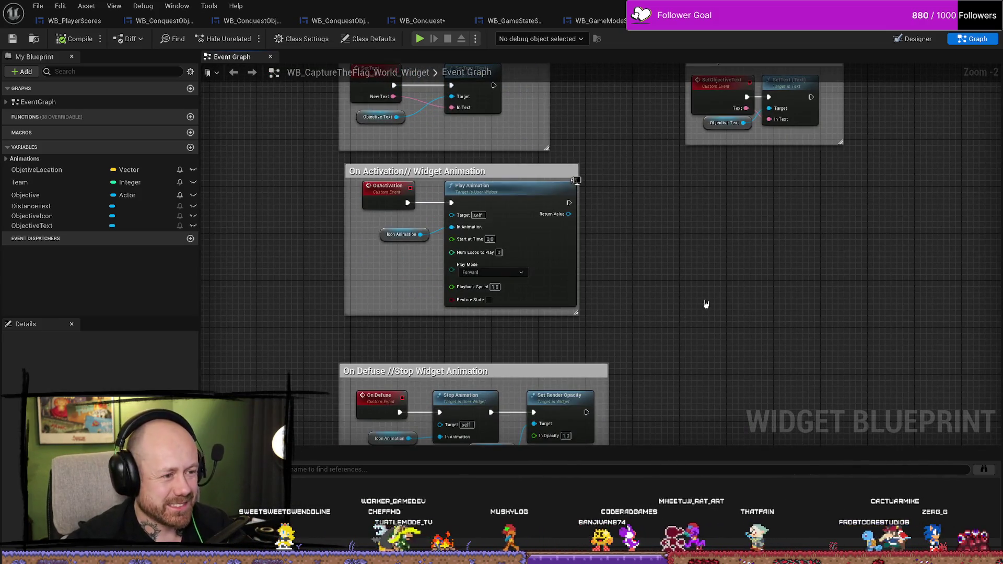
pyautogui.moveTo(672, 260)
pyautogui.mouseDown()
pyautogui.moveTo(645, 287)
pyautogui.moveTo(631, 233)
pyautogui.mouseUp()
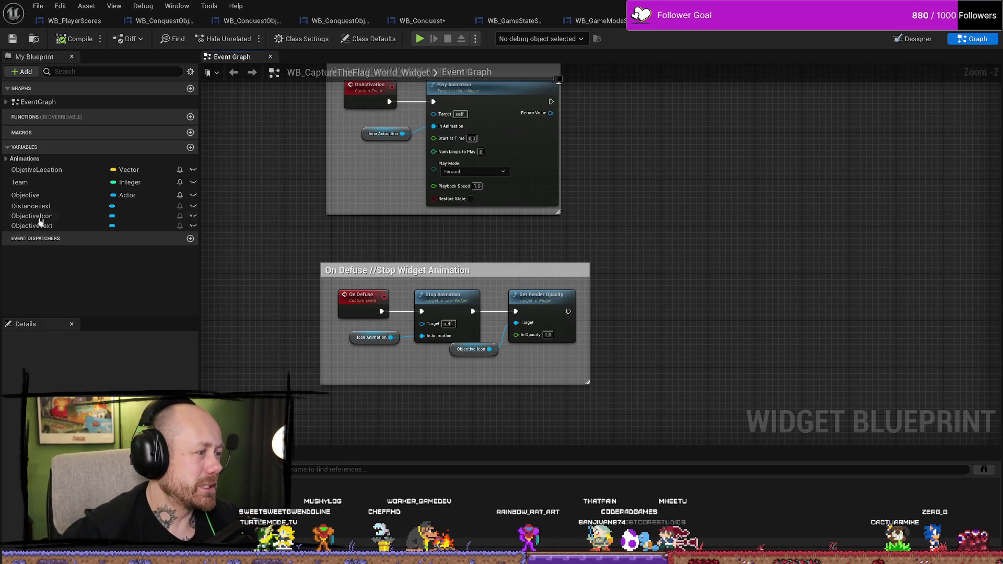
pyautogui.click(61, 216)
pyautogui.click(72, 226)
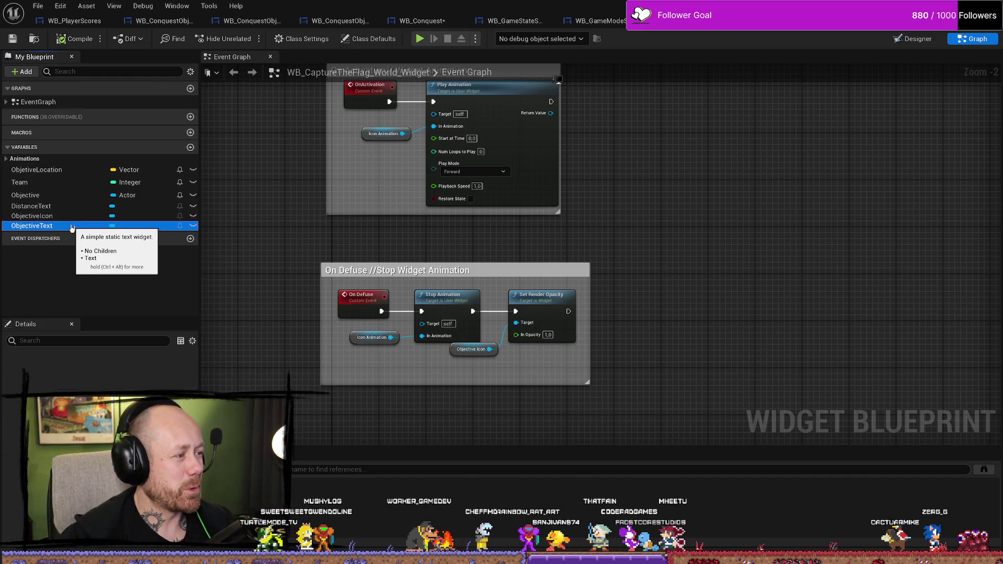
pyautogui.moveTo(325, 245); pyautogui.dragTo(383, 220)
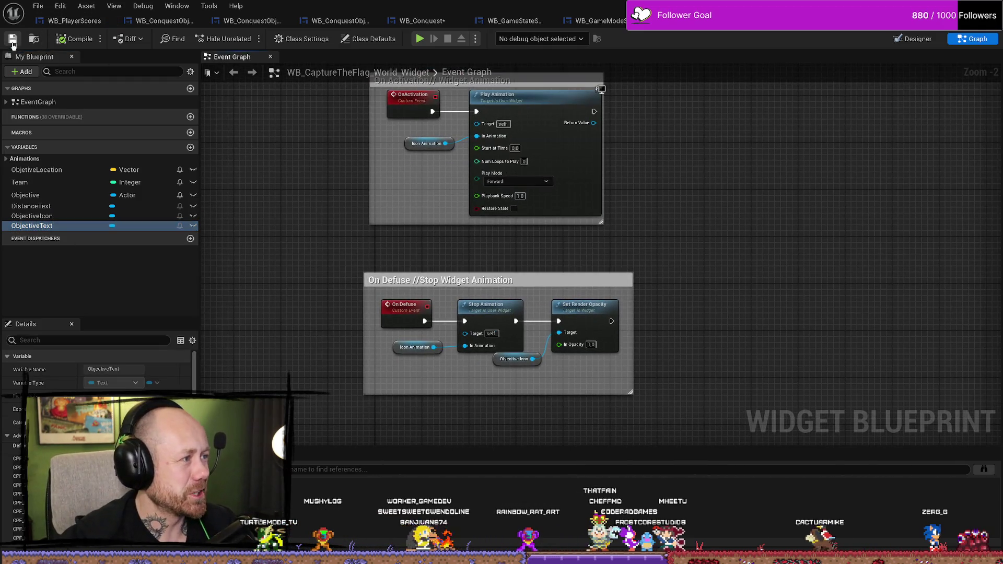
# Check the UI icon's Event Construct and Play Animation nodes, then return to the level's content drawer
pyautogui.click(232, 73)
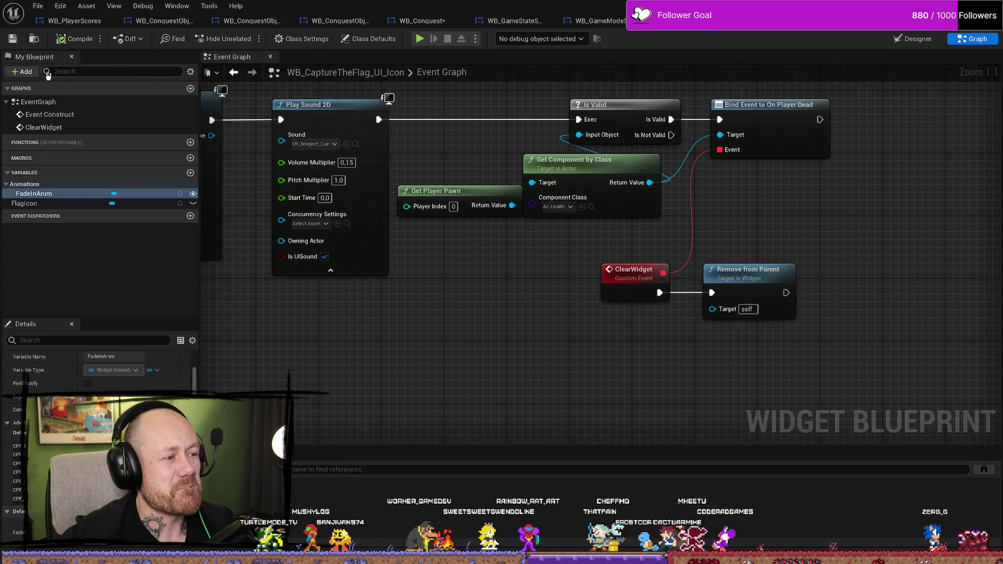
pyautogui.moveTo(519, 204)
pyautogui.mouseDown()
pyautogui.moveTo(542, 285)
pyautogui.moveTo(805, 267)
pyautogui.mouseUp()
pyautogui.scroll(-1, 515, 277)
pyautogui.moveTo(516, 278); pyautogui.dragTo(653, 349)
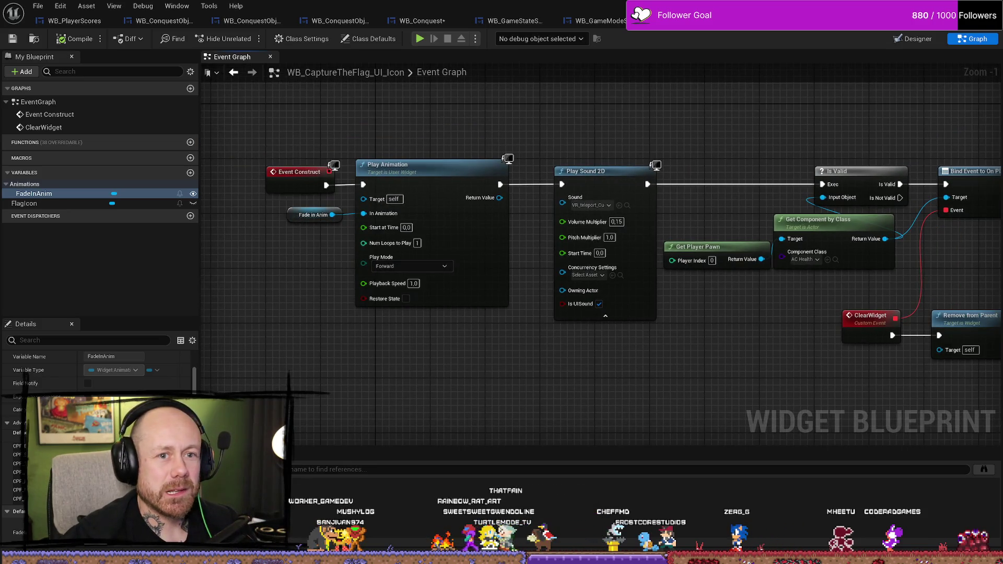
pyautogui.hotkey('alt', 'Tab')
pyautogui.moveTo(530, 209); pyautogui.dragTo(530, 270)
pyautogui.hotkey('ctrl', 'space')
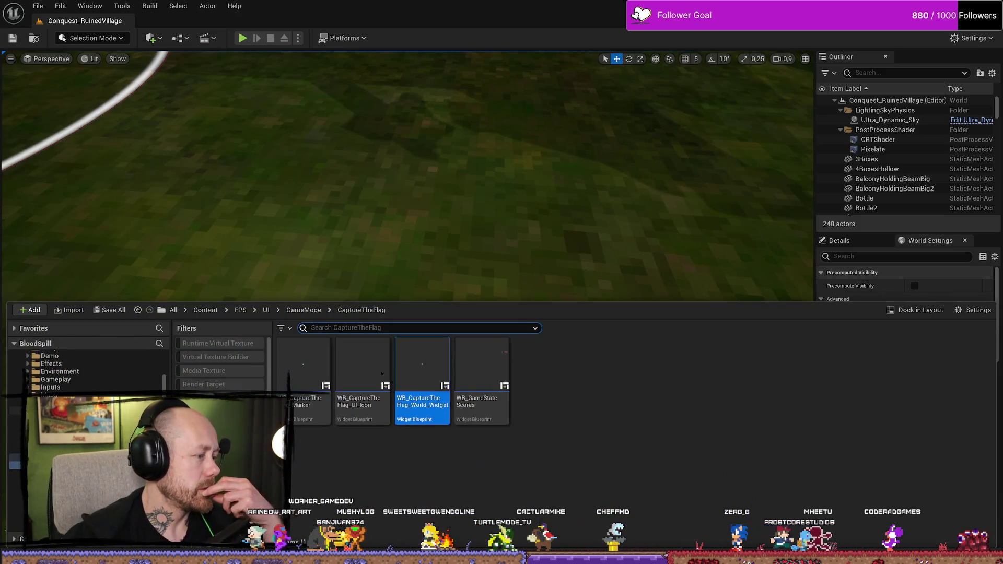
# Save the widget and load the CaptureTheFlag_RuinedVillage level from Maps > GameModes
pyautogui.click(15, 416)
pyautogui.doubleClick(423, 366)
pyautogui.hotkey('alt', 'Left')
pyautogui.doubleClick(381, 371)
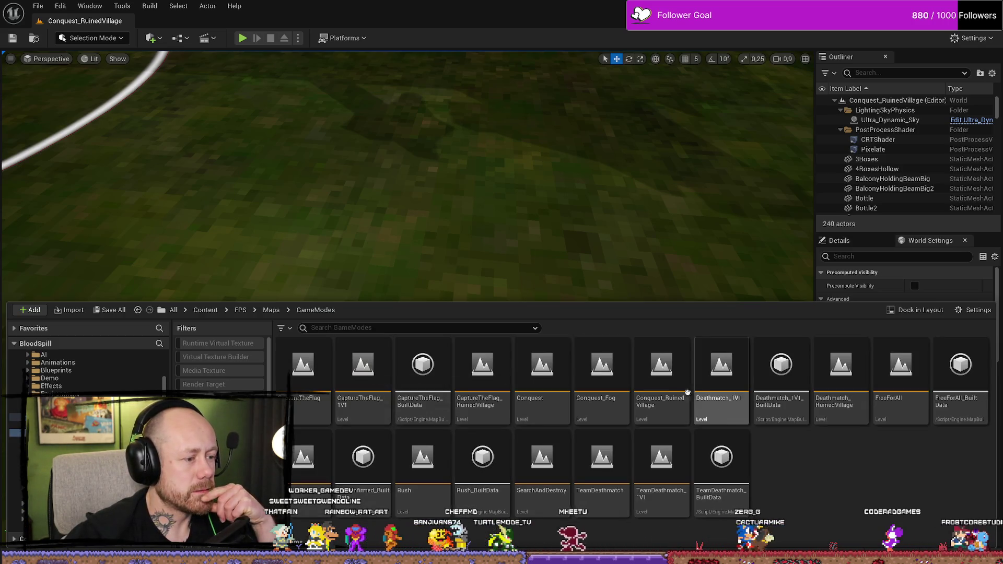
pyautogui.doubleClick(482, 375)
pyautogui.click(533, 399)
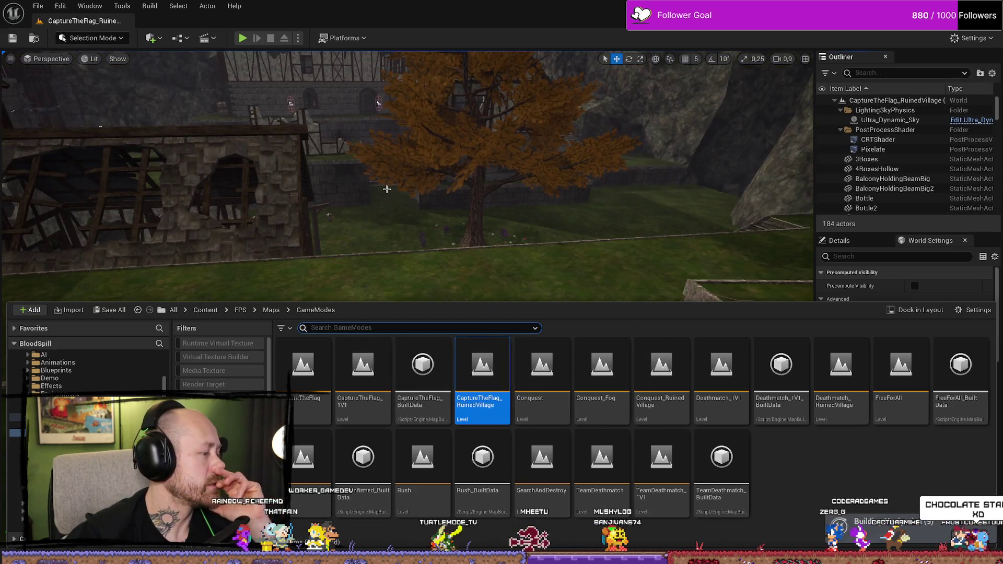
# Play-test by walking into the stone building toward the blue flag, then end play
pyautogui.click(241, 38)
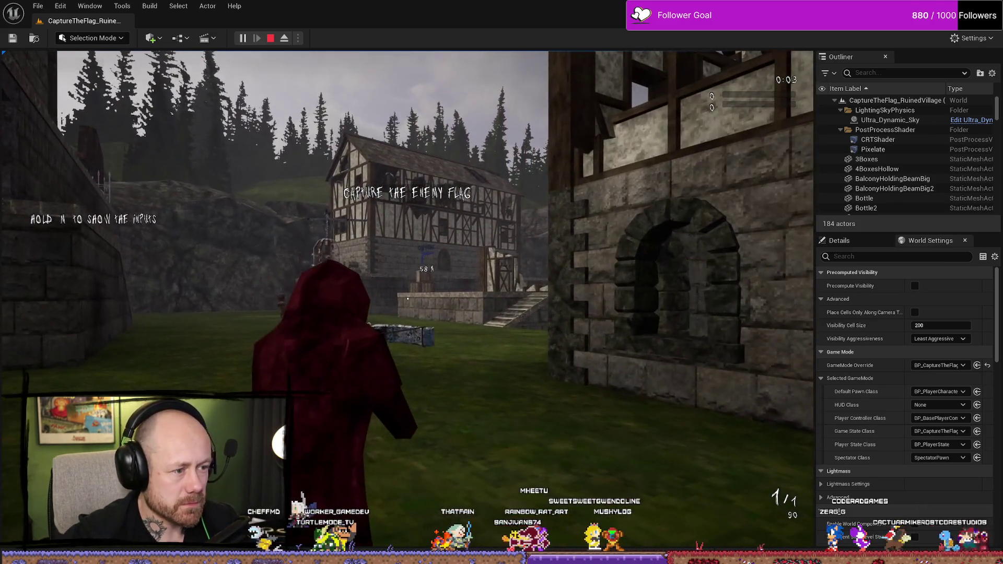
pyautogui.press('w')
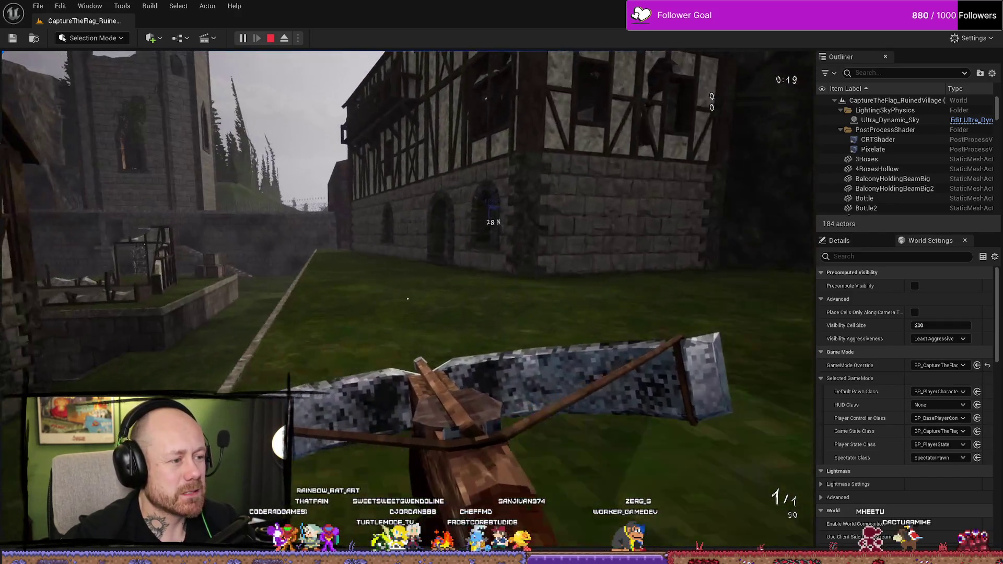
pyautogui.press('w')
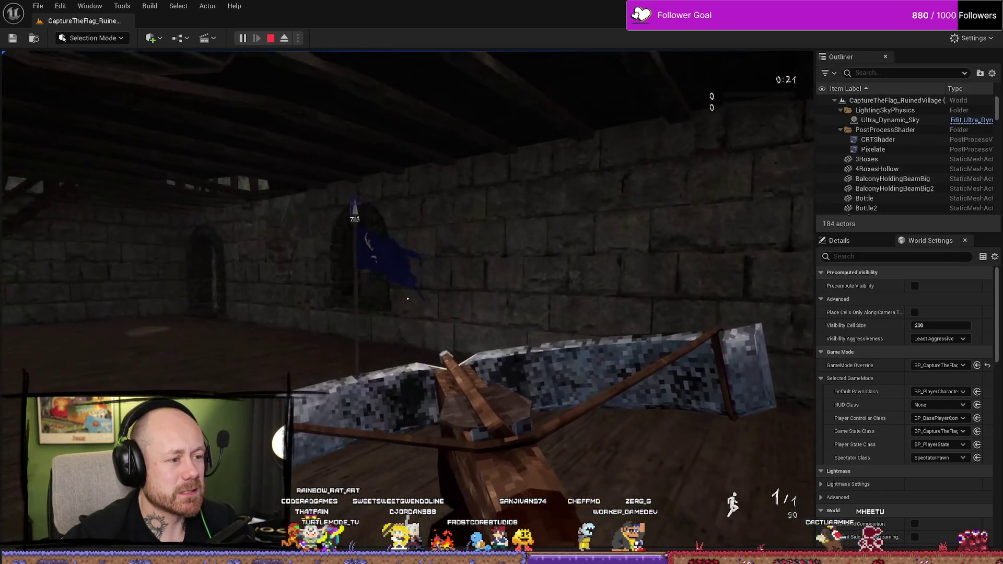
pyautogui.press('w')
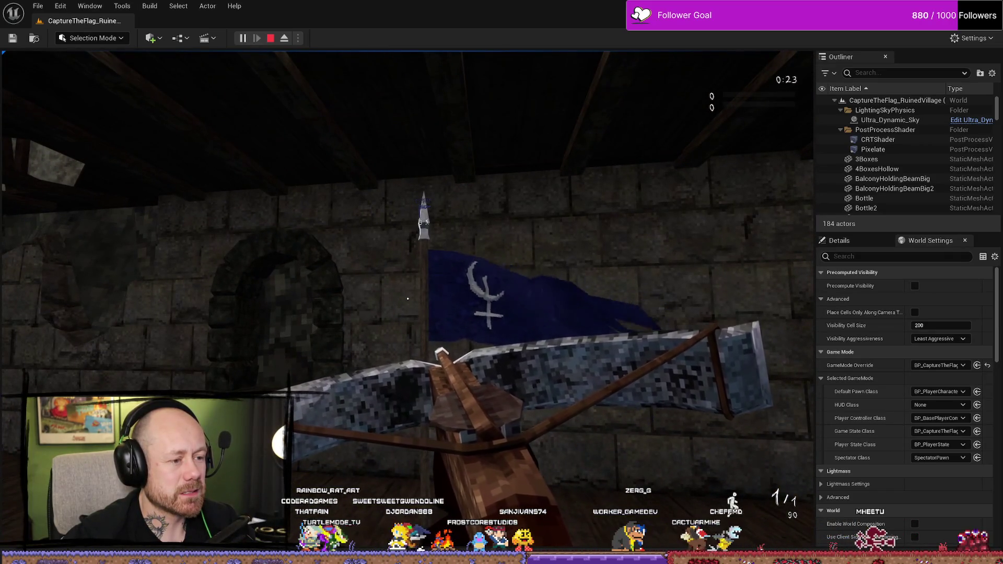
pyautogui.press('w')
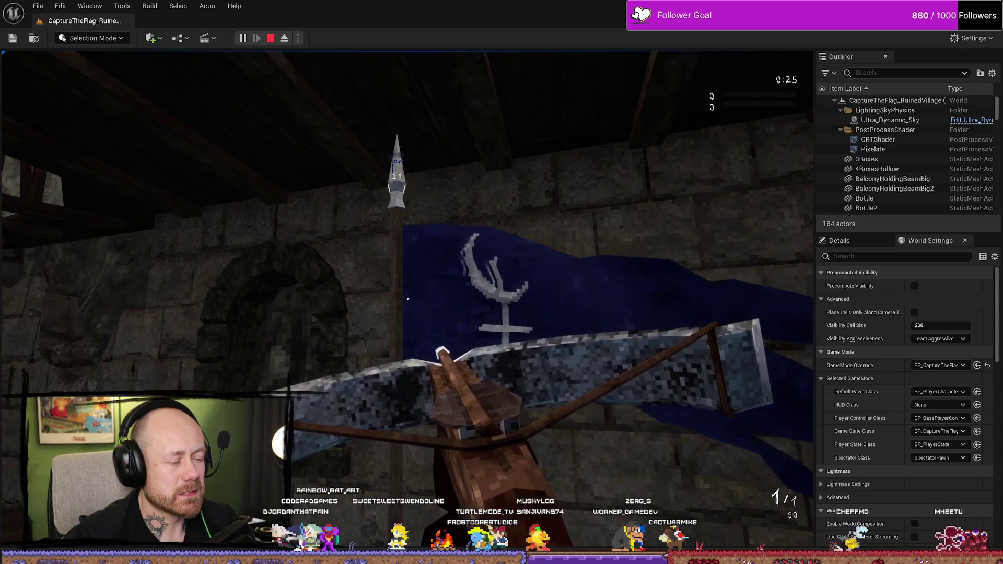
pyautogui.press('w')
pyautogui.press('s')
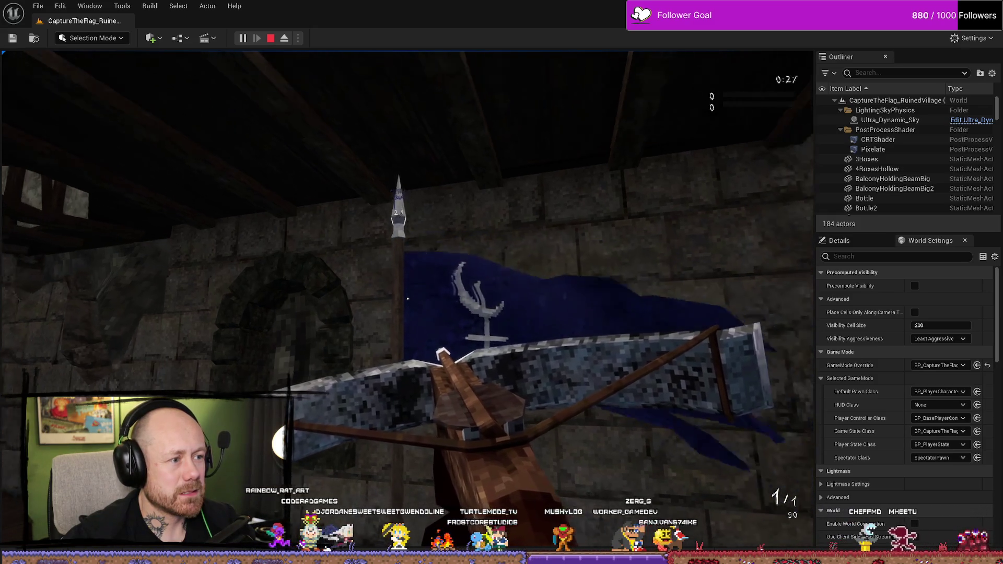
pyautogui.press('Escape')
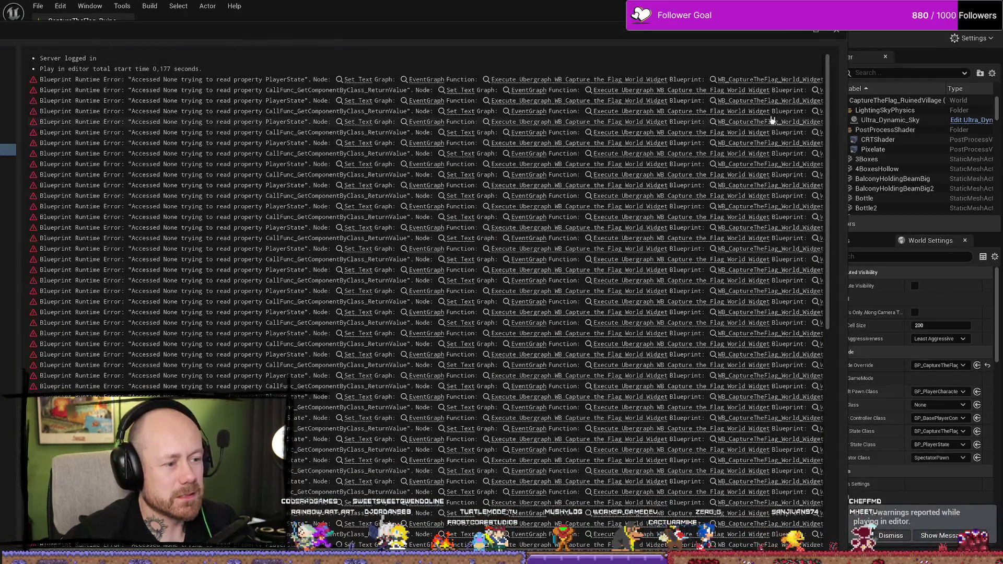
# Close the error log and open WB_CaptureTheFlag_World_Widget from FPS/UI/GameMode/CaptureTheFlag
pyautogui.click(839, 32)
pyautogui.hotkey('ctrl', 'space')
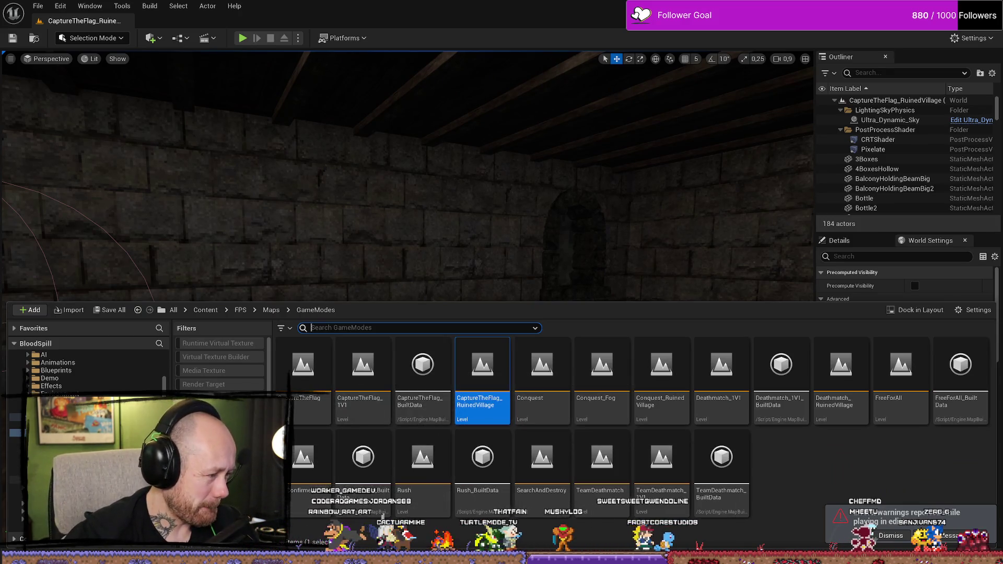
pyautogui.click(52, 472)
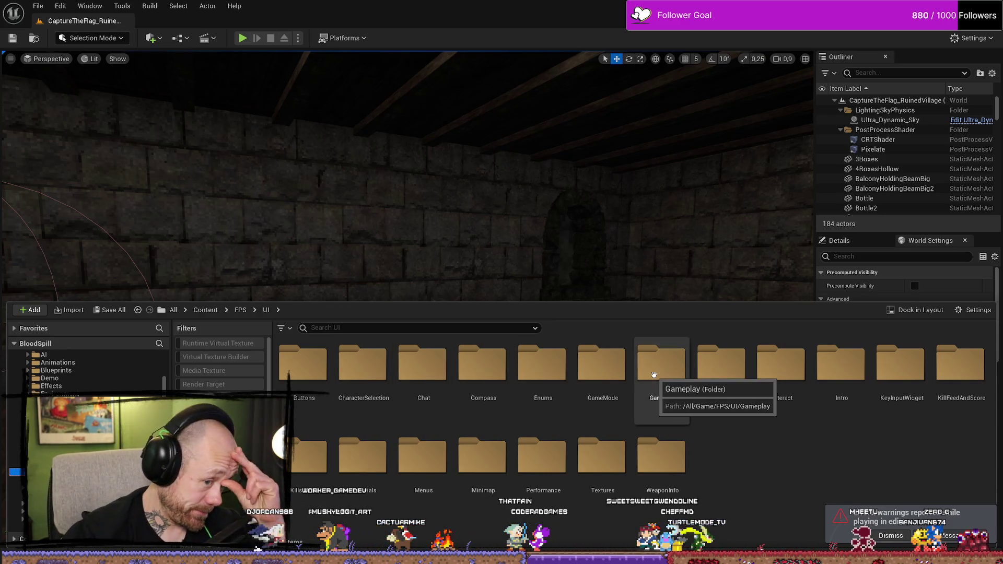
pyautogui.click(590, 370)
pyautogui.doubleClick(590, 370)
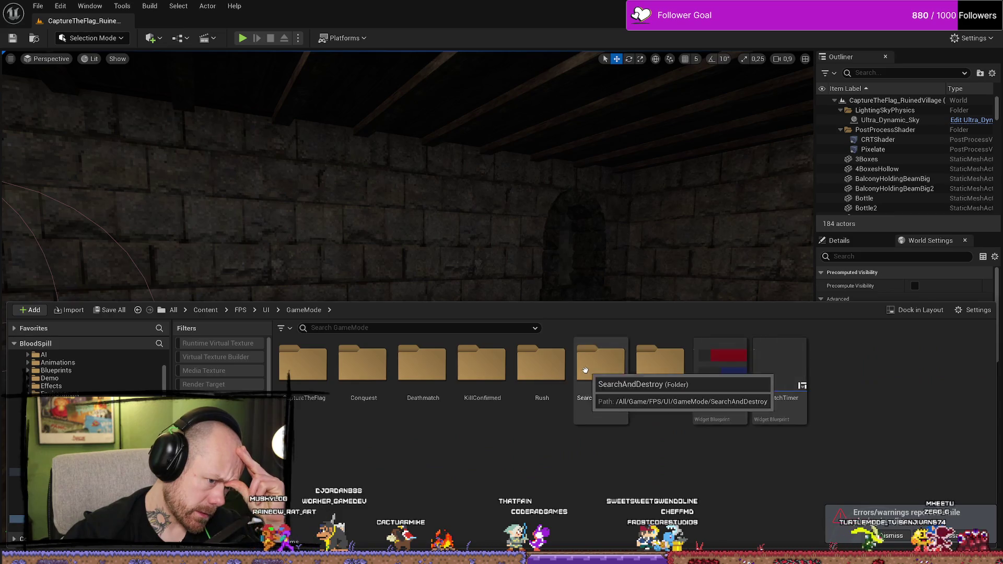
pyautogui.doubleClick(318, 367)
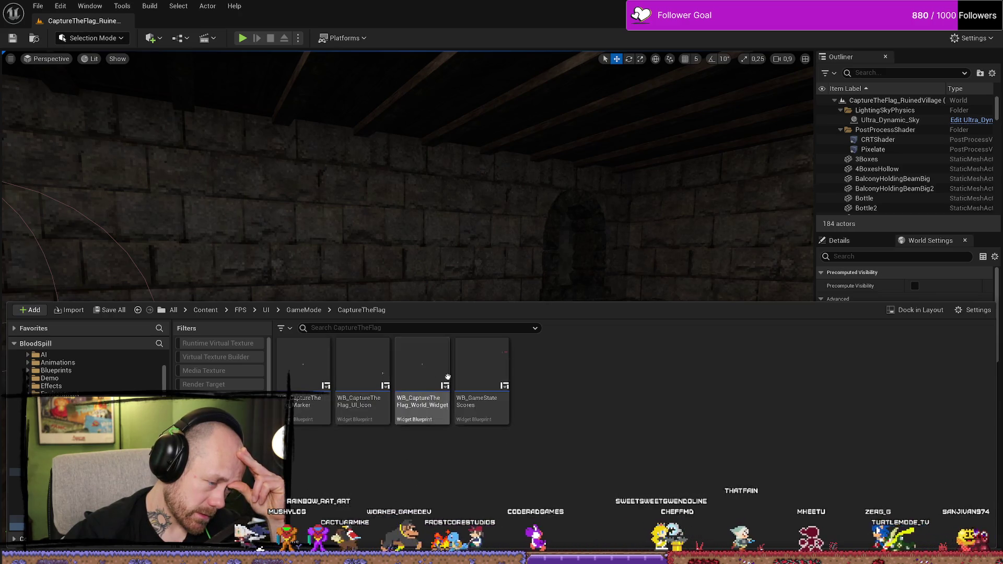
pyautogui.doubleClick(481, 366)
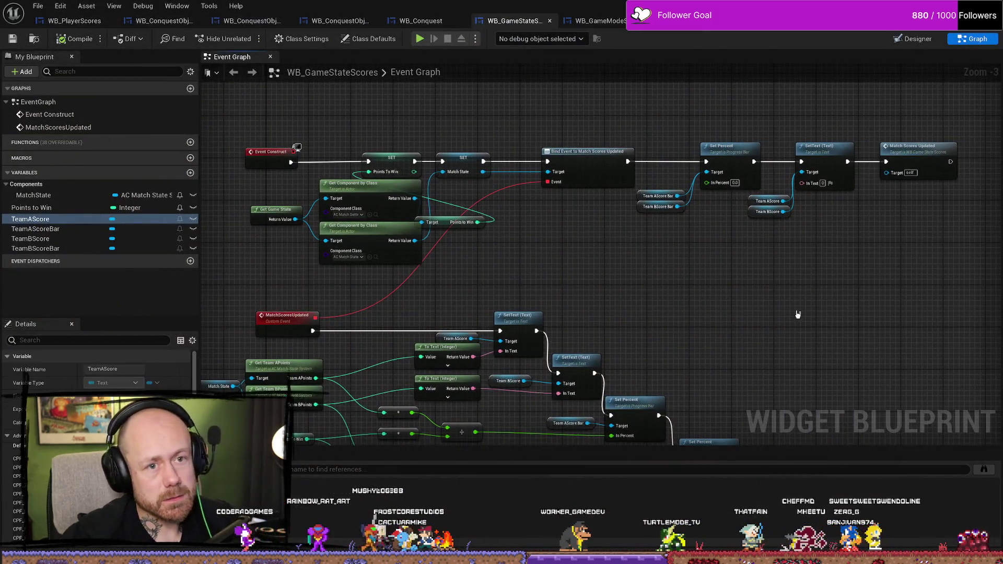
pyautogui.hotkey('ctrl', 'space')
pyautogui.doubleClick(426, 356)
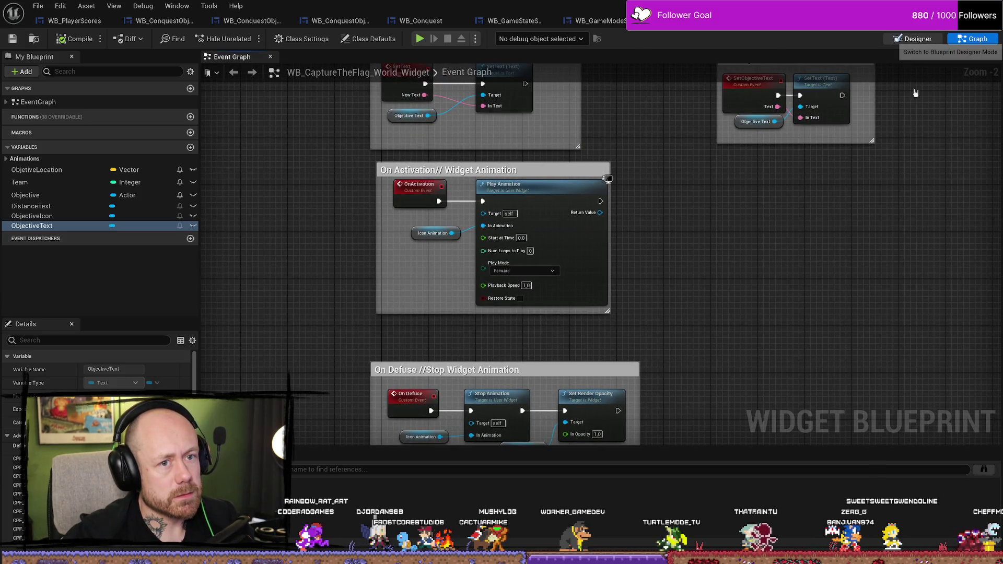
# In the Designer, select the DEFEND text, flag icon and canvas panel from the hierarchy
pyautogui.click(916, 38)
pyautogui.scroll(9, 453, 293)
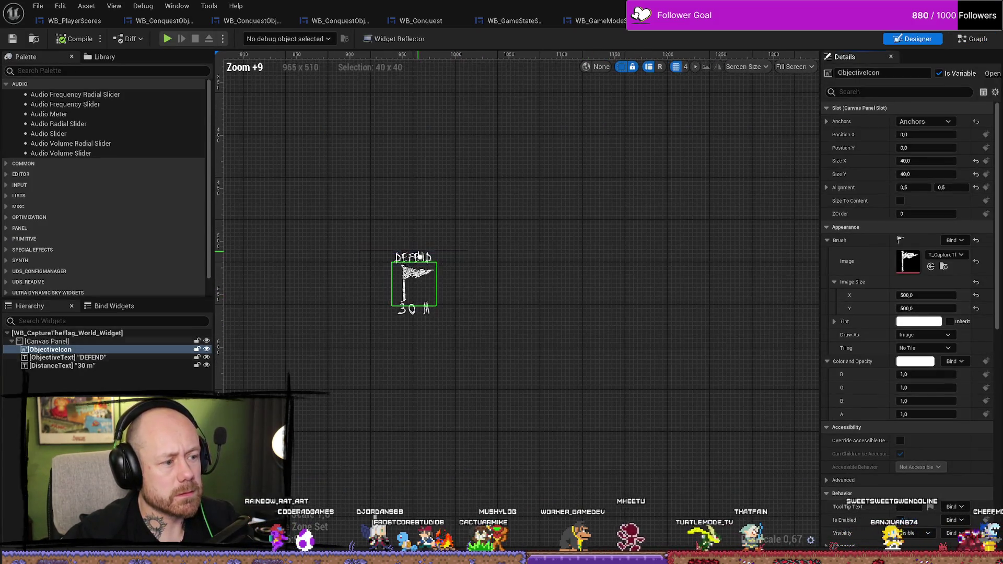
pyautogui.scroll(4, 420, 257)
pyautogui.click(412, 257)
pyautogui.keyDown('ctrl'); pyautogui.click(410, 355); pyautogui.keyUp('ctrl')
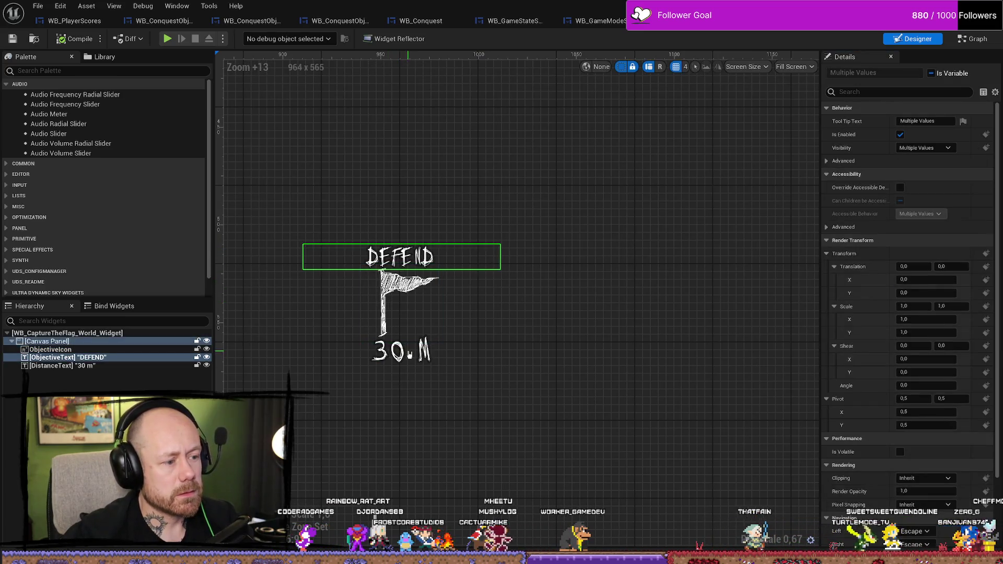
pyautogui.click(50, 349)
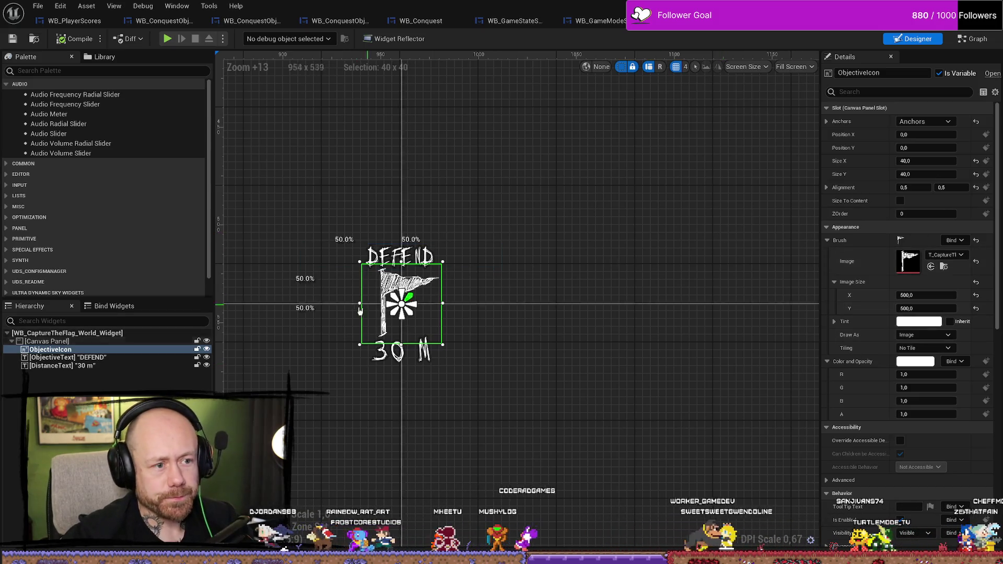
pyautogui.scroll(-4, 373, 314)
pyautogui.click(99, 342)
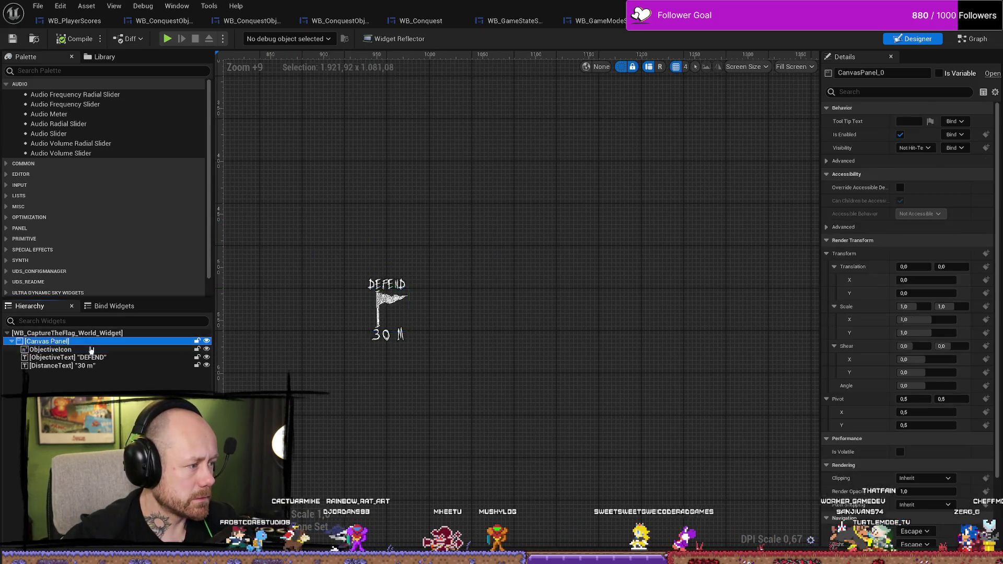
pyautogui.scroll(-3, 519, 233)
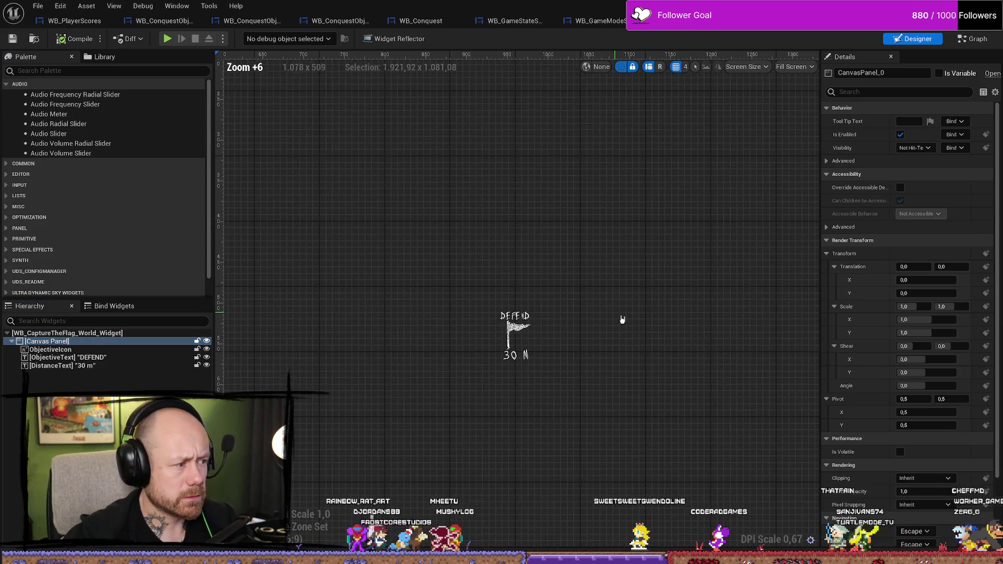
pyautogui.scroll(4, 616, 314)
pyautogui.click(70, 350)
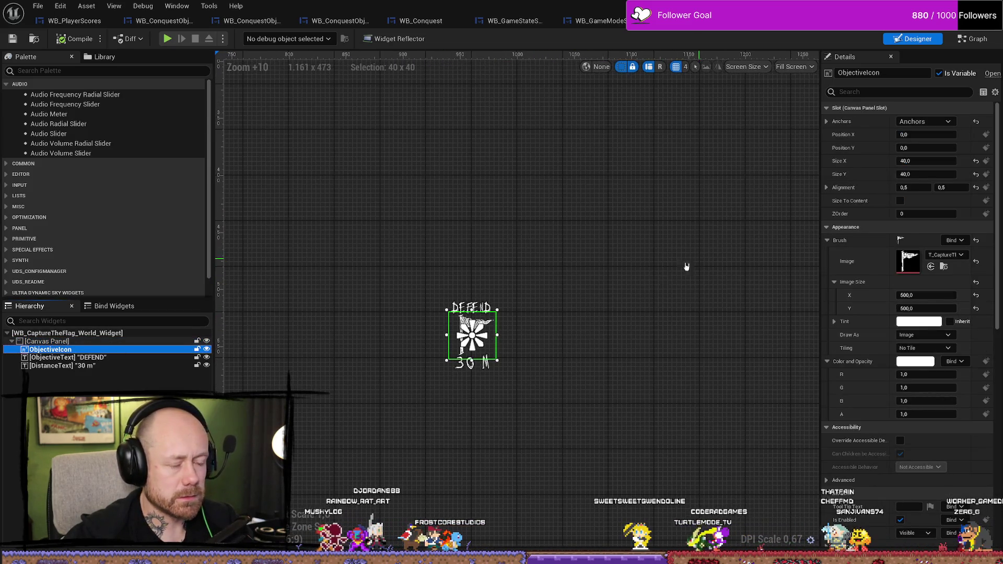
pyautogui.click(85, 359)
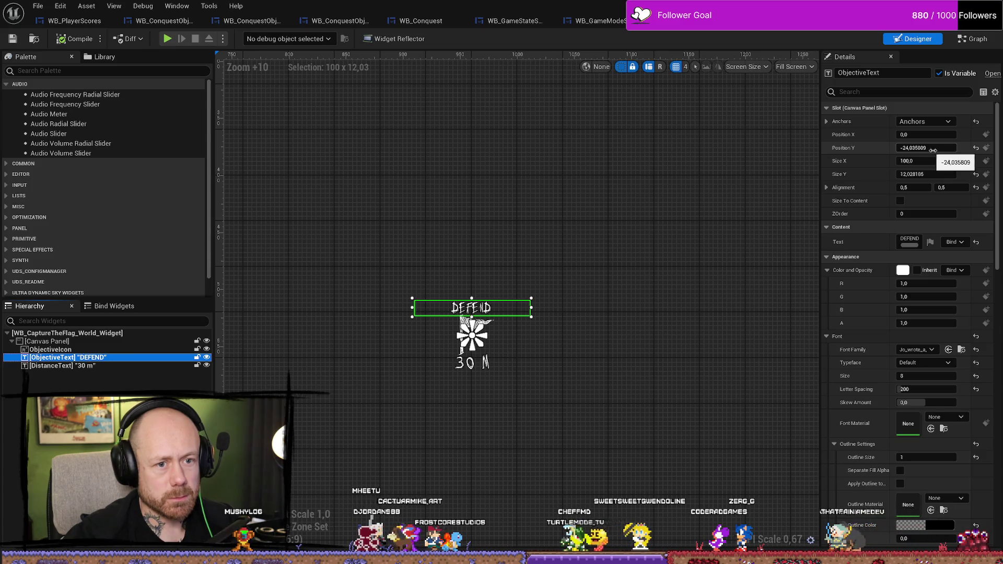
# Position DEFEND above the flag and 30 m below it, with DEFEND font size 12
pyautogui.moveTo(932, 148); pyautogui.dragTo(910, 147)
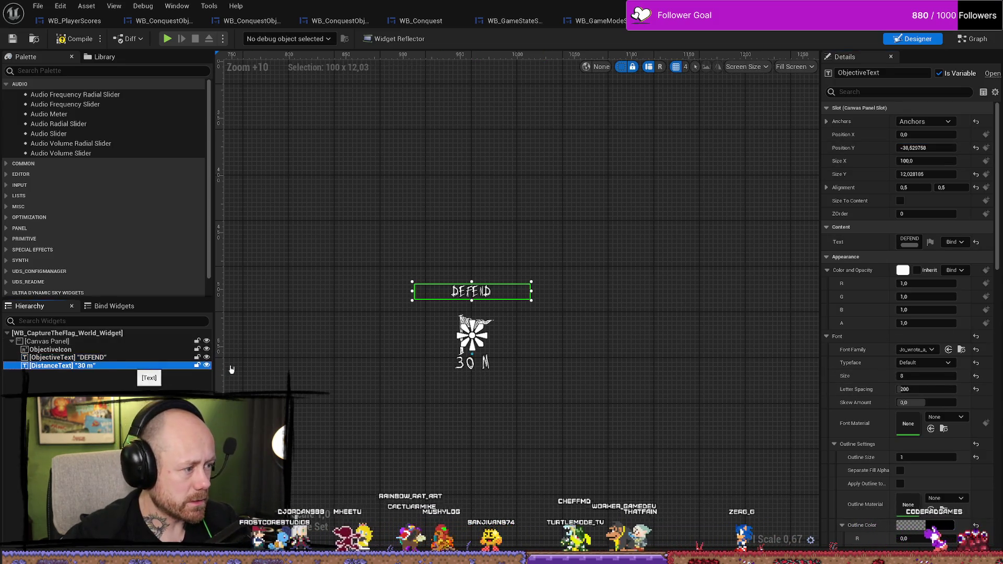
pyautogui.click(157, 366)
pyautogui.moveTo(924, 148); pyautogui.dragTo(926, 147)
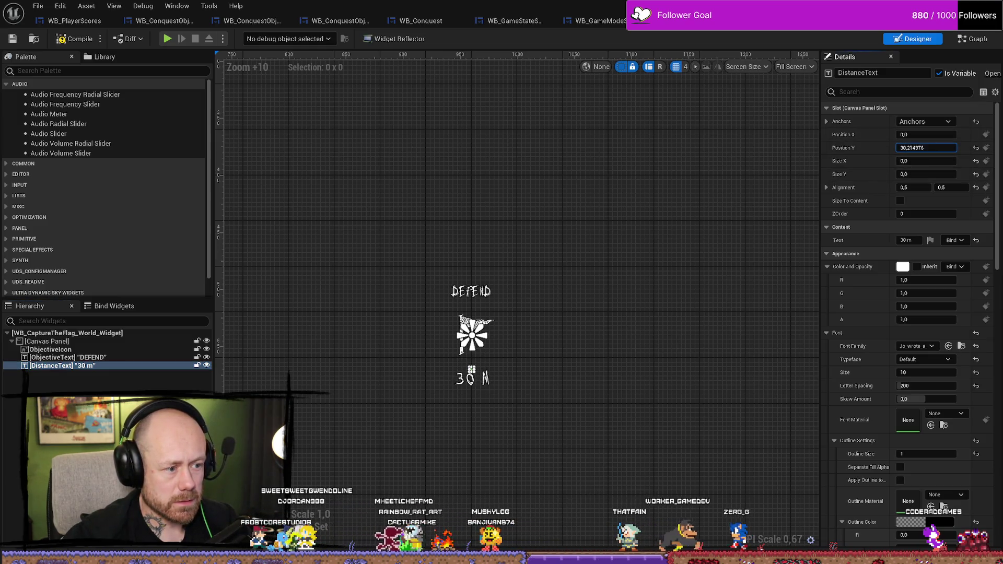
pyautogui.click(131, 358)
pyautogui.moveTo(924, 148); pyautogui.dragTo(925, 148)
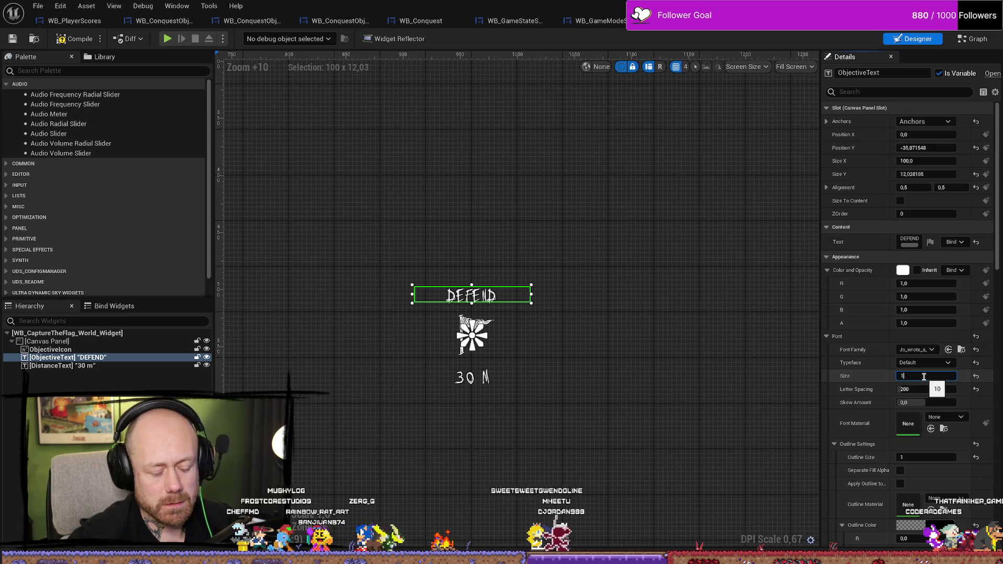
pyautogui.write('2')
pyautogui.press('Return')
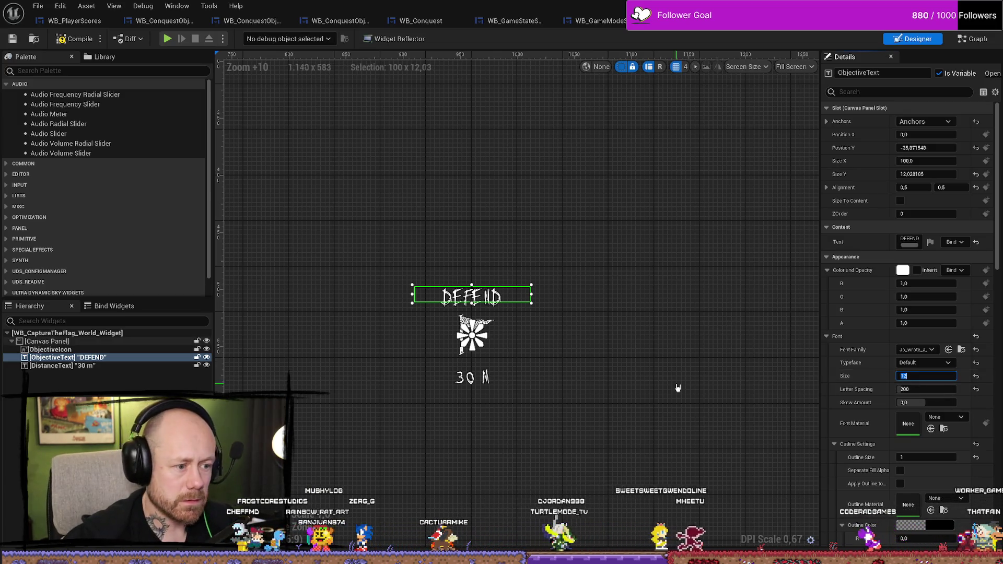
# Adjust the 30 m distance text's font size
pyautogui.click(678, 388)
pyautogui.click(63, 366)
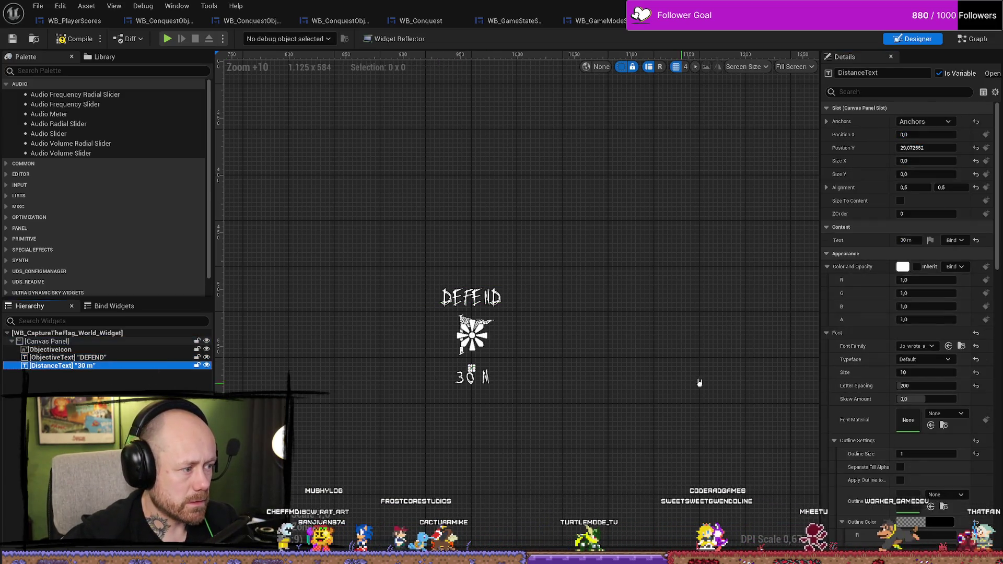
pyautogui.click(922, 372)
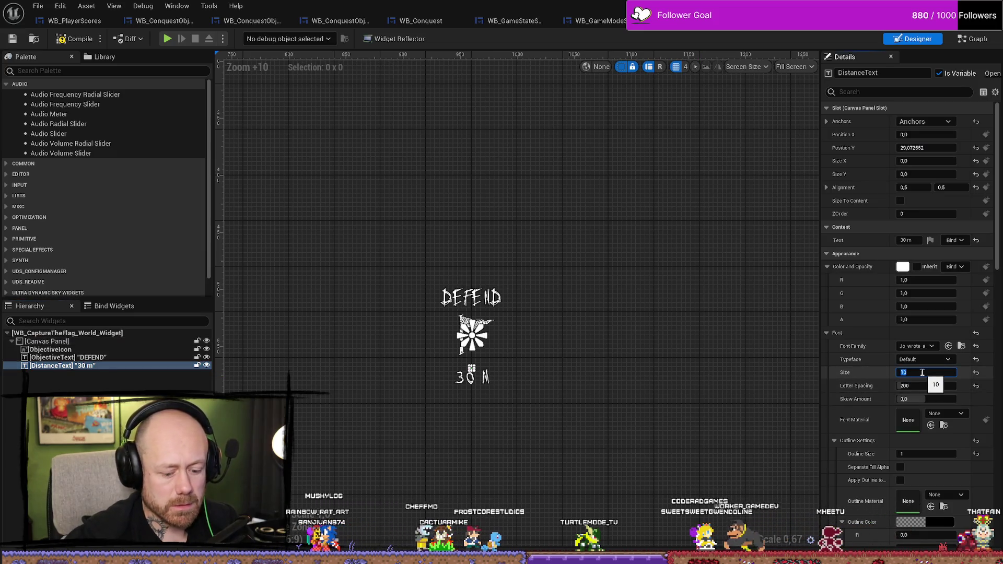
pyautogui.write('12')
pyautogui.press('Return')
pyautogui.click(728, 387)
# Check the flag icon in the finished layout and compile the widget blueprint
pyautogui.click(495, 350)
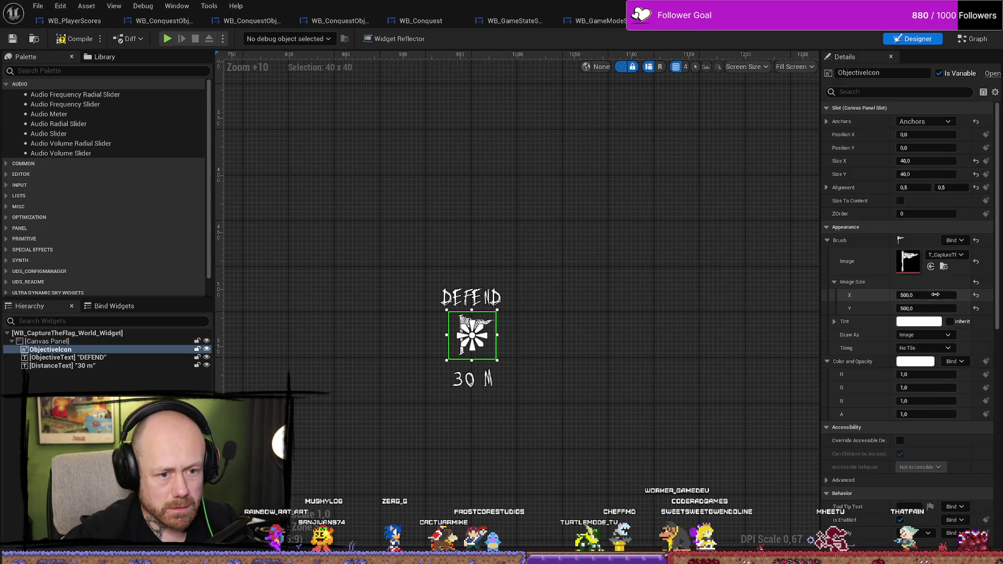
pyautogui.click(581, 330)
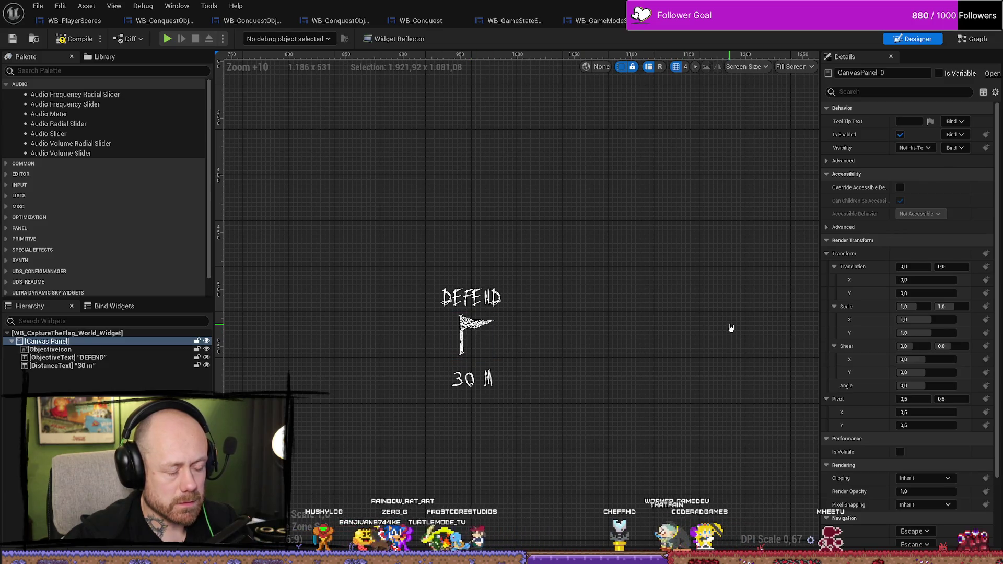
pyautogui.click(473, 334)
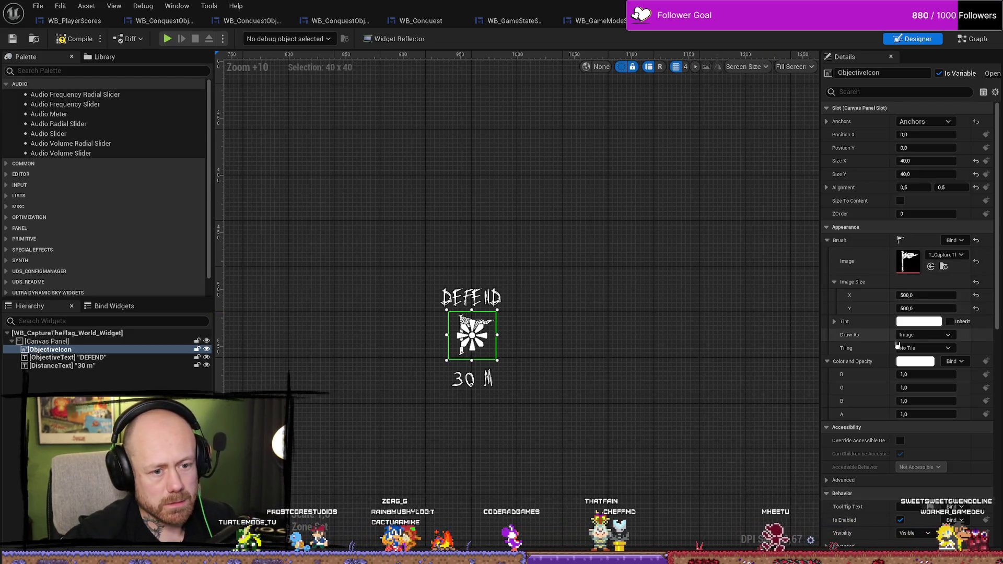
pyautogui.click(700, 363)
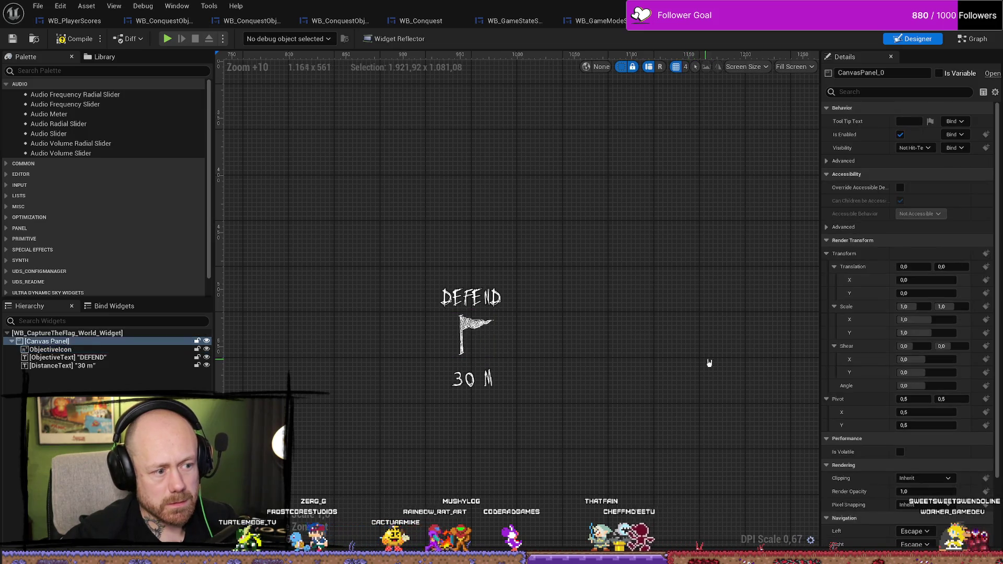
pyautogui.click(479, 335)
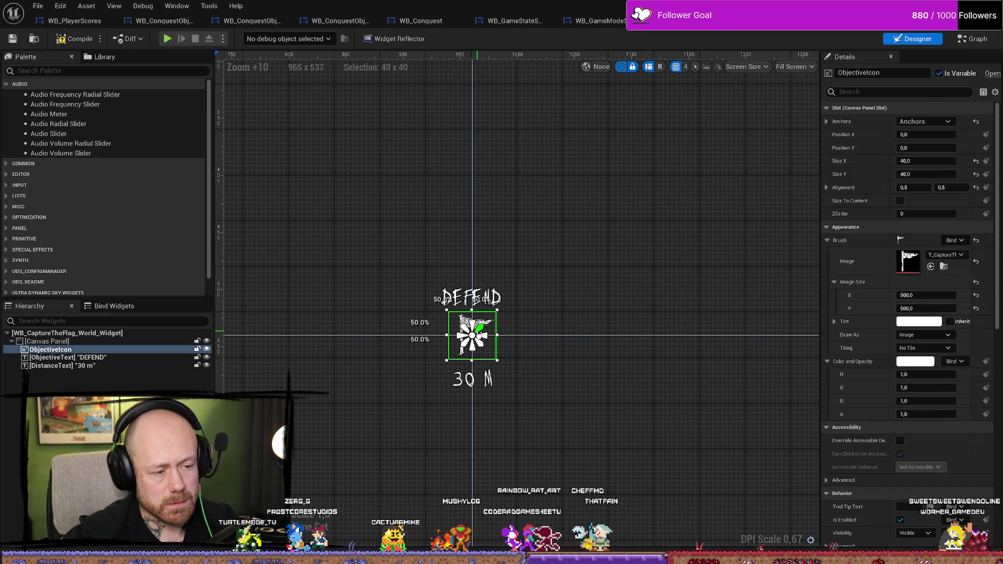
pyautogui.click(643, 265)
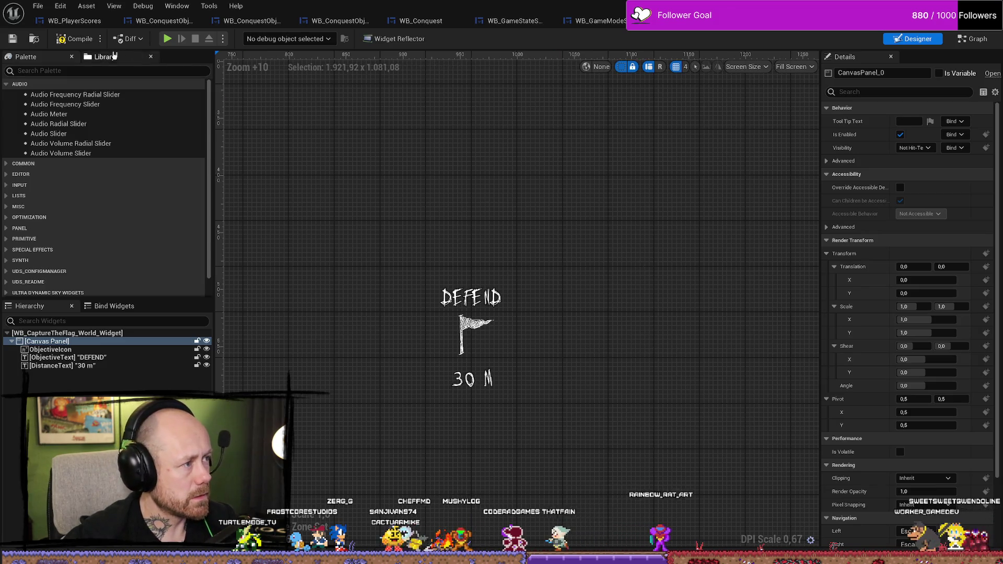
pyautogui.click(76, 39)
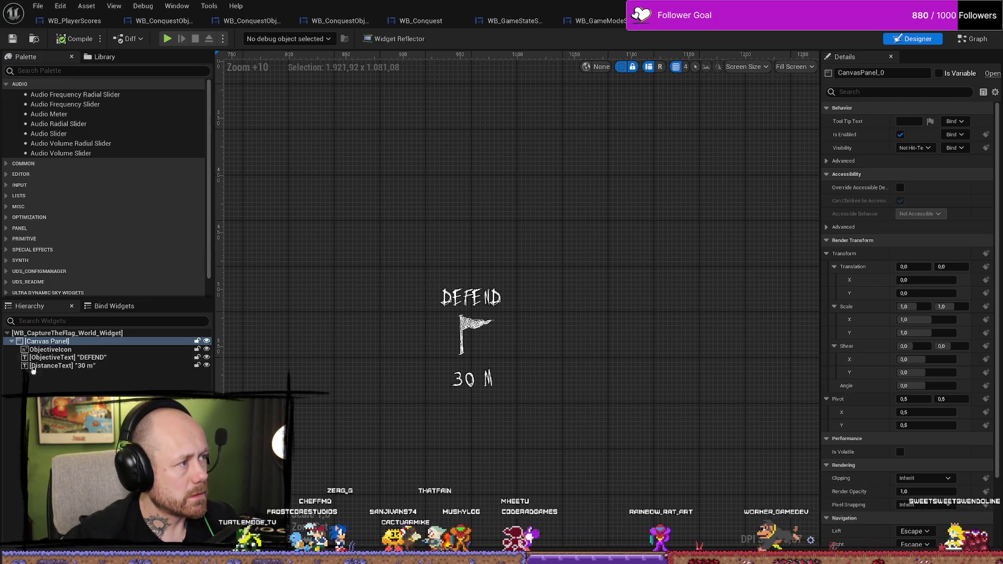
pyautogui.hotkey('alt', 'Tab')
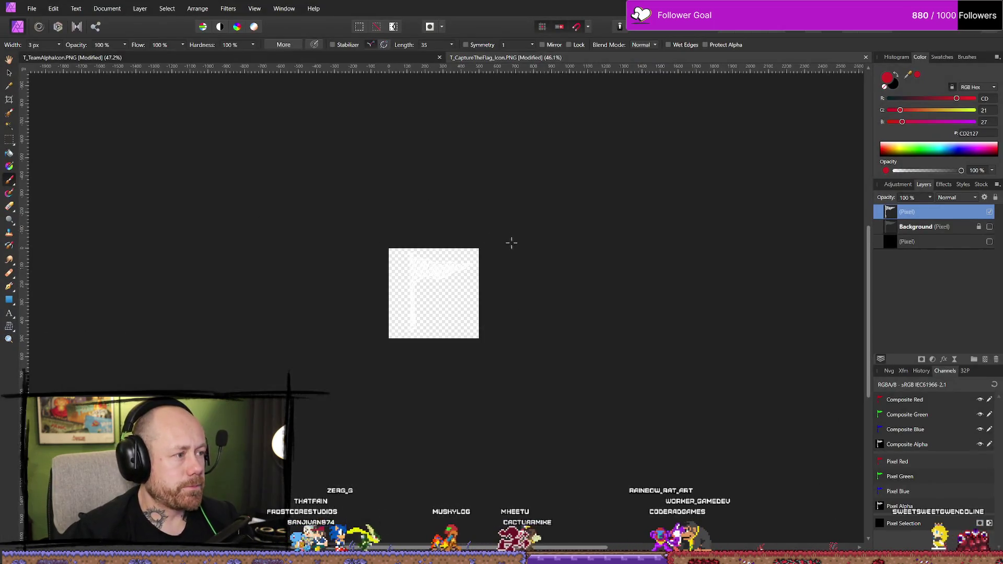
# Add an Outer Shadow effect to the flag at 100% opacity and 44.9 px radius
pyautogui.click(949, 188)
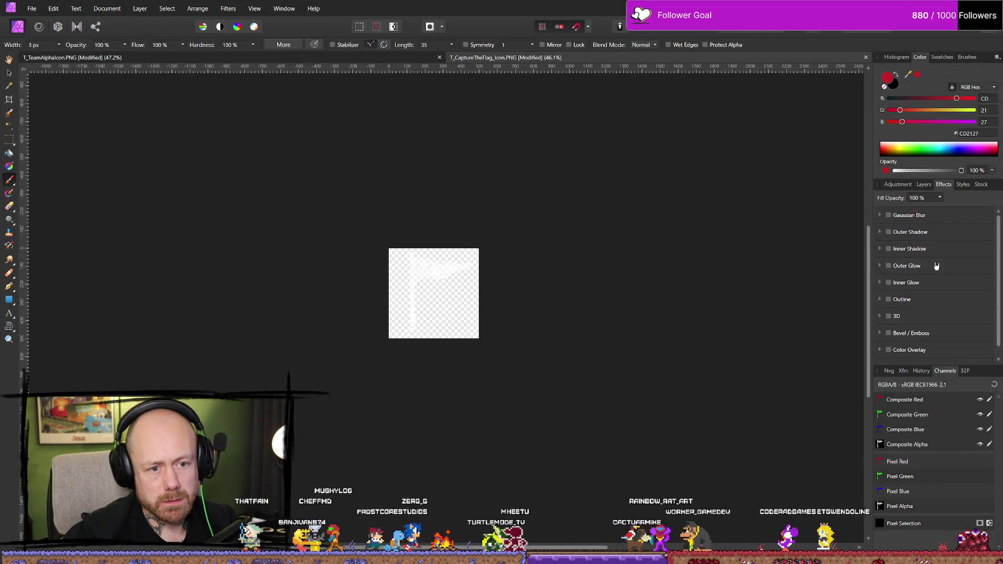
pyautogui.click(890, 232)
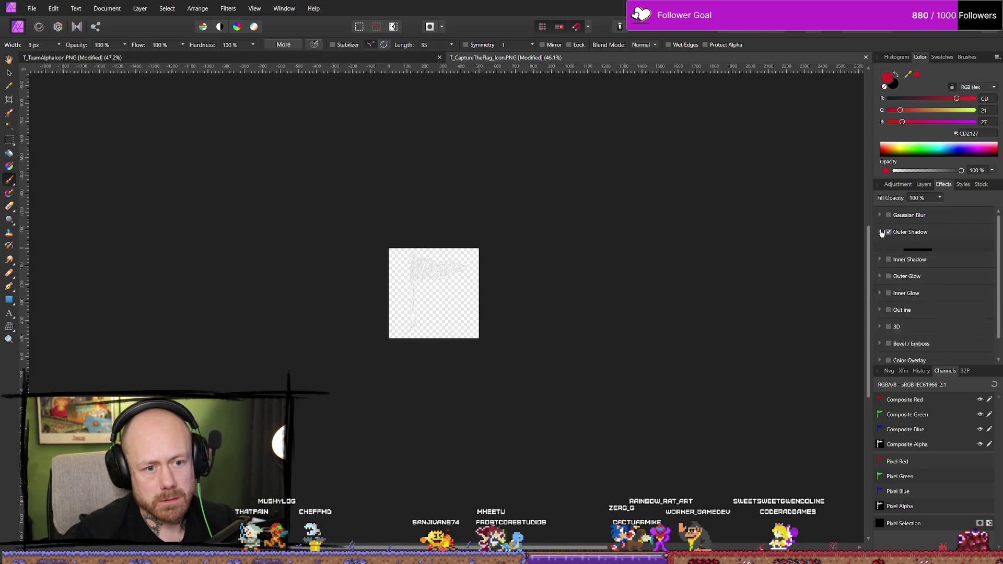
pyautogui.moveTo(926, 266); pyautogui.dragTo(996, 271)
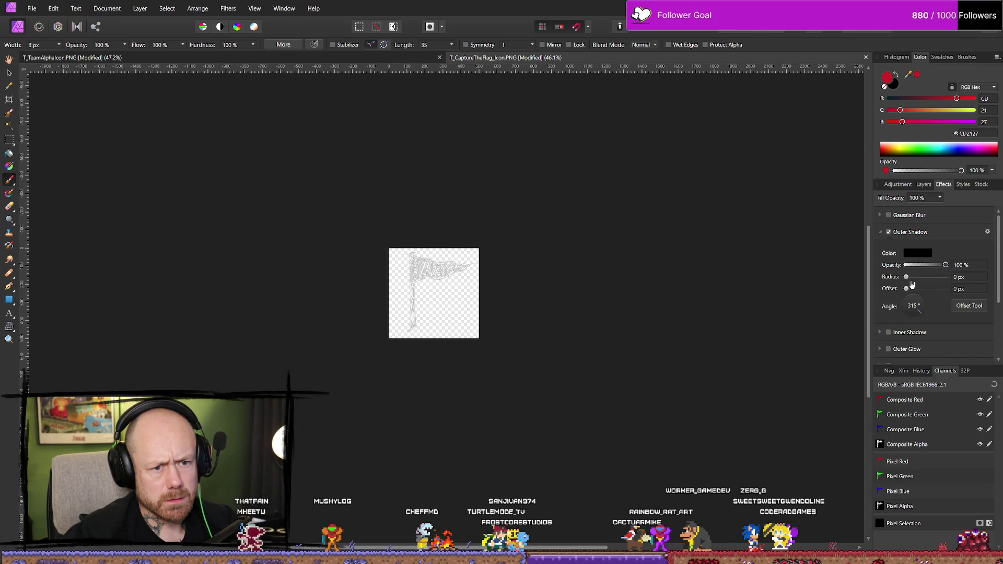
pyautogui.moveTo(908, 278)
pyautogui.mouseDown()
pyautogui.moveTo(947, 282)
pyautogui.moveTo(922, 282)
pyautogui.moveTo(939, 286)
pyautogui.mouseUp()
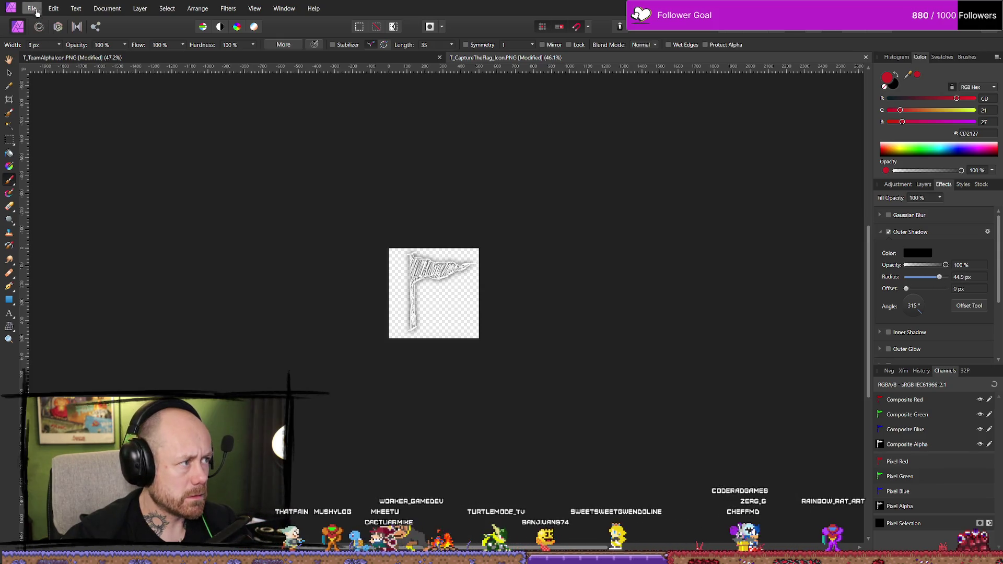
# Open the Export dialog, cancel it, and go back to the Layers panel
pyautogui.click(32, 9)
pyautogui.click(65, 236)
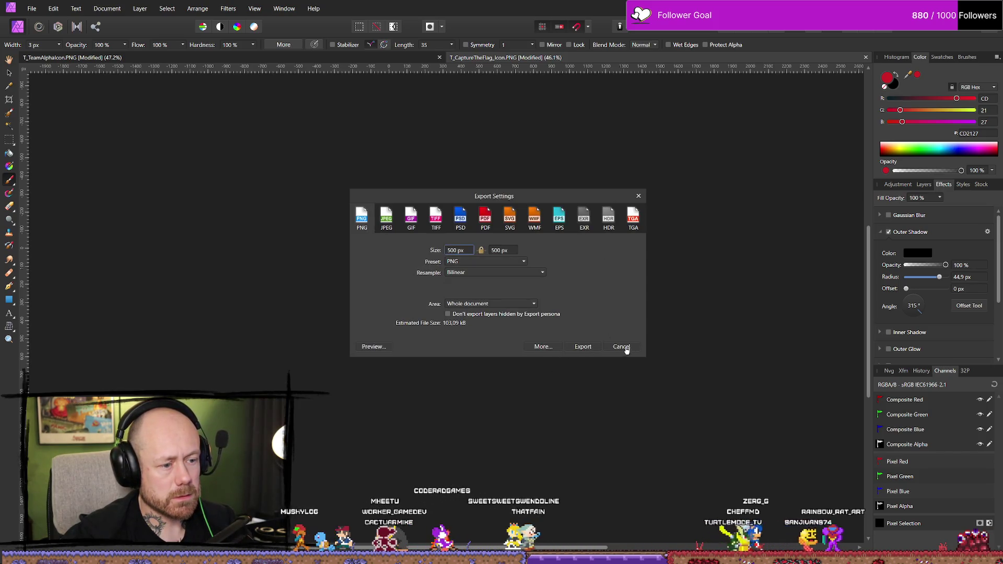
pyautogui.click(624, 347)
pyautogui.click(924, 185)
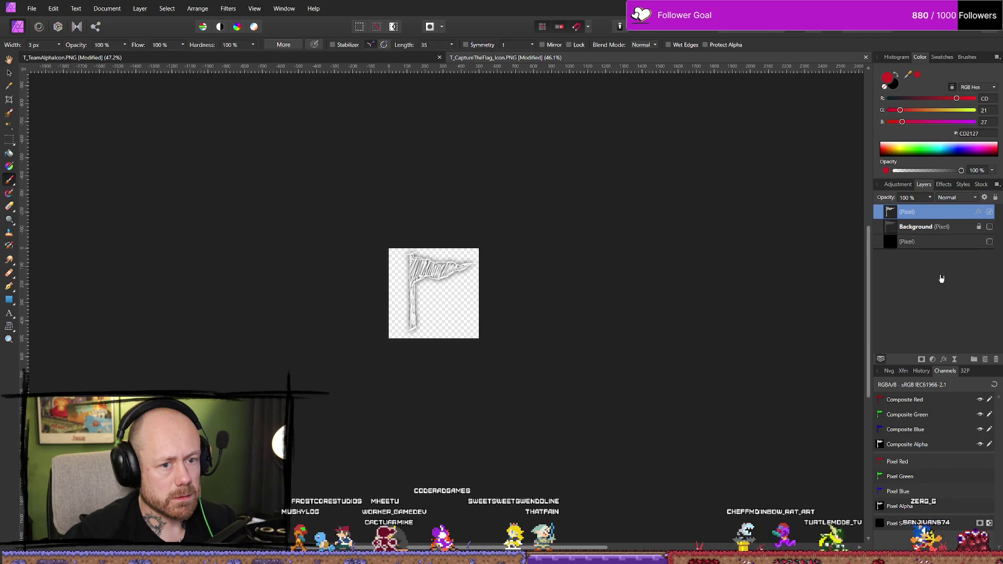
# Thicken the shadow by duplicating the flag layer and pasting it into a new pixel layer
pyautogui.hotkey('ctrl', 'j')
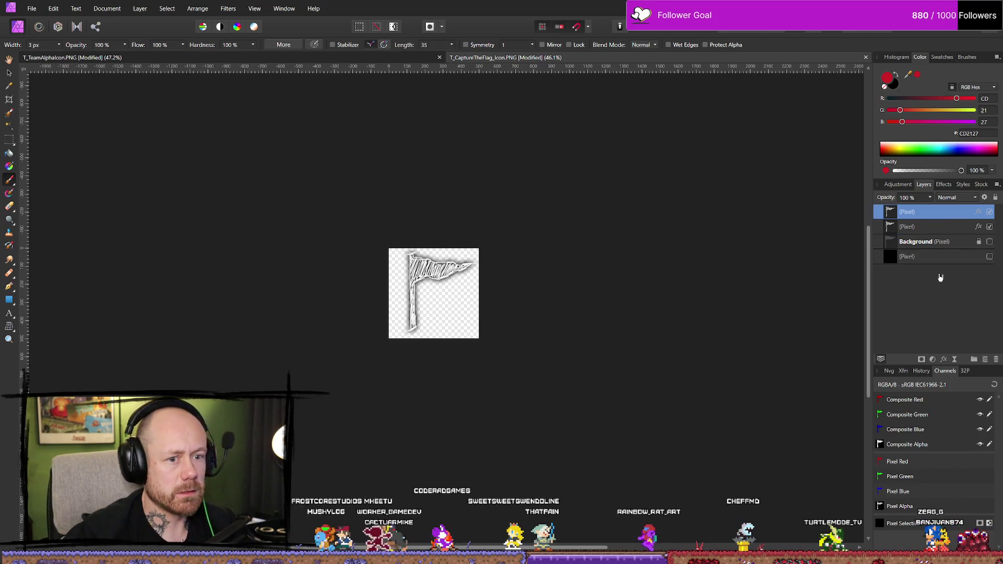
pyautogui.hotkey('ctrl', 'shift', 'n')
pyautogui.hotkey('ctrl', 'v')
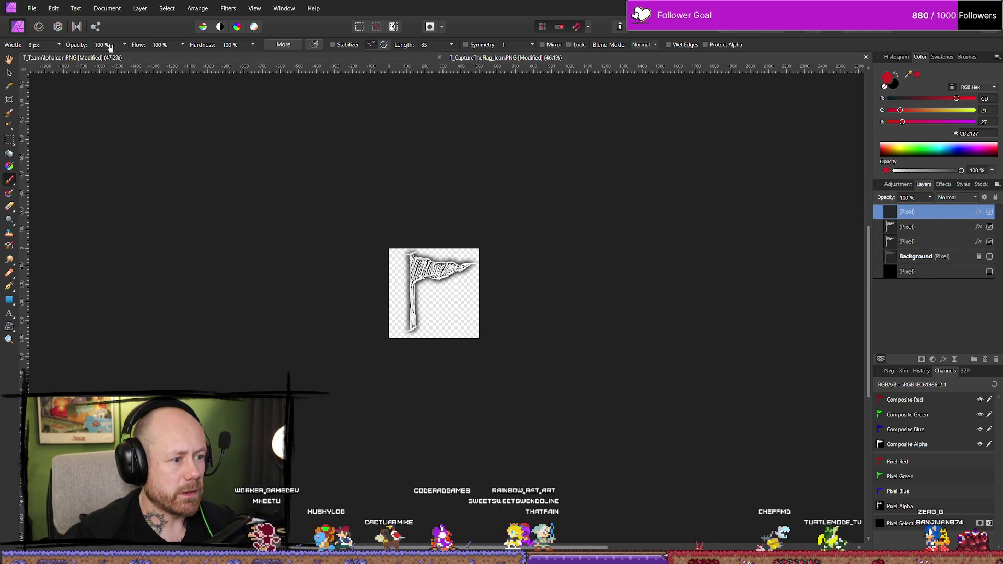
pyautogui.click(53, 8)
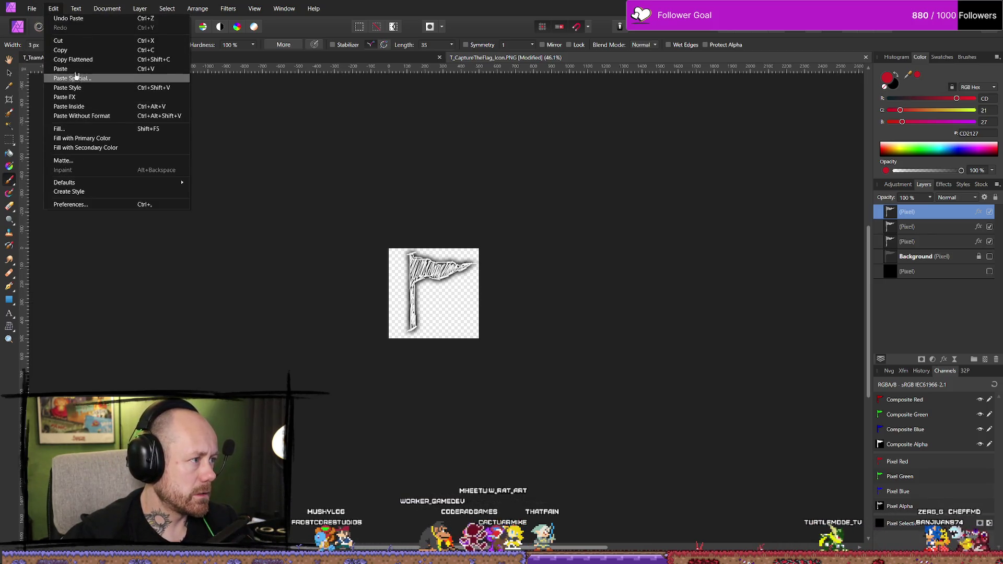
# Save both the flag document and the team alpha icon document with Save As
pyautogui.click(35, 10)
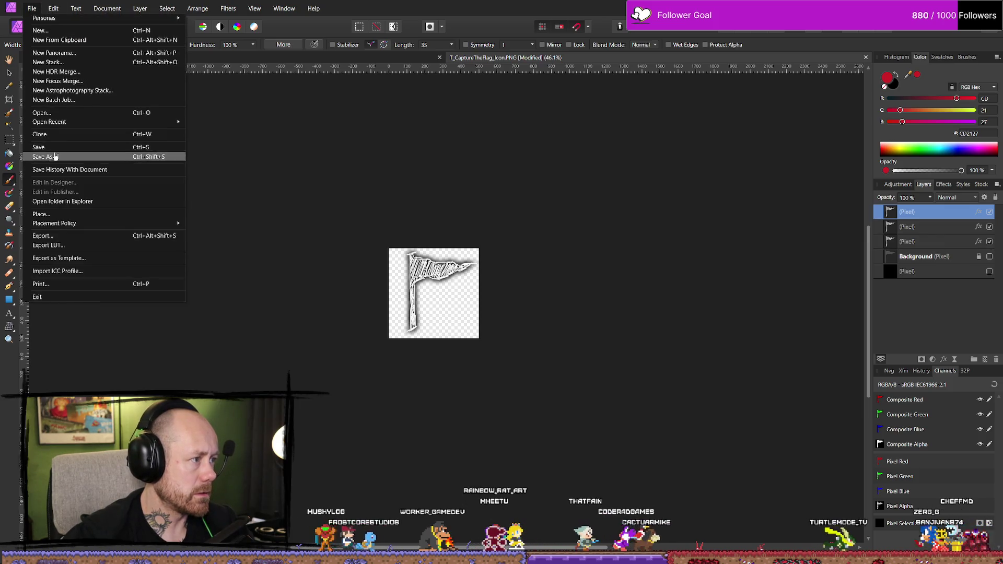
pyautogui.click(168, 156)
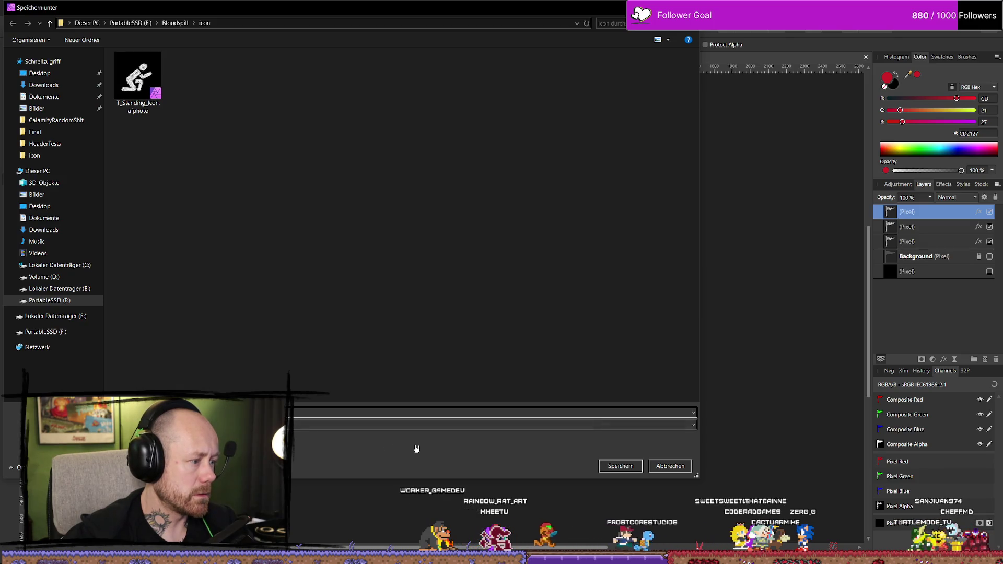
pyautogui.press('Return')
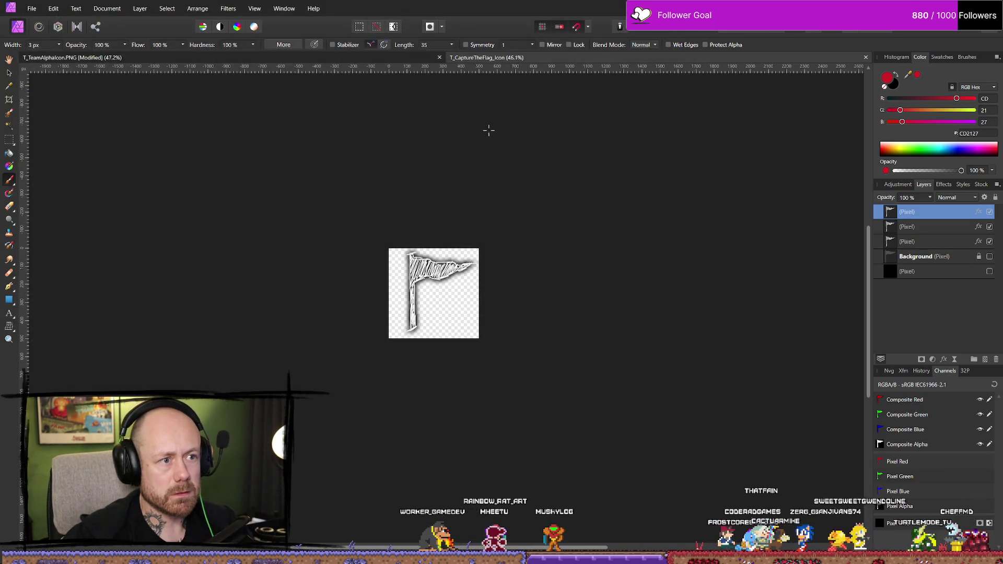
pyautogui.click(397, 56)
pyautogui.click(32, 9)
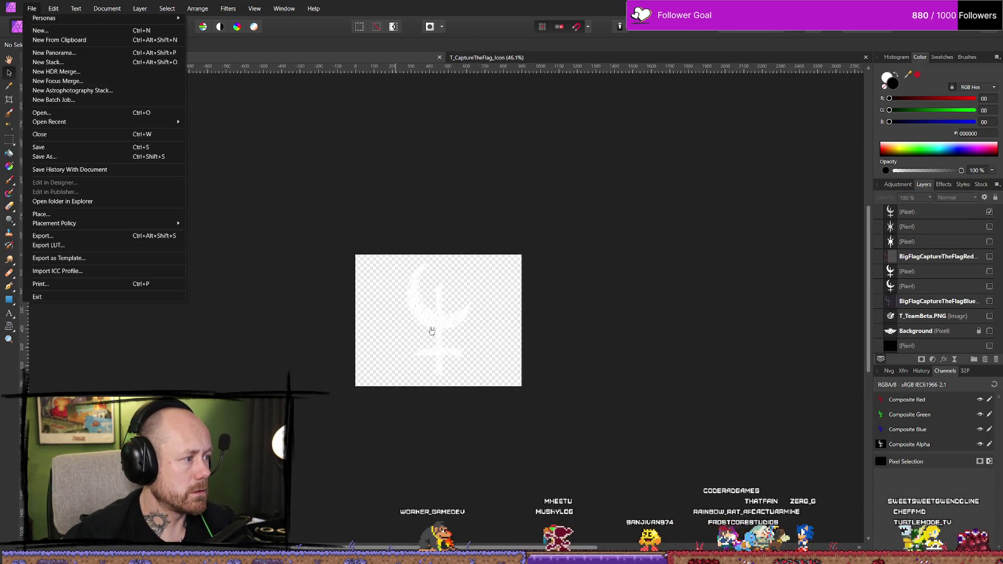
pyautogui.click(70, 156)
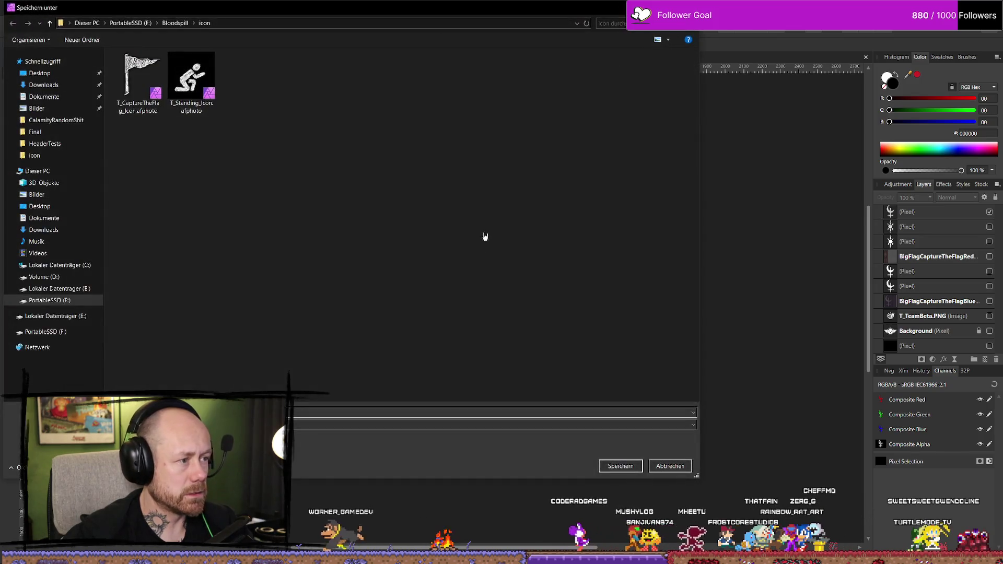
pyautogui.click(617, 465)
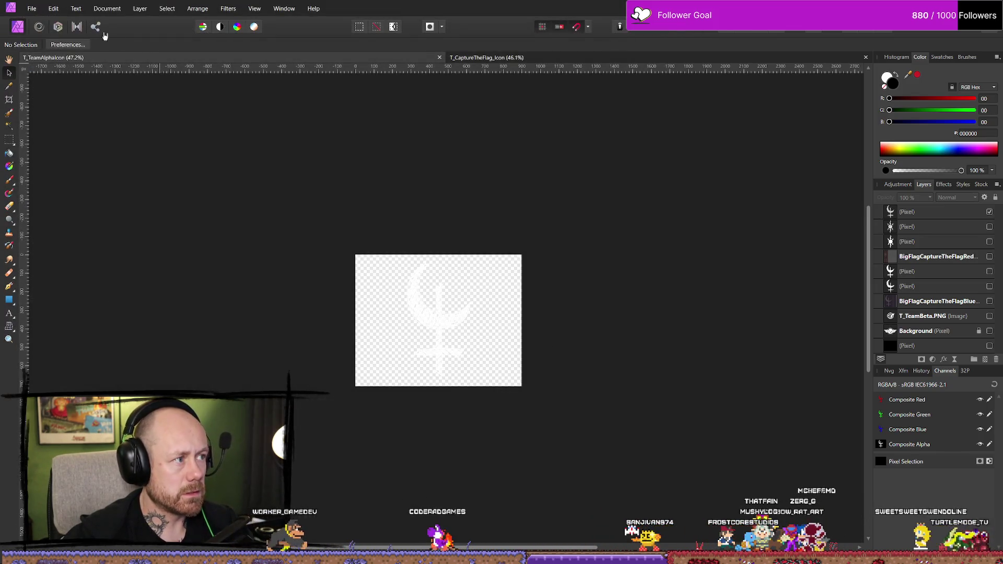
# Export the flag as PNG, overwriting T_CaptureTheFlag_IconOwn.png
pyautogui.click(518, 58)
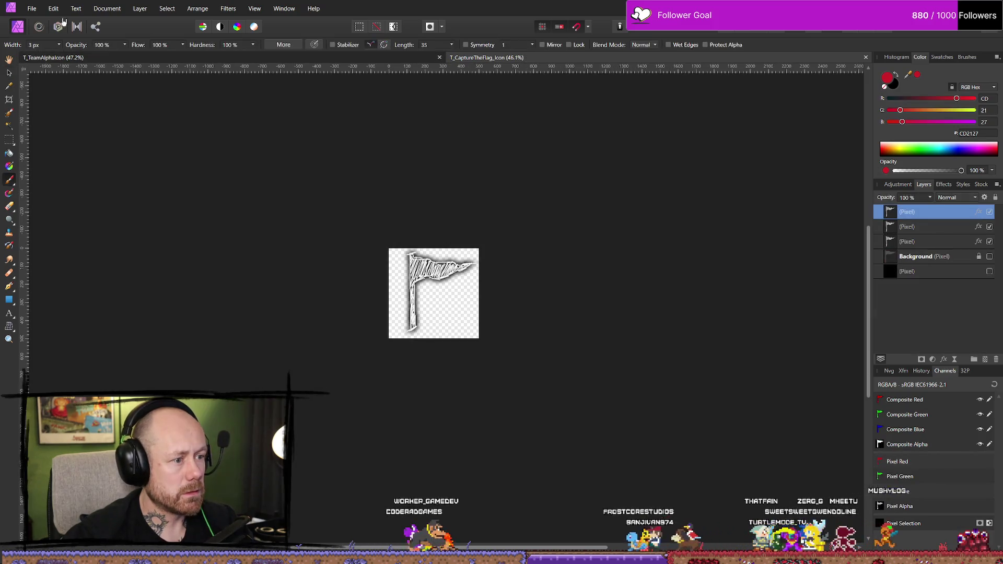
pyautogui.click(30, 9)
pyautogui.click(69, 237)
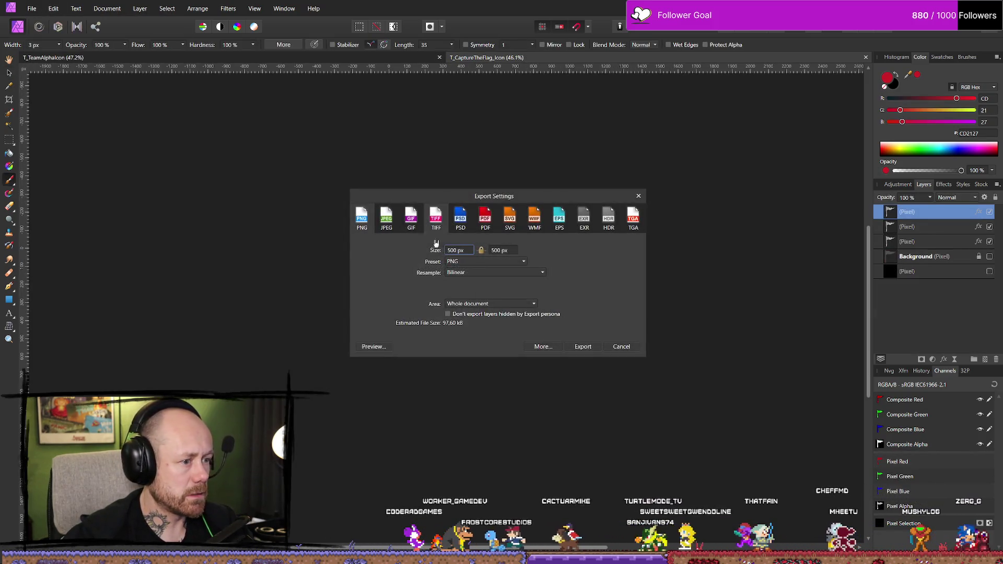
pyautogui.click(583, 348)
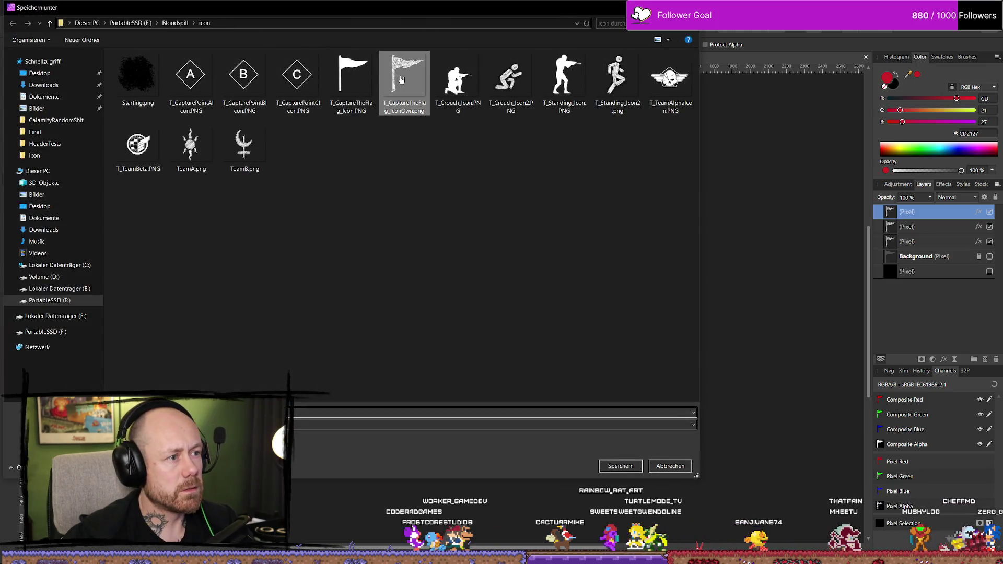
pyautogui.click(631, 466)
pyautogui.click(536, 325)
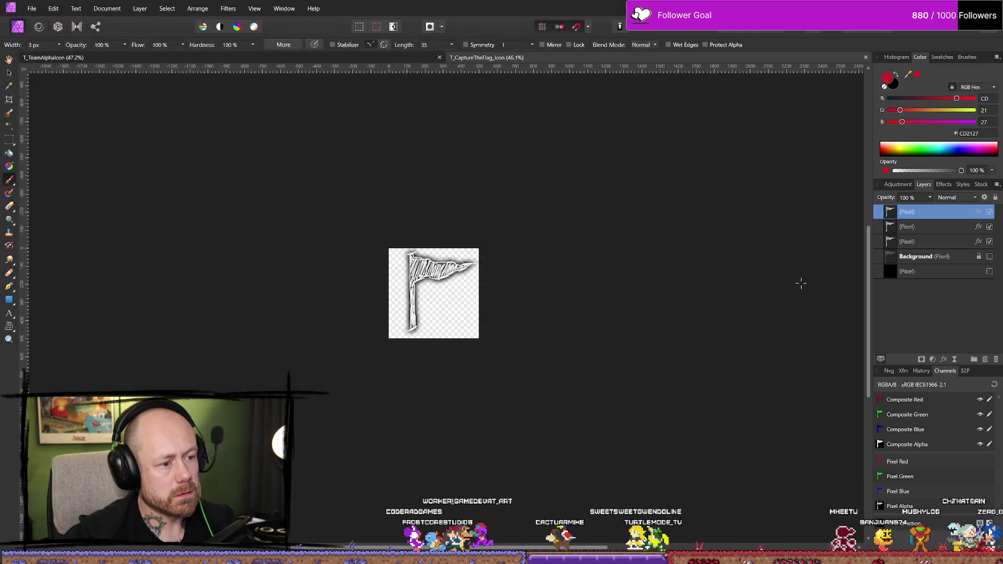
pyautogui.hotkey('alt', 'Tab')
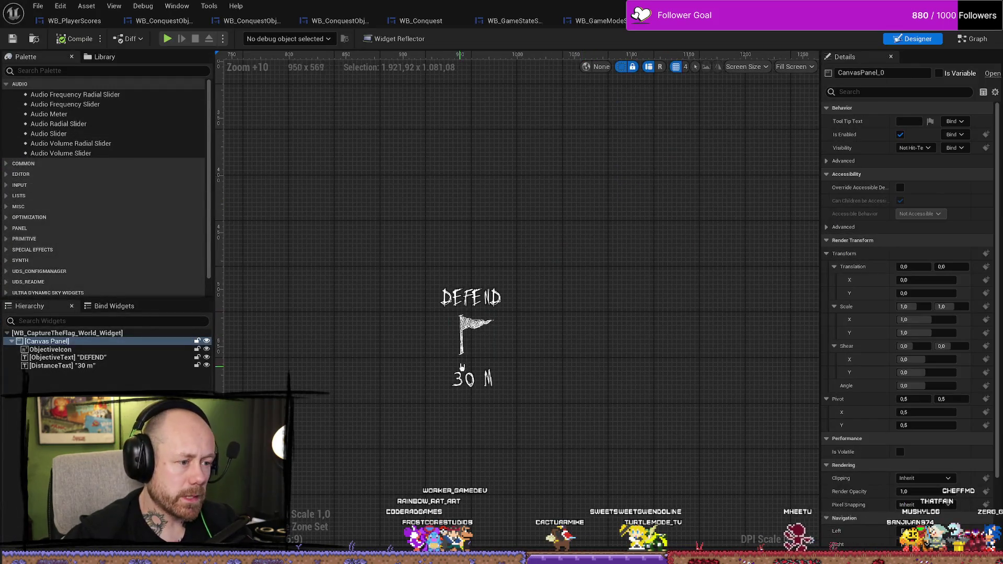
# Select ObjectiveIcon and check its re-exported flag texture in the Content Drawer
pyautogui.hotkey('ctrl', 'space')
pyautogui.click(537, 347)
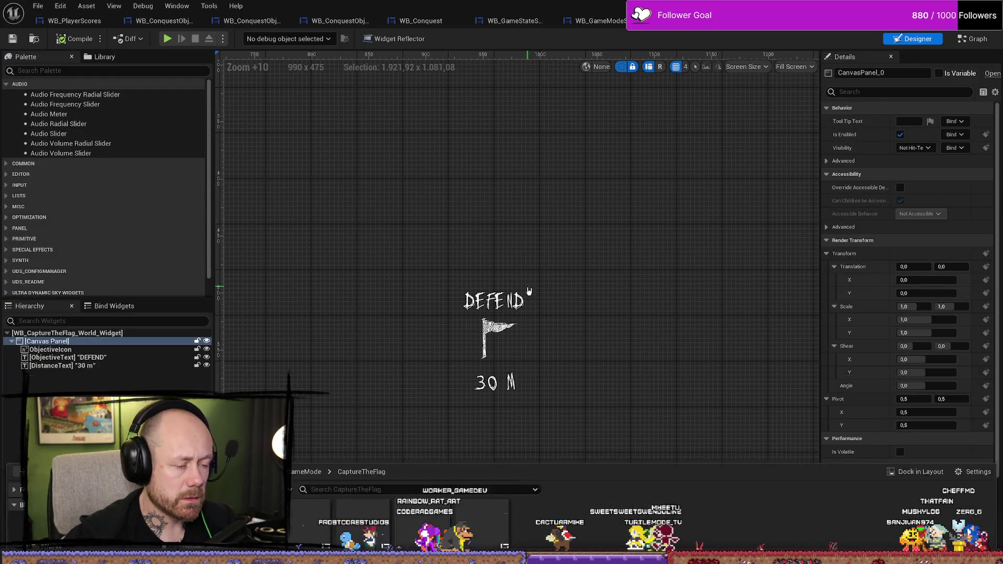
pyautogui.click(495, 339)
pyautogui.hotkey('ctrl', 'space')
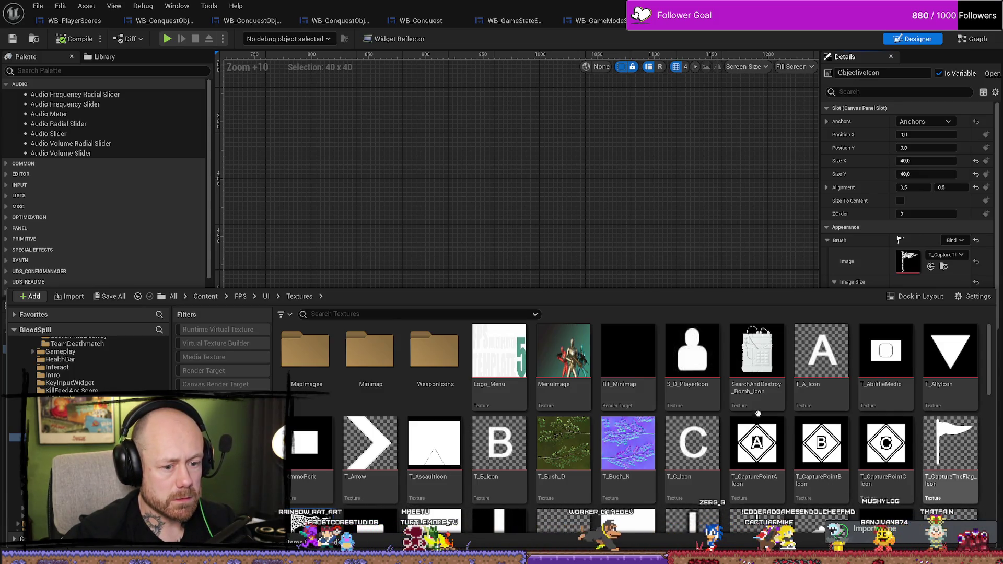
pyautogui.scroll(-5, 758, 413)
pyautogui.click(606, 252)
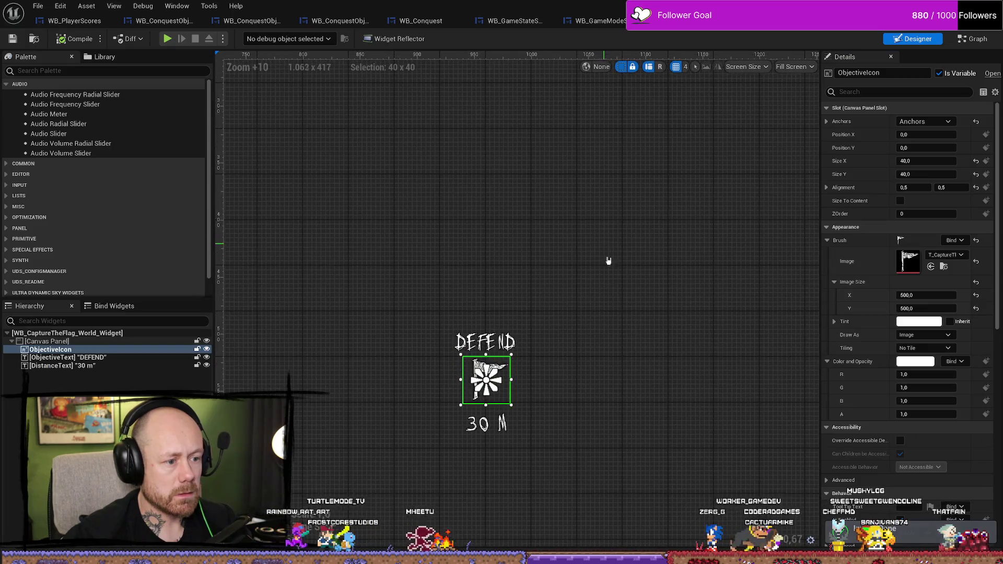
pyautogui.scroll(3, 544, 409)
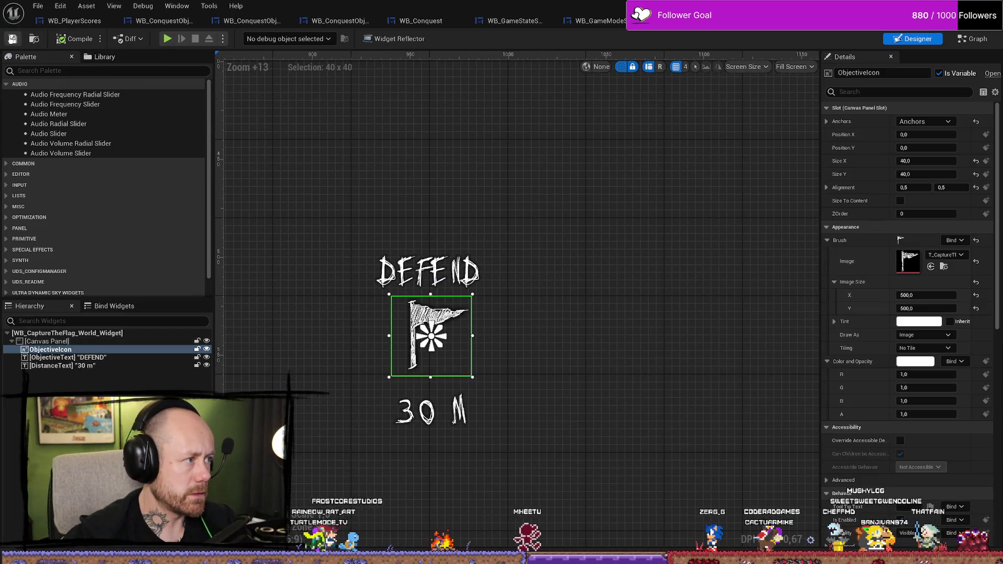
pyautogui.scroll(5, 482, 319)
pyautogui.scroll(-8, 417, 340)
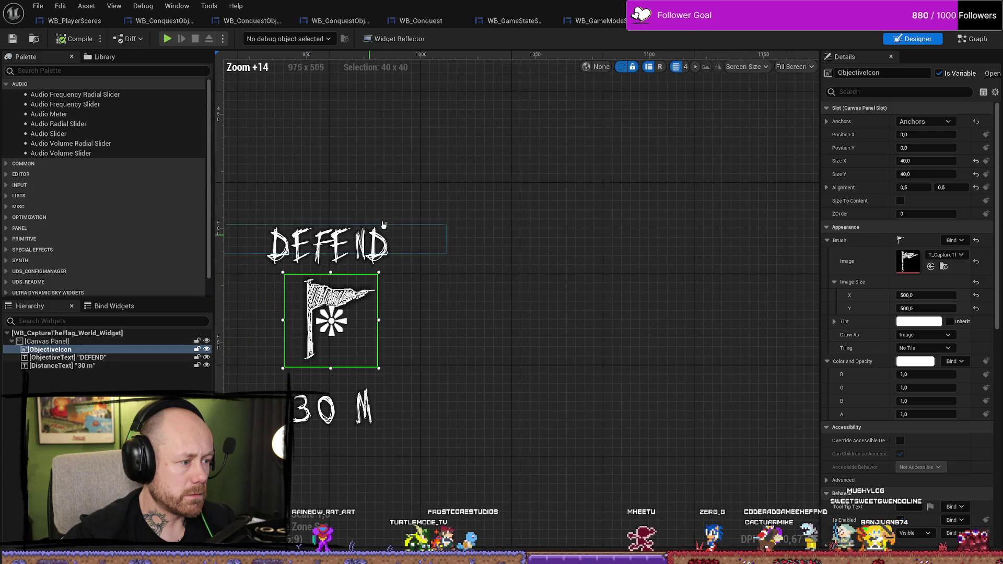
# Recentre the designer view, save the widget blueprint, and close an unneeded editor tab
pyautogui.moveTo(337, 162); pyautogui.dragTo(489, 205)
pyautogui.hotkey('ctrl', 's')
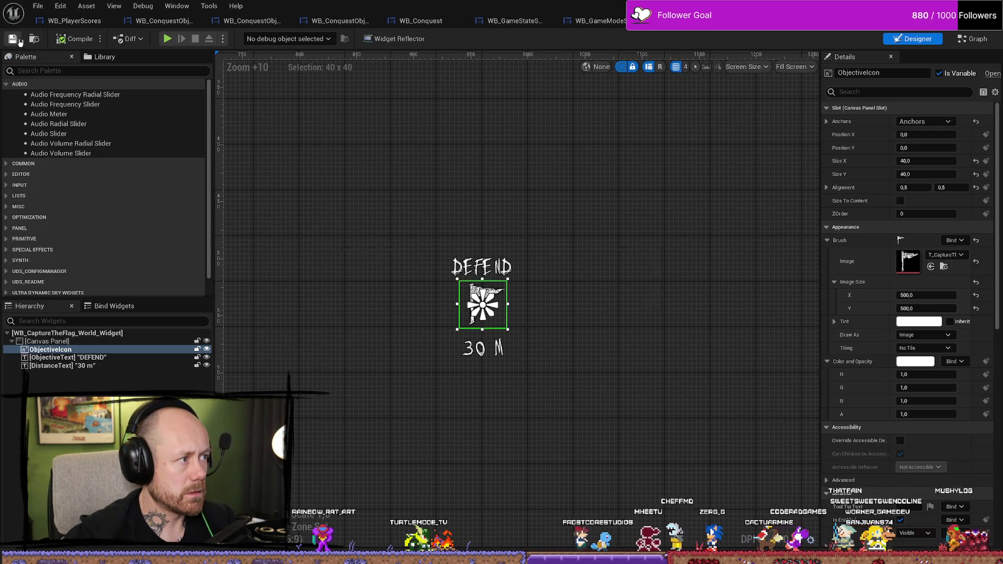
pyautogui.click(460, 231)
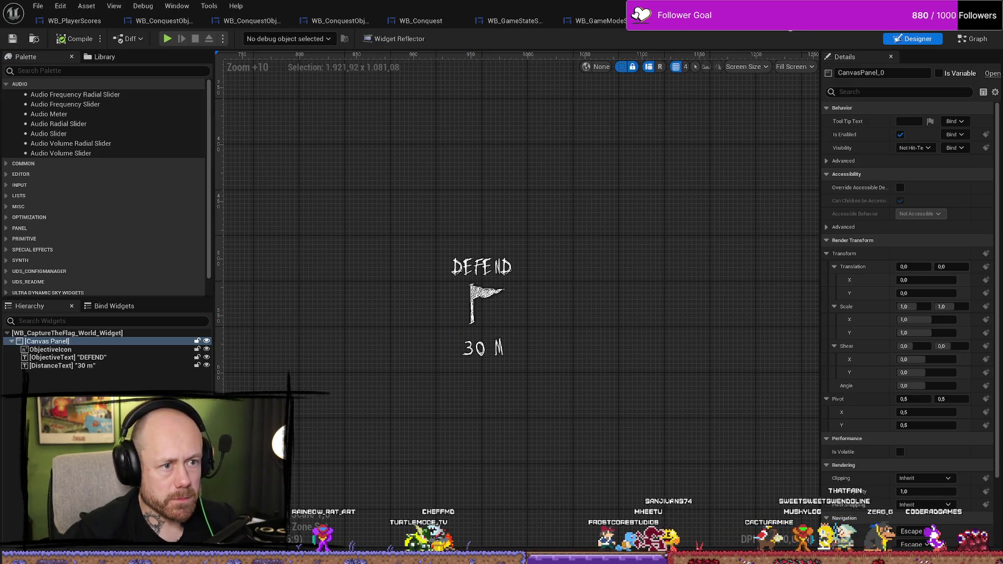
pyautogui.click(785, 21)
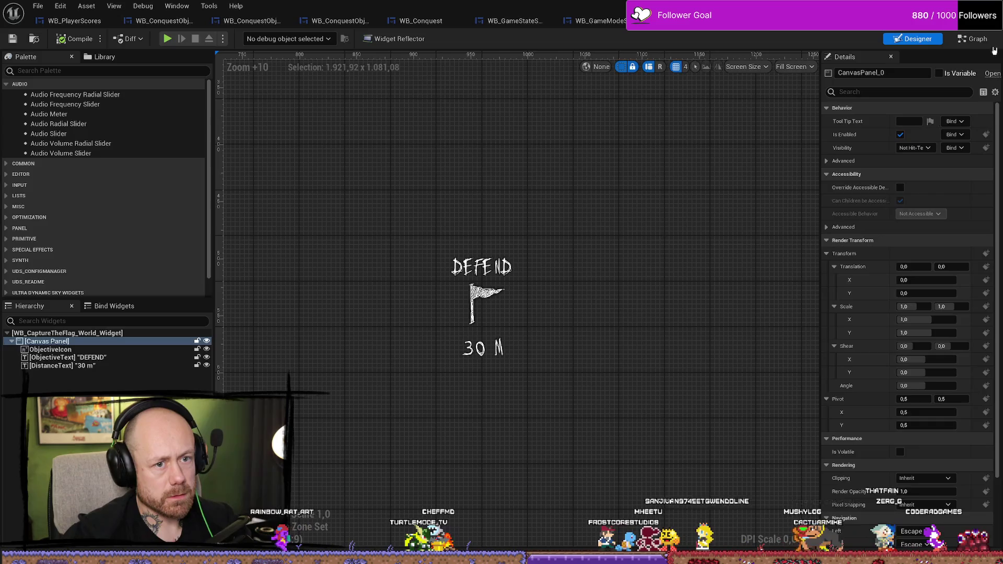
# In the Event Graph, change Select Color's team A swatch to a brighter blue (3A4D9F)
pyautogui.click(973, 40)
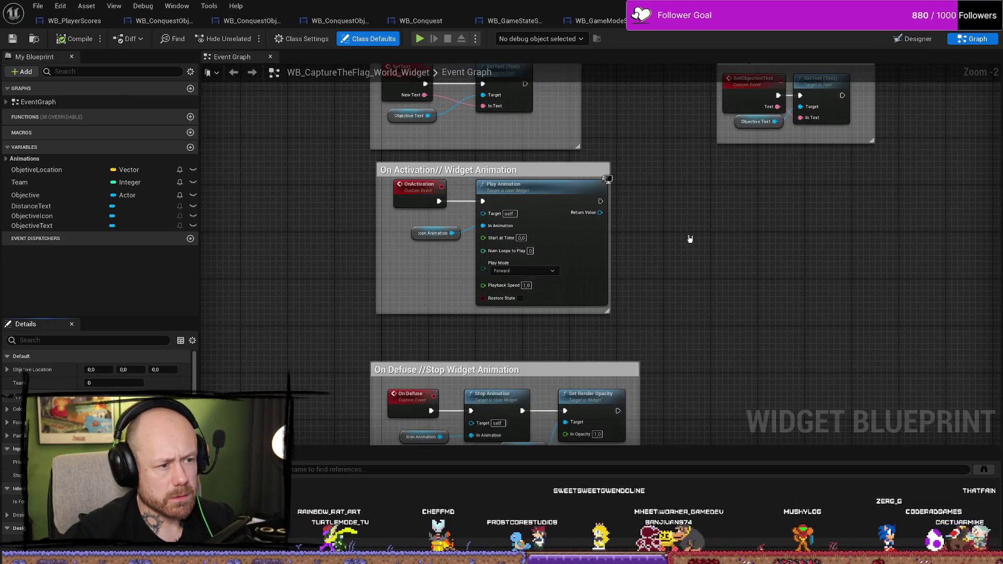
pyautogui.scroll(-5, 740, 253)
pyautogui.scroll(8, 739, 253)
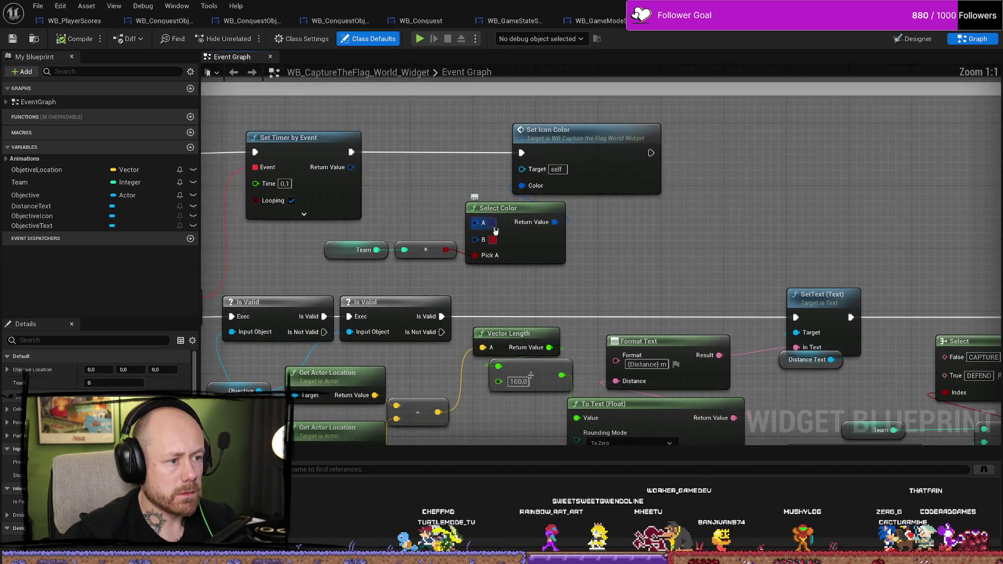
pyautogui.click(491, 223)
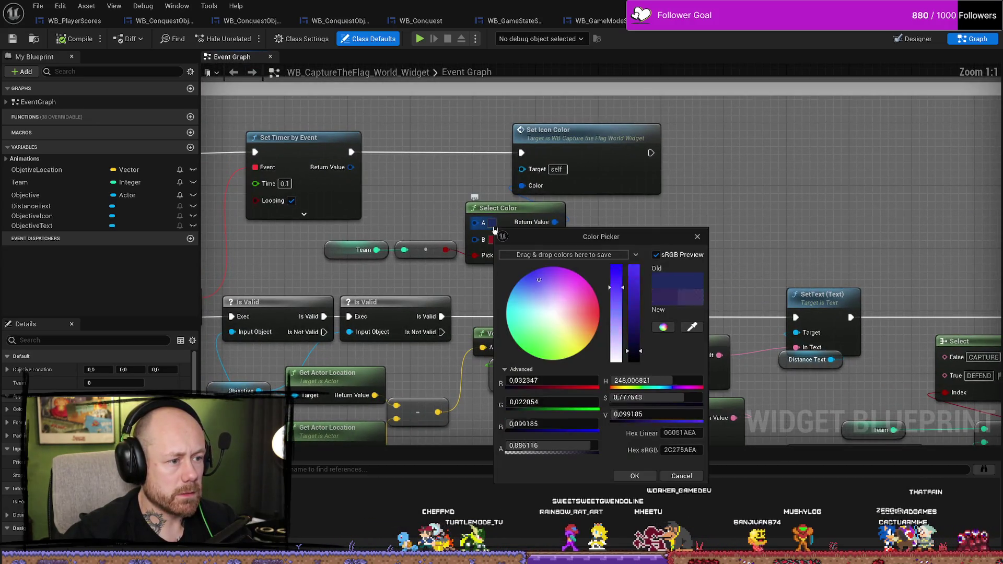
pyautogui.moveTo(618, 282); pyautogui.dragTo(621, 299)
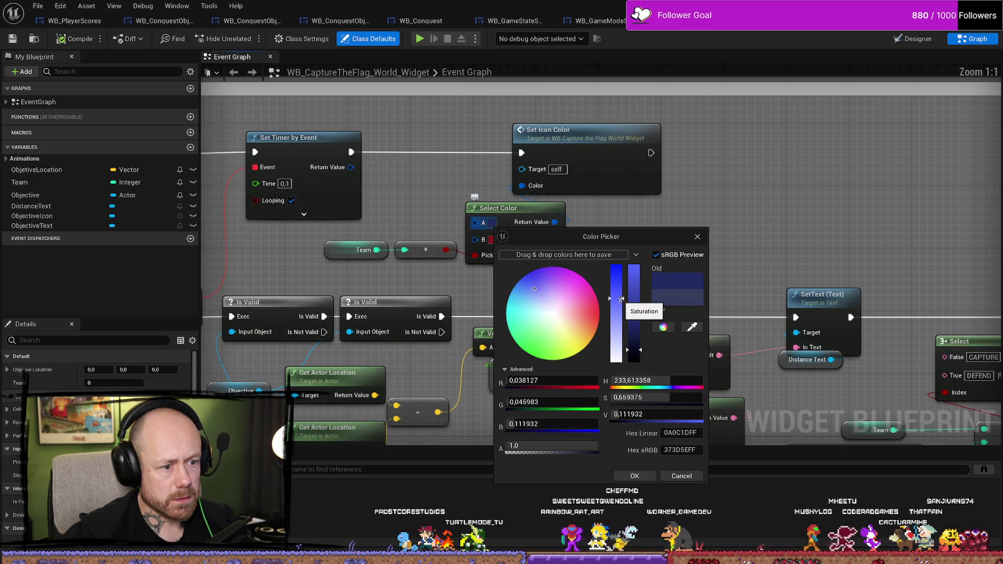
pyautogui.click(635, 476)
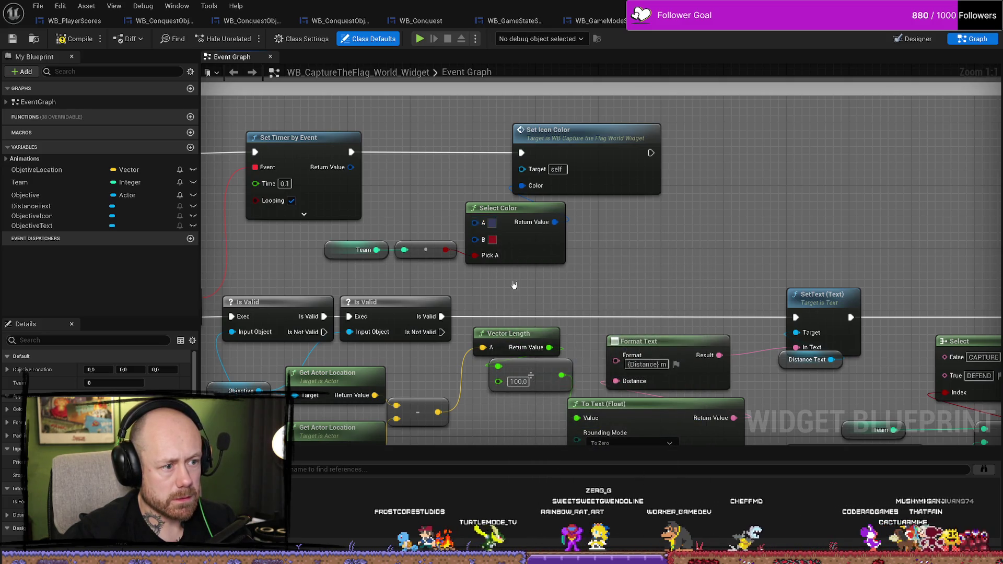
pyautogui.hotkey('ctrl', 'z')
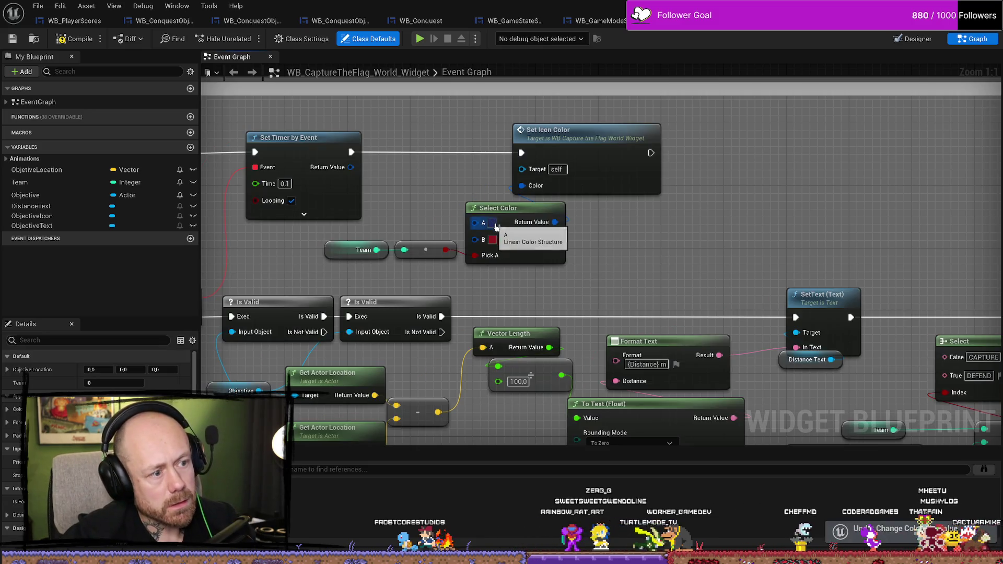
pyautogui.click(492, 224)
pyautogui.moveTo(642, 348)
pyautogui.mouseDown()
pyautogui.moveTo(643, 312)
pyautogui.moveTo(642, 321)
pyautogui.mouseUp()
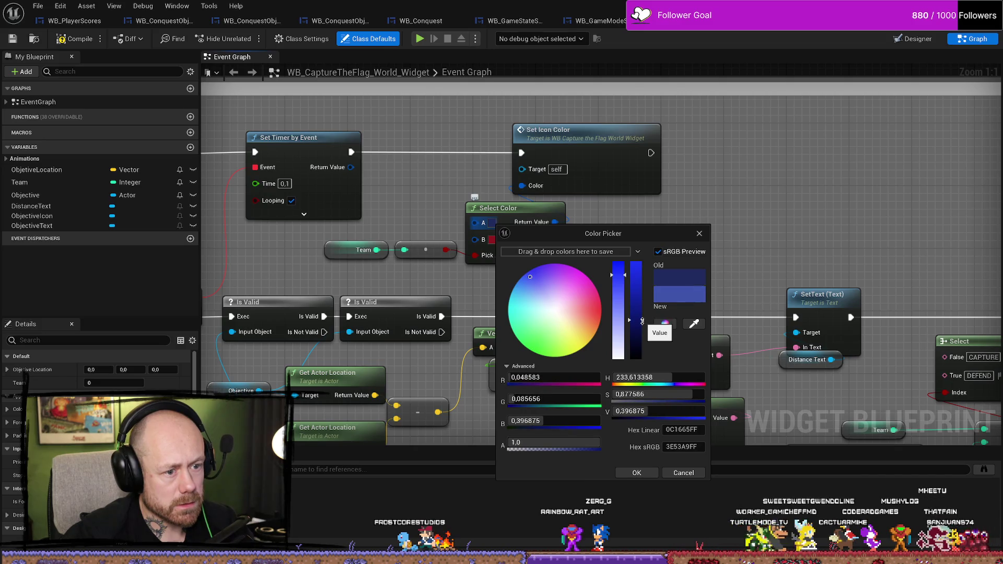
pyautogui.click(637, 472)
# Leave team B's colour red and compile the world widget blueprint
pyautogui.click(494, 240)
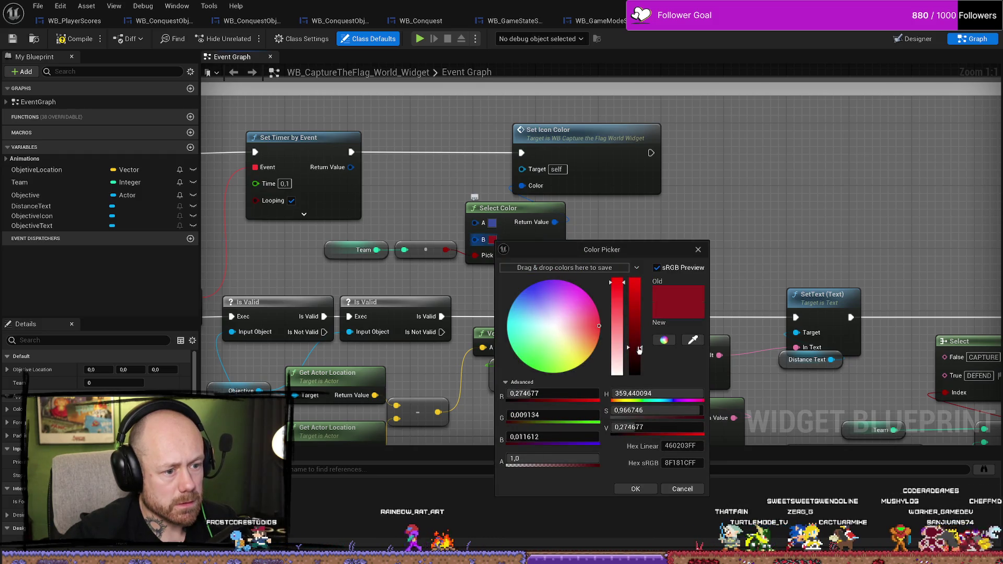
pyautogui.click(636, 488)
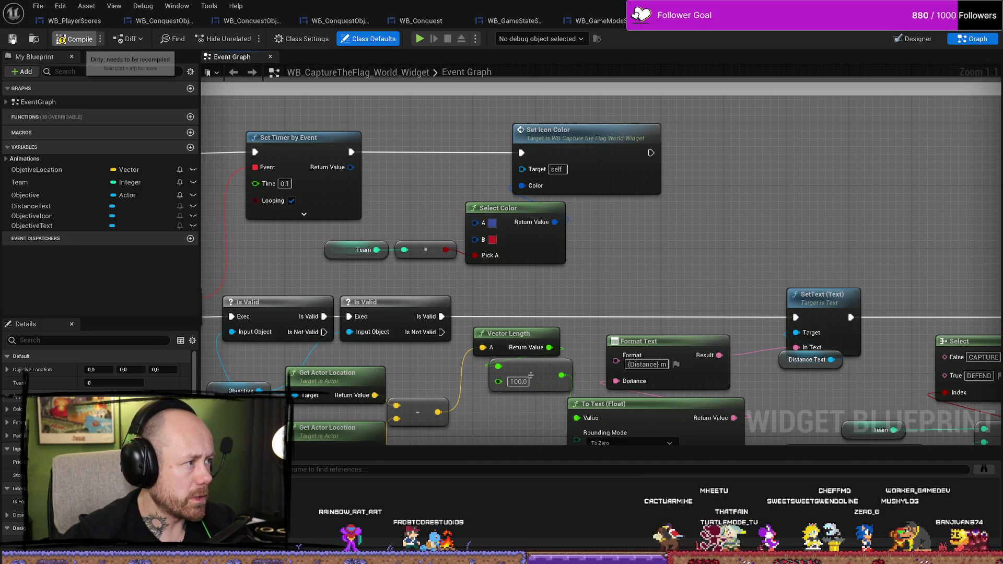
pyautogui.click(14, 41)
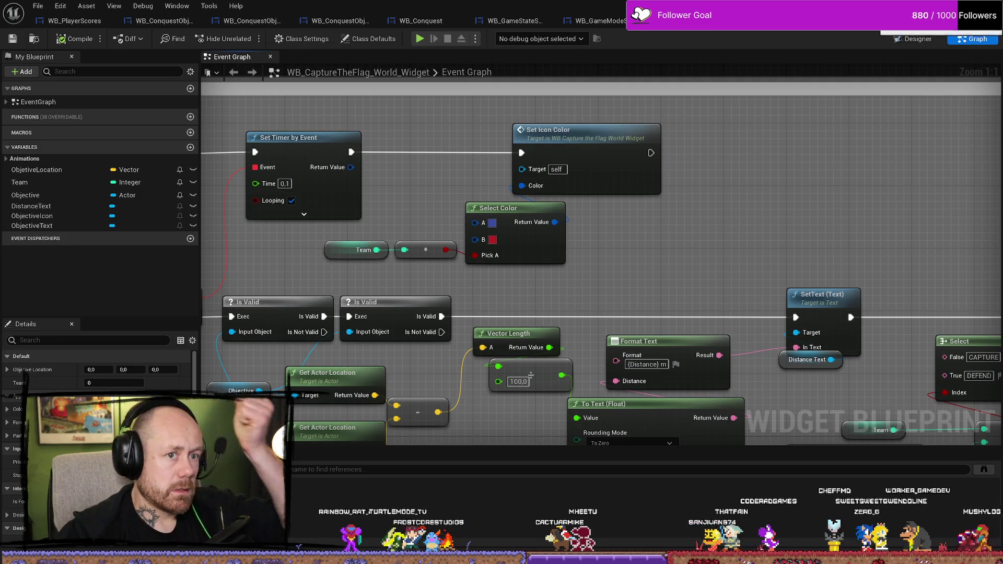
pyautogui.click(619, 21)
# Close the Marker, WB_Conquest and other conquest objective widget editor tabs
pyautogui.middleClick(619, 21)
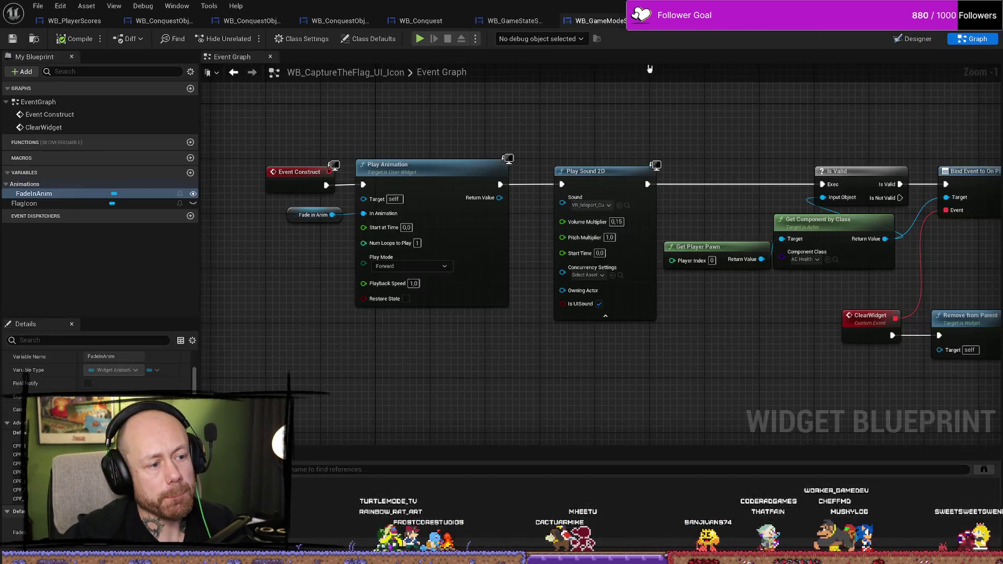
pyautogui.click(585, 19)
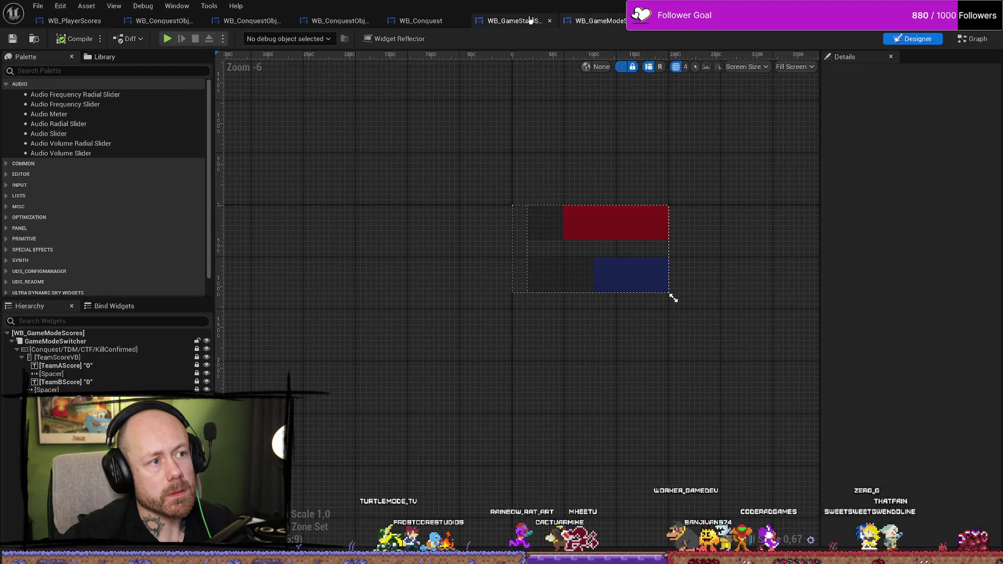
pyautogui.click(515, 21)
pyautogui.click(432, 25)
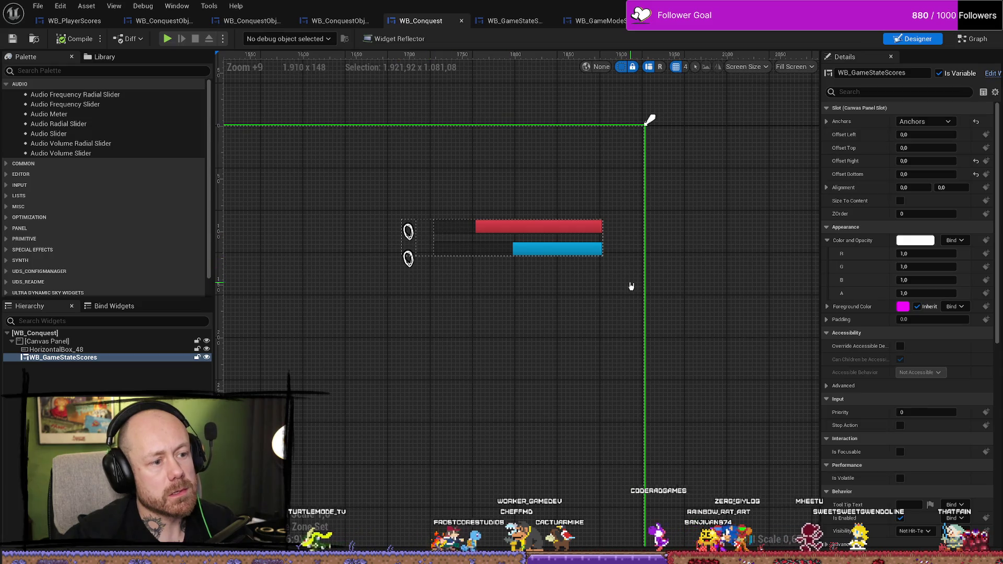
pyautogui.click(460, 22)
pyautogui.click(413, 22)
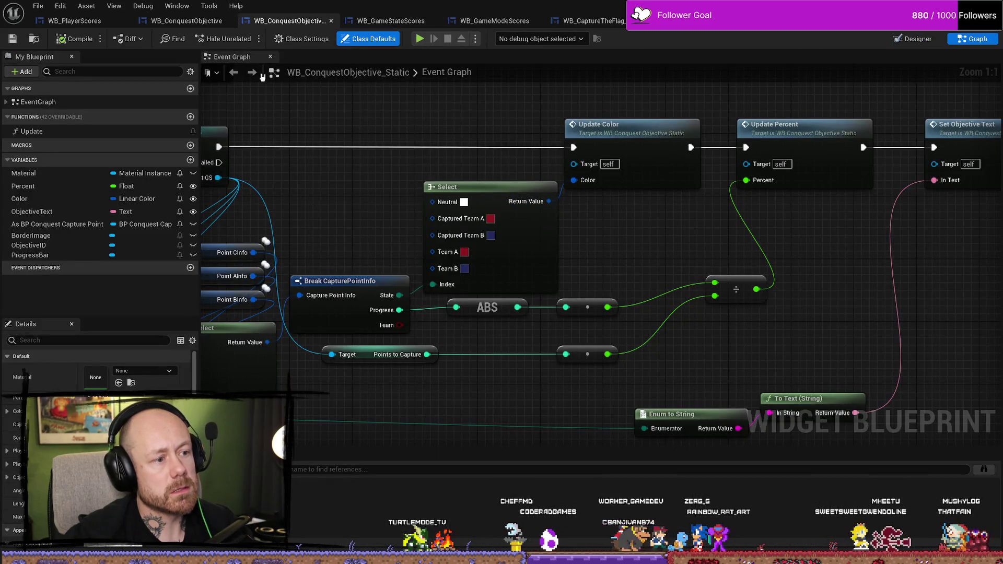
pyautogui.rightClick(45, 20)
pyautogui.press('Escape')
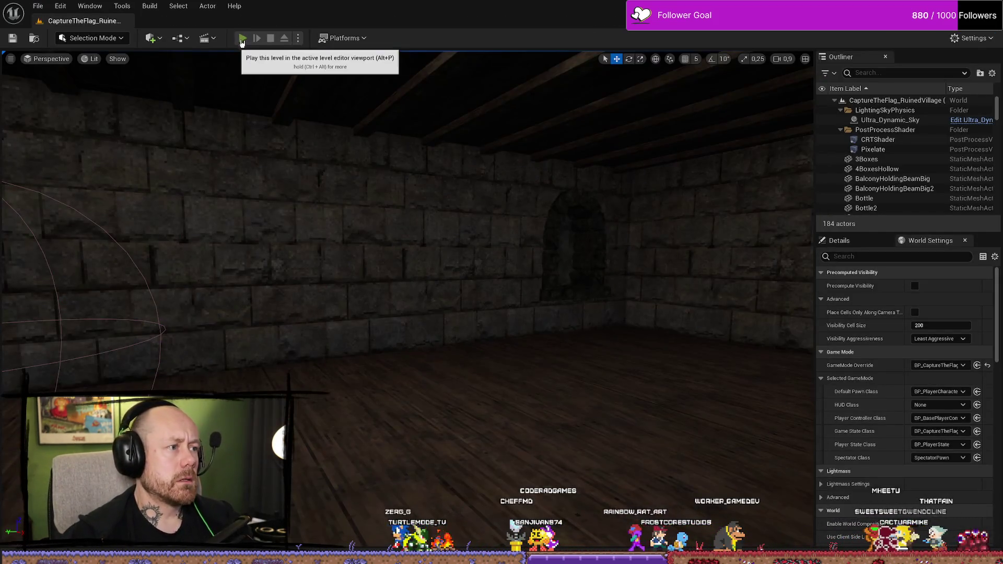
# Play the level, close the loadout menu, walk toward the flag marker, then stop with Esc
pyautogui.click(242, 38)
pyautogui.click(673, 507)
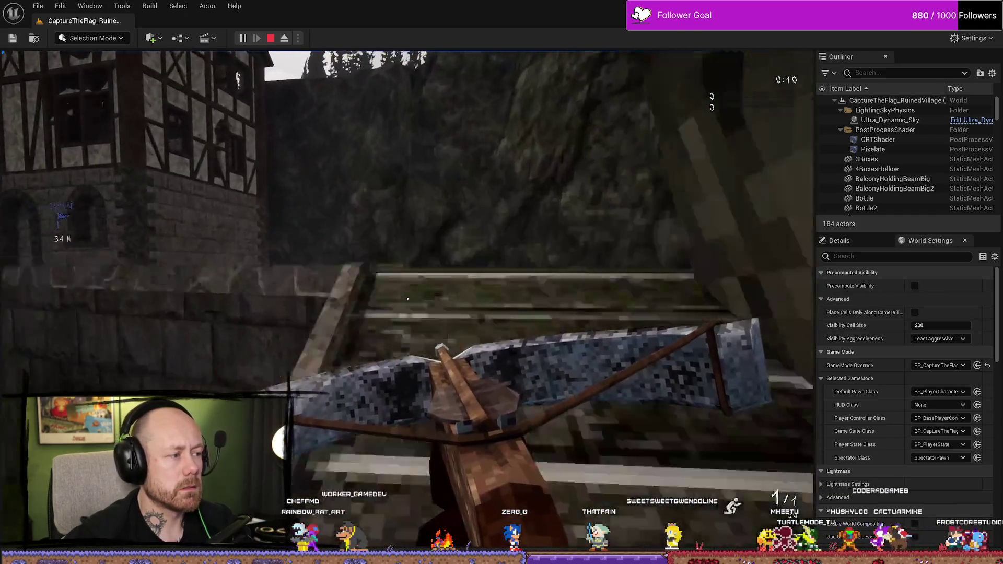
pyautogui.press('w')
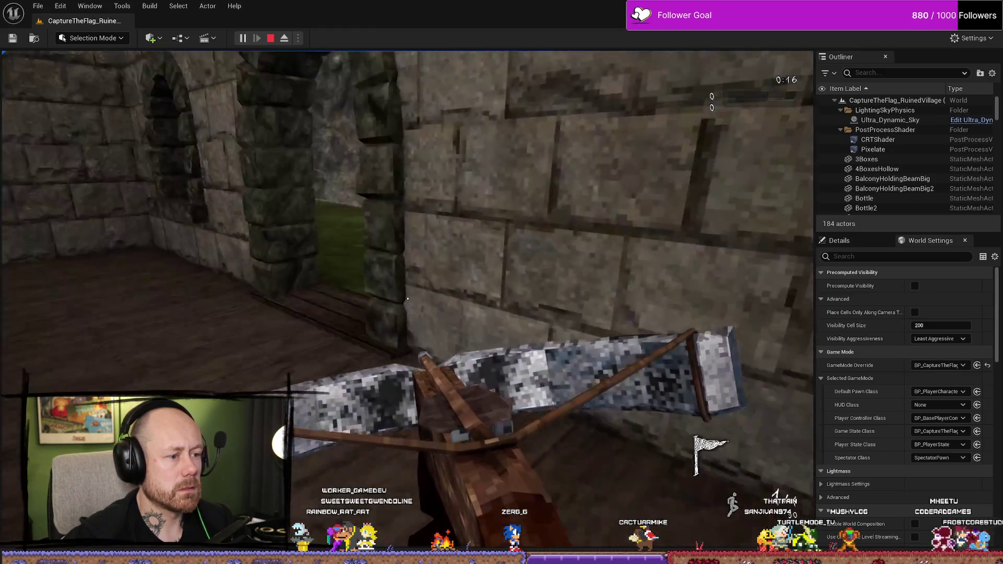
pyautogui.press('w')
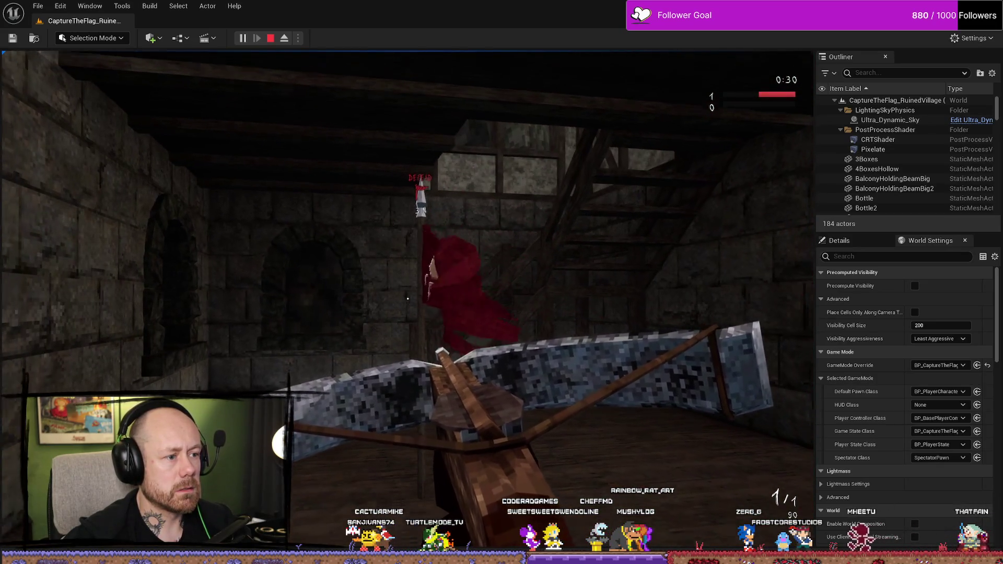
pyautogui.press('Escape')
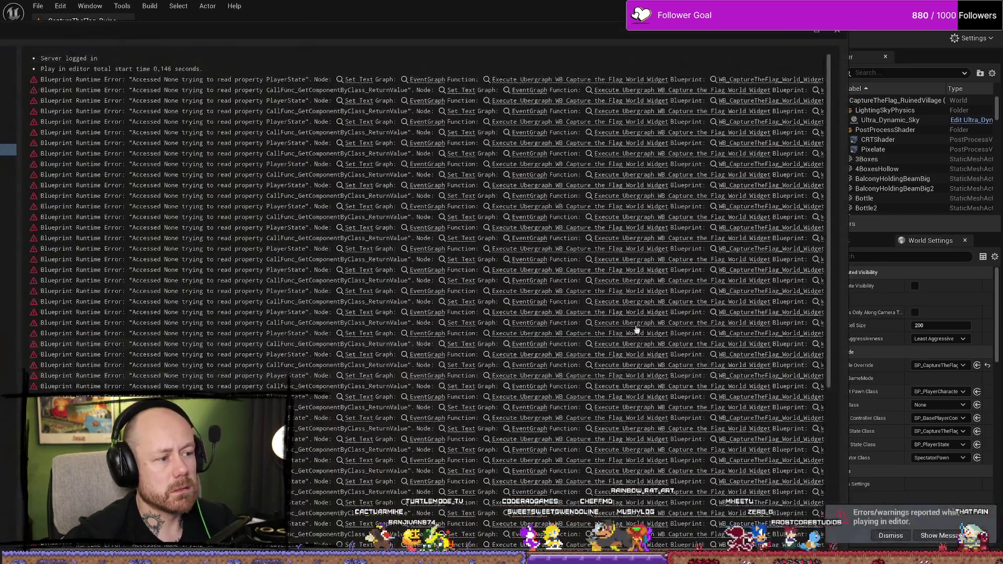
# Close the Message Log and open WB_CaptureTheFlag_World_Widget in the Designer view
pyautogui.click(835, 32)
pyautogui.hotkey('ctrl', 'space')
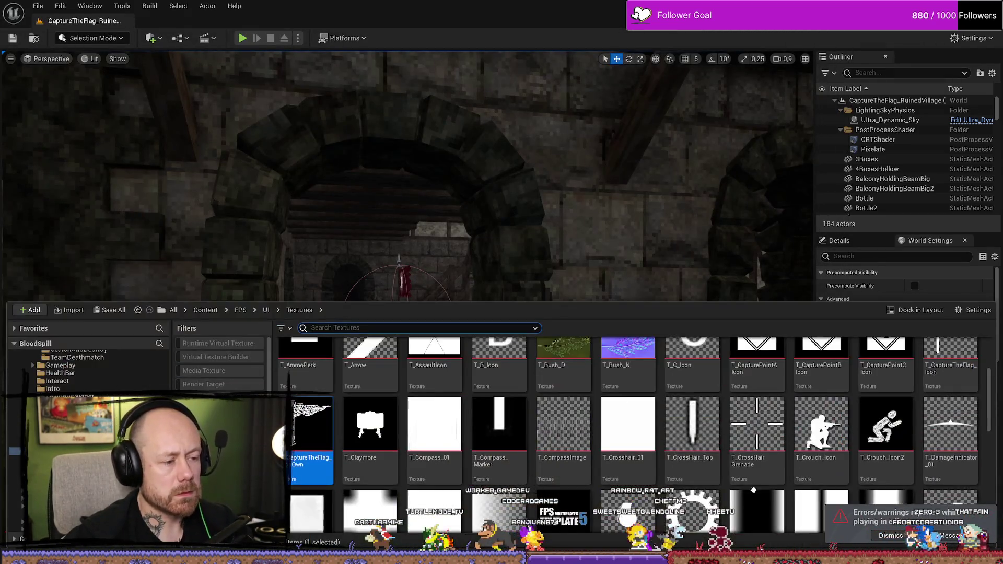
pyautogui.moveTo(676, 211); pyautogui.dragTo(19, 338)
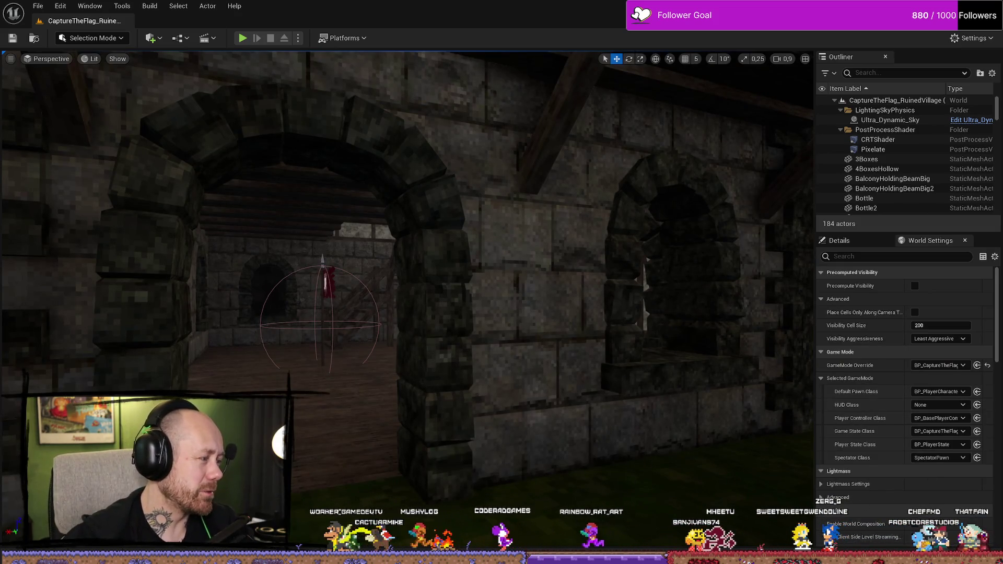
pyautogui.hotkey('alt', 'Tab')
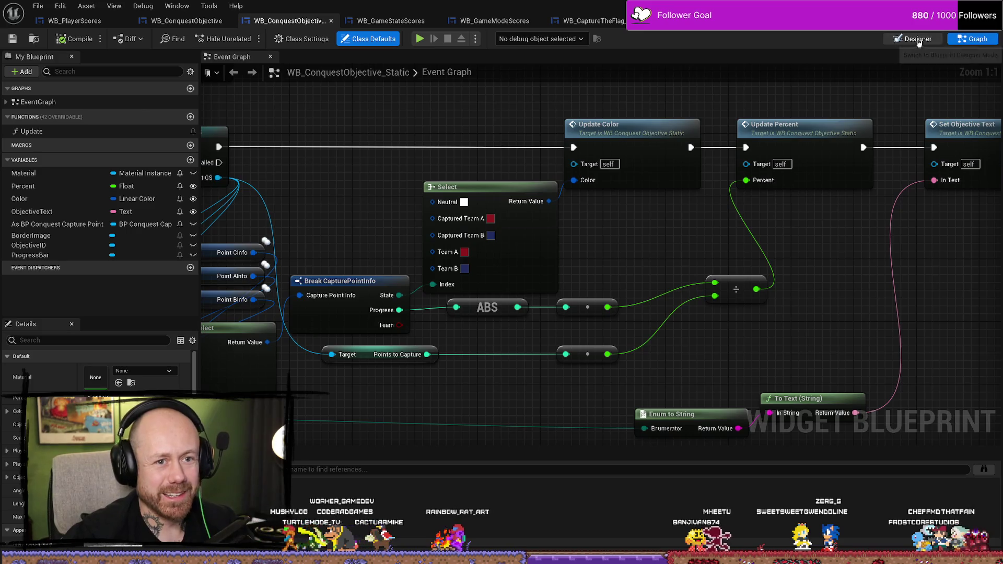
pyautogui.click(914, 39)
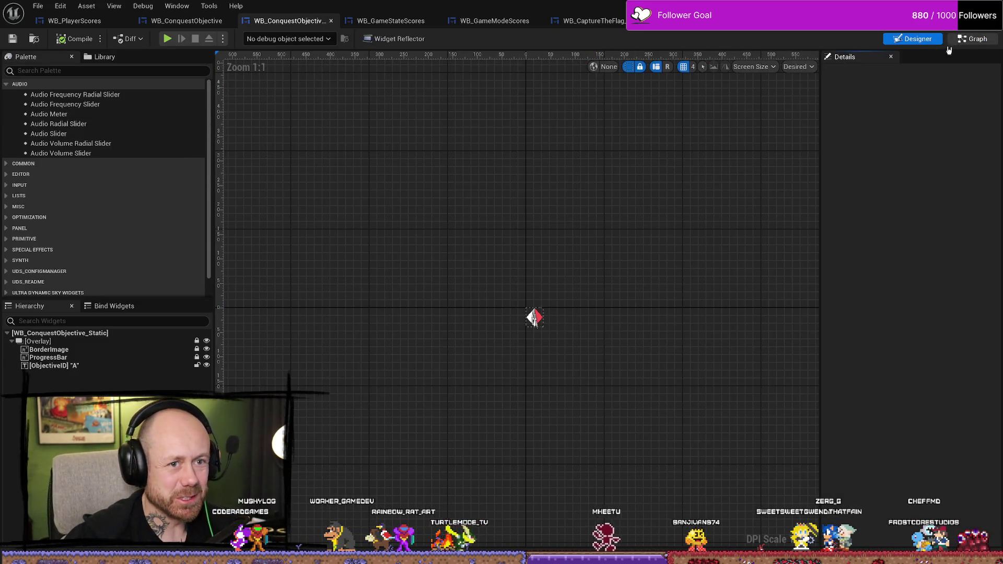
pyautogui.click(594, 20)
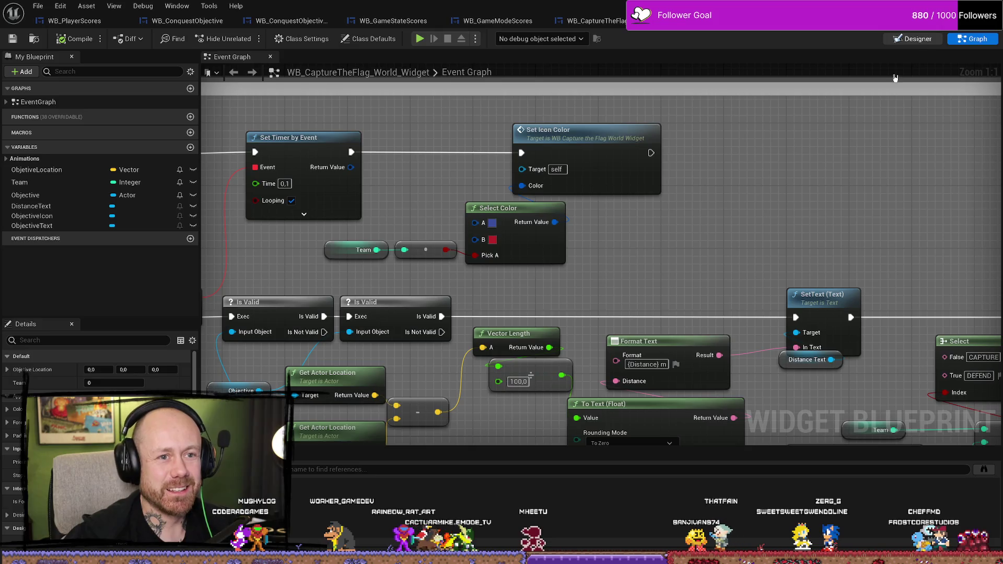
pyautogui.click(914, 39)
pyautogui.scroll(10, 596, 294)
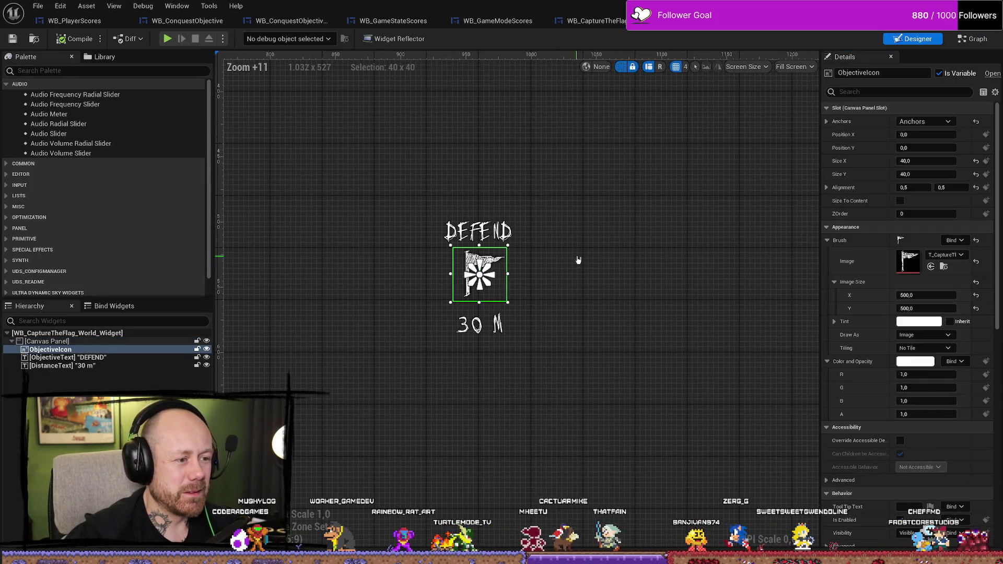
# Set the ObjectiveIcon flag image's Slot Size X and Y to 50
pyautogui.scroll(2, 548, 276)
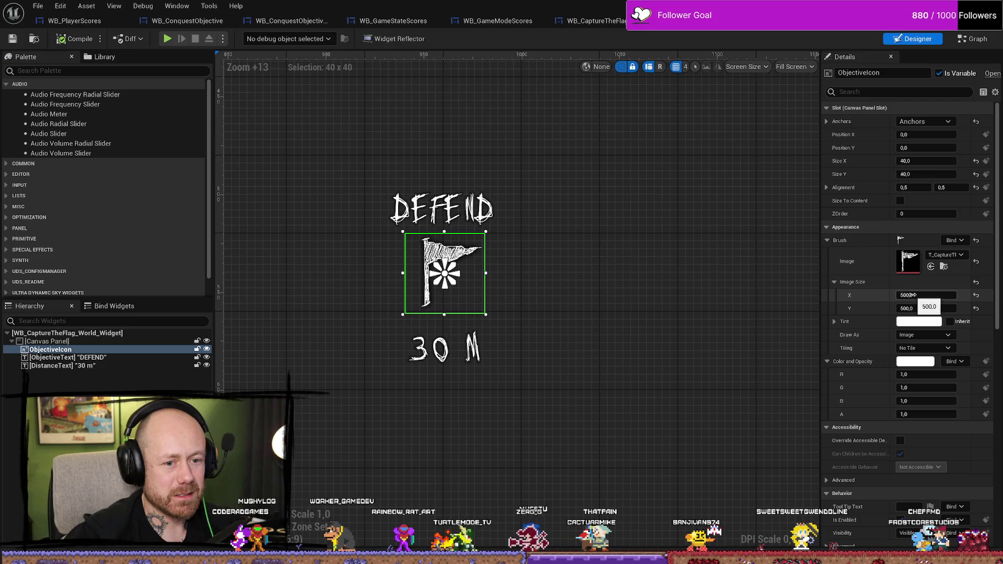
pyautogui.moveTo(936, 296); pyautogui.dragTo(978, 296)
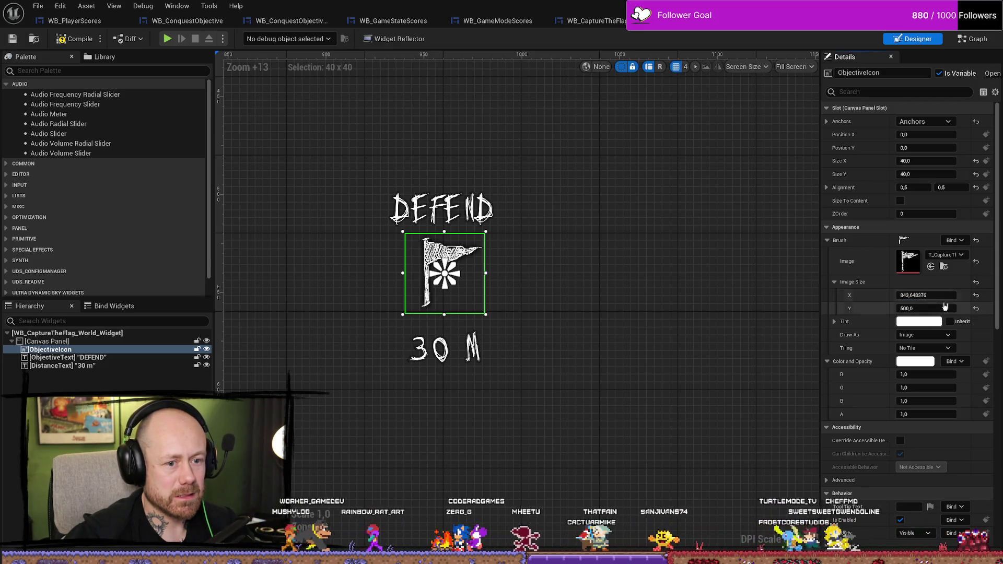
pyautogui.click(936, 296)
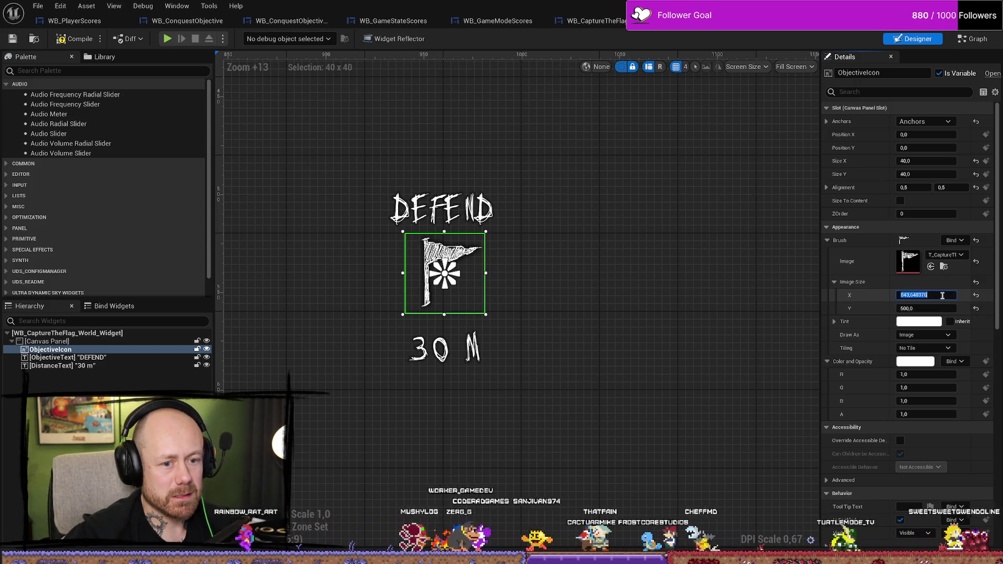
pyautogui.write('500')
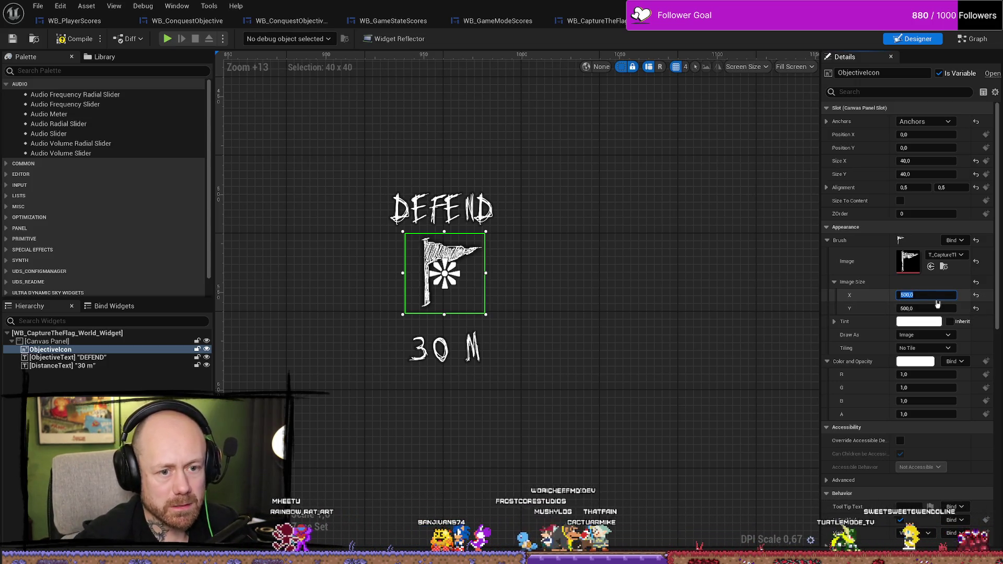
pyautogui.click(567, 301)
pyautogui.click(476, 269)
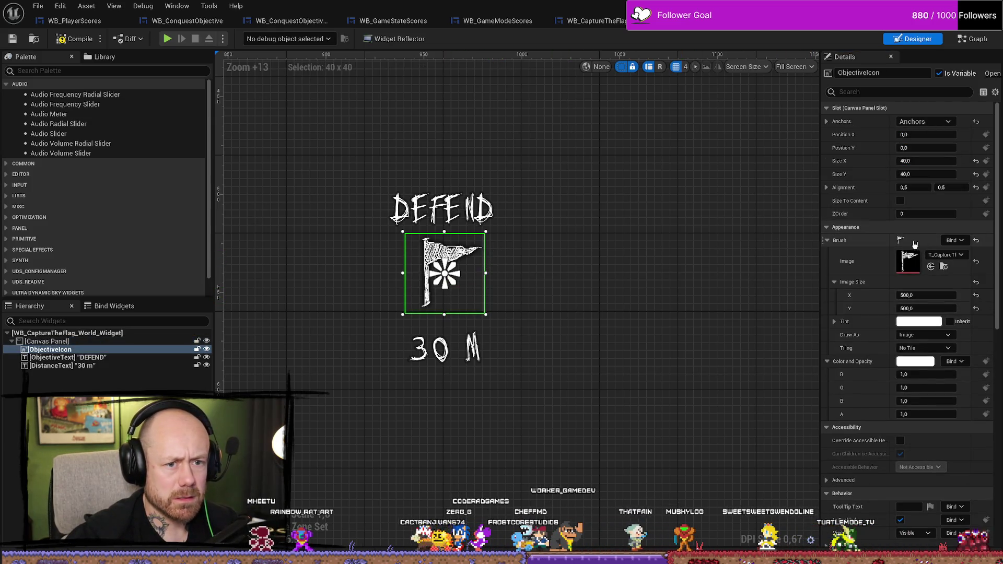
pyautogui.scroll(-10, 895, 187)
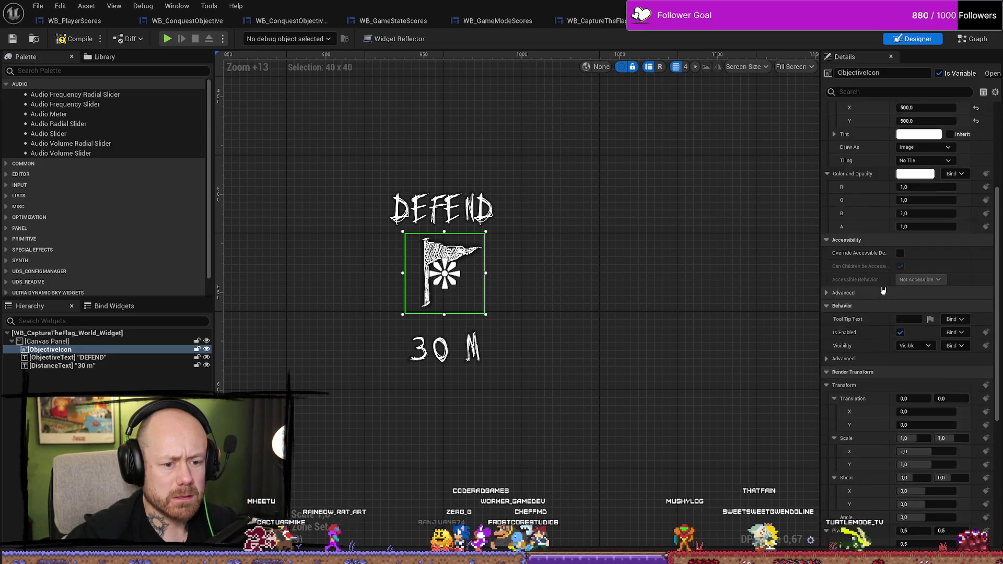
pyautogui.scroll(5, 885, 309)
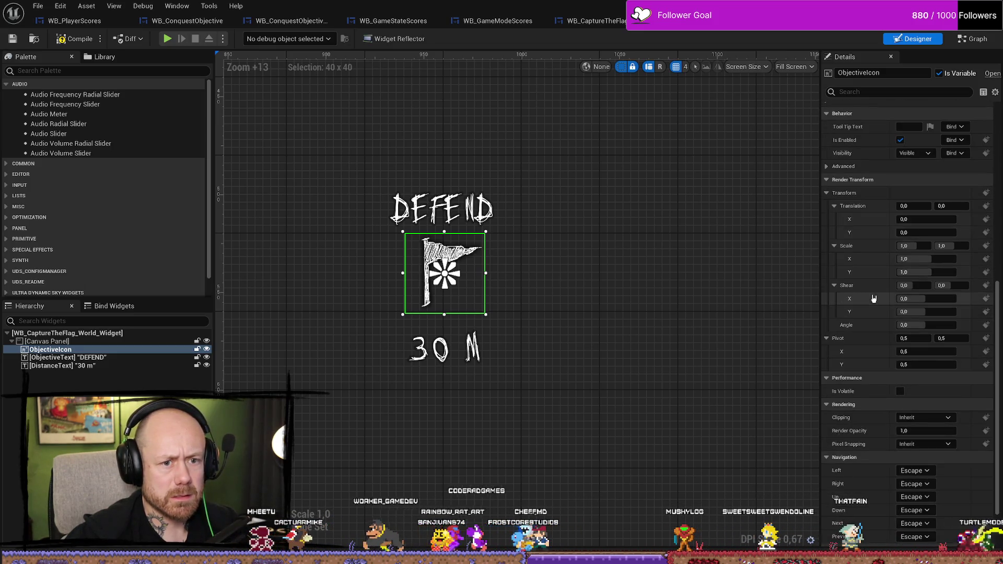
pyautogui.scroll(10, 883, 314)
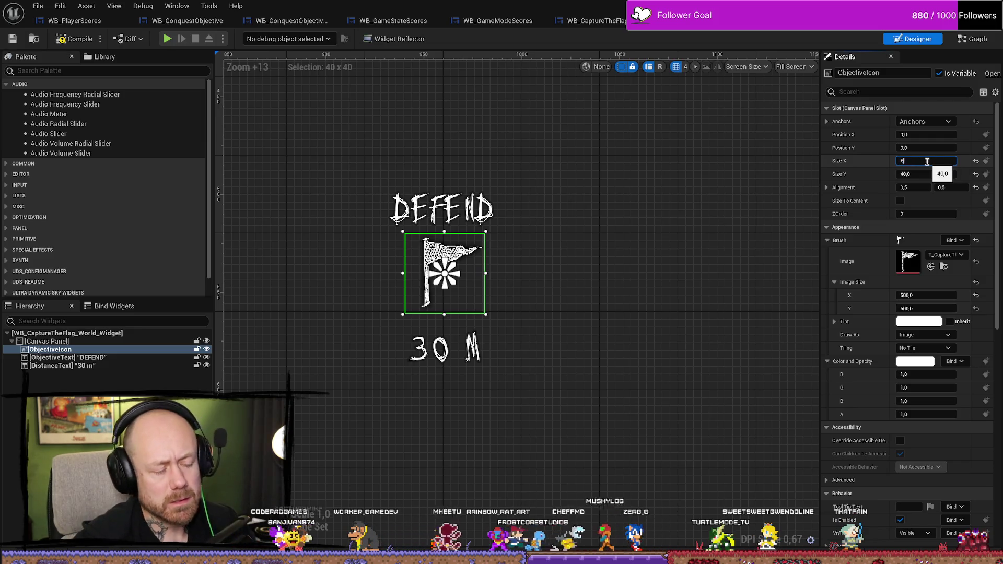
pyautogui.write('0')
pyautogui.press('Return')
pyautogui.click(924, 174)
pyautogui.write('50')
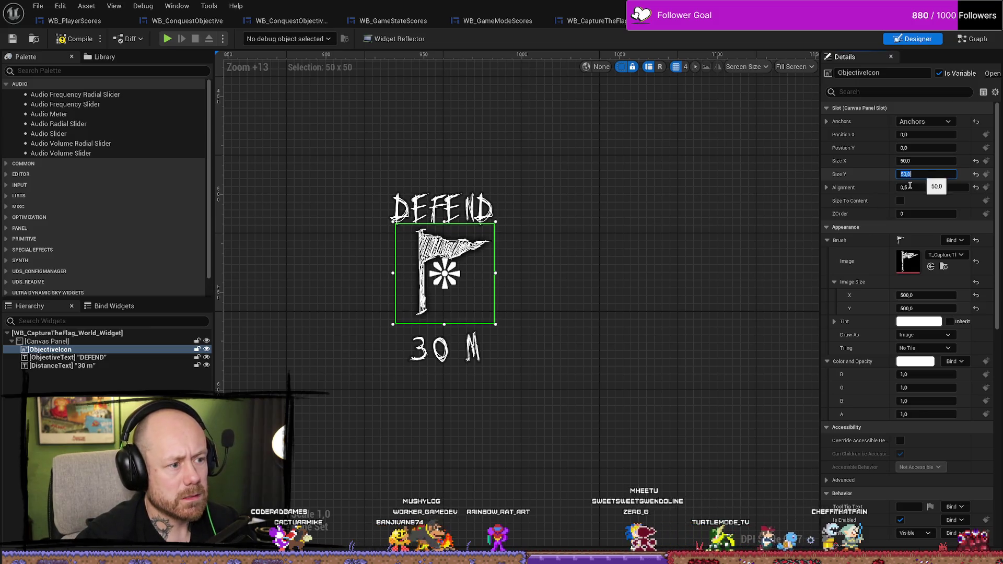
pyautogui.click(598, 287)
# Reposition the DEFEND ObjectiveText to Position Y -30.71, closer to the flag icon
pyautogui.click(470, 209)
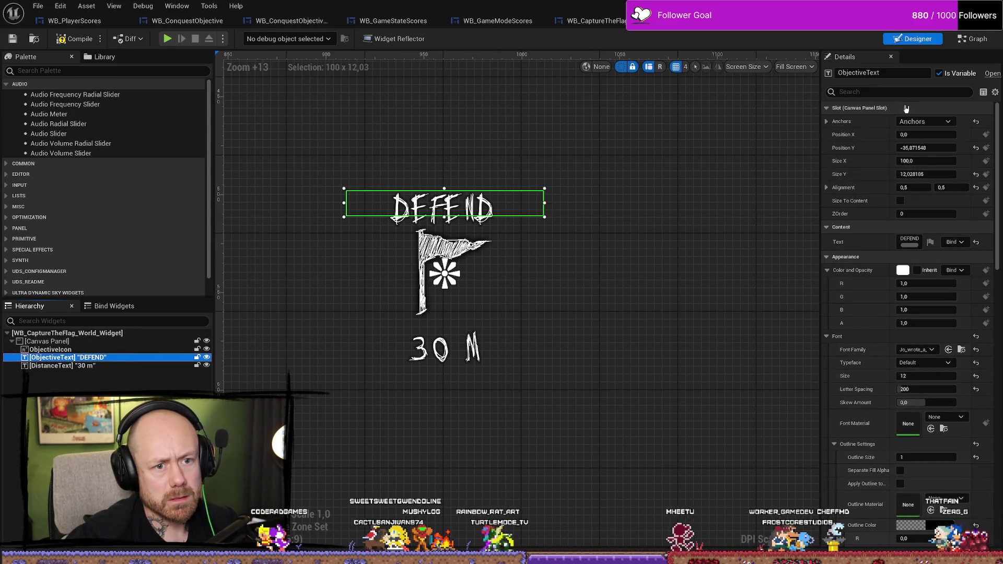
pyautogui.moveTo(932, 150); pyautogui.dragTo(921, 150)
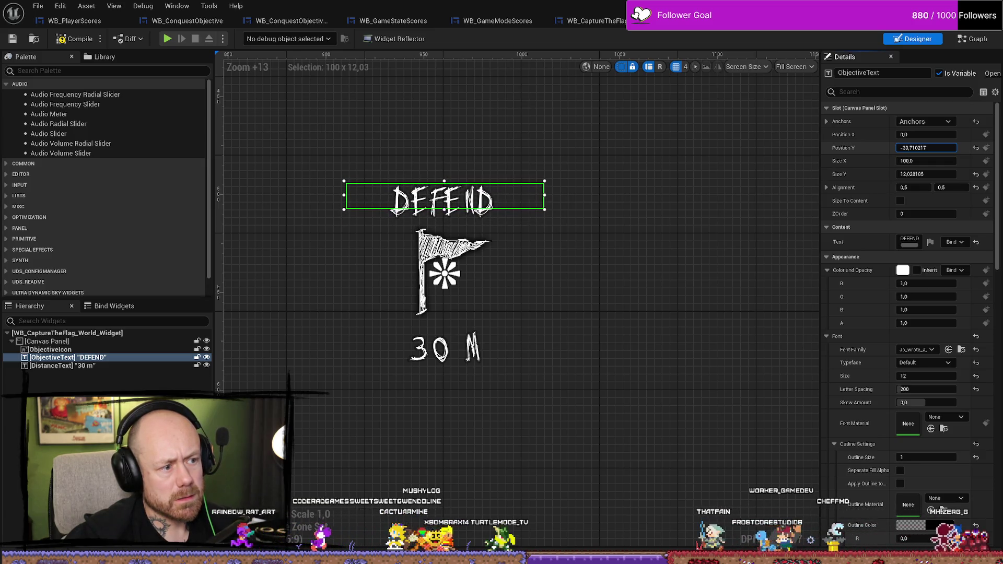
pyautogui.click(724, 262)
pyautogui.click(455, 210)
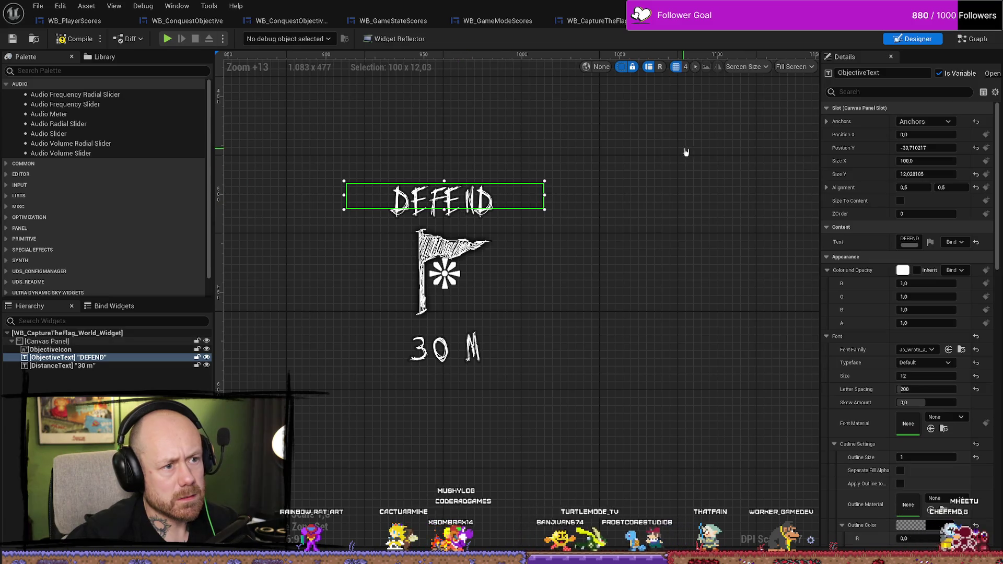
pyautogui.click(977, 40)
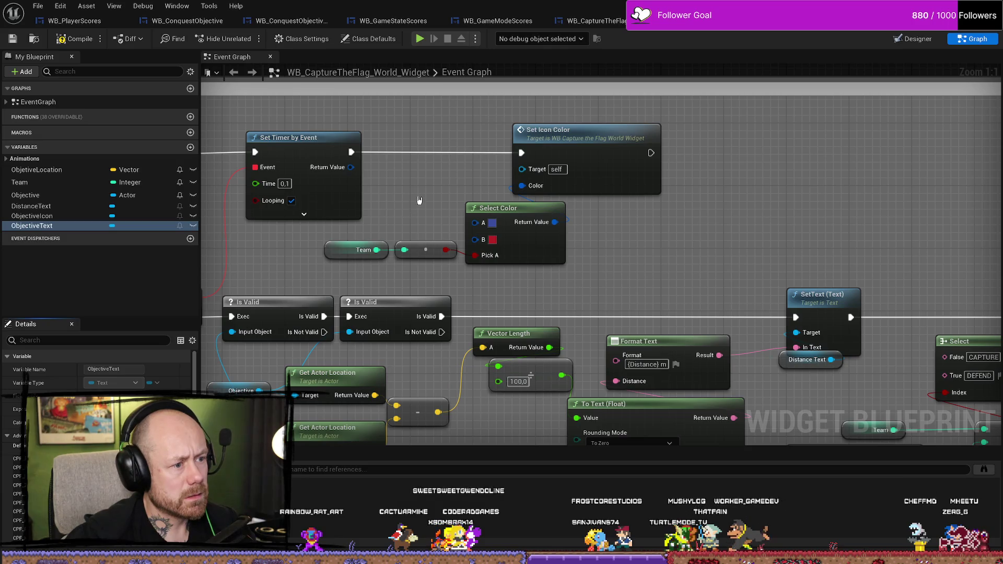
# Test breaking Objective Text's link to Set Color and Opacity, then undo it and recompile
pyautogui.scroll(-2, 486, 247)
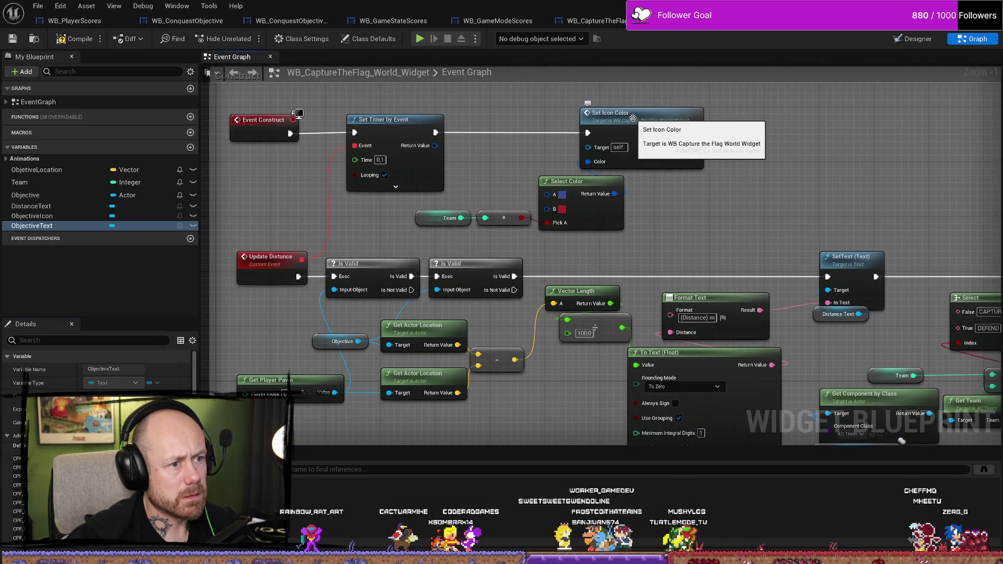
pyautogui.click(607, 116)
pyautogui.moveTo(558, 359)
pyautogui.mouseDown()
pyautogui.moveTo(573, 341)
pyautogui.moveTo(526, 330)
pyautogui.moveTo(506, 291)
pyautogui.moveTo(532, 253)
pyautogui.moveTo(518, 226)
pyautogui.mouseUp()
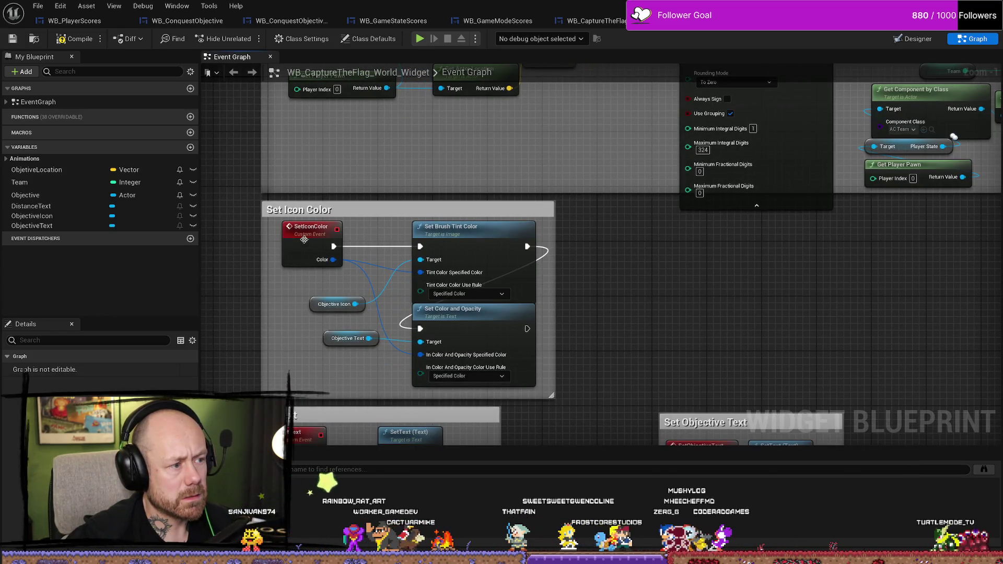
pyautogui.scroll(1, 328, 364)
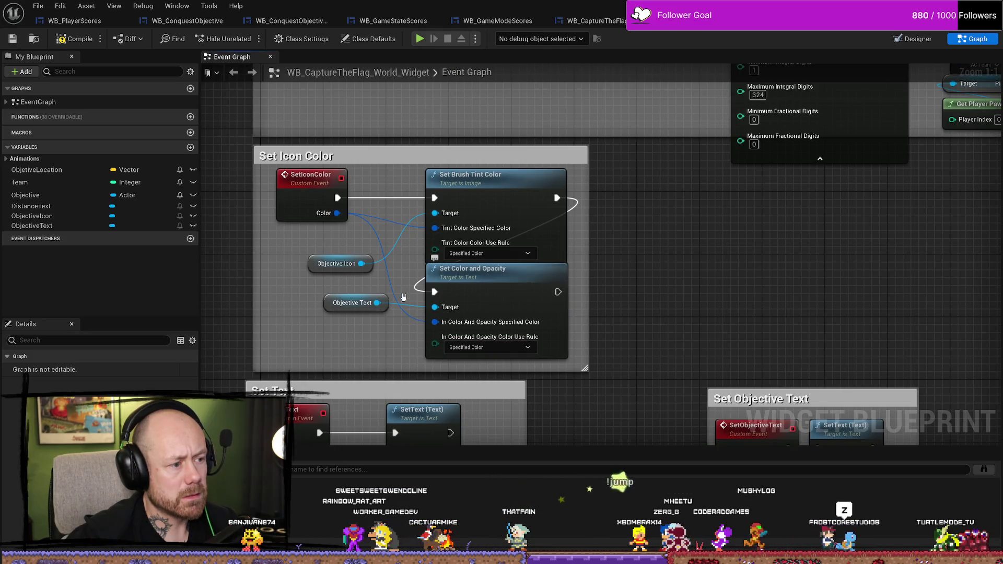
pyautogui.keyDown('alt'); pyautogui.click(377, 303); pyautogui.keyUp('alt')
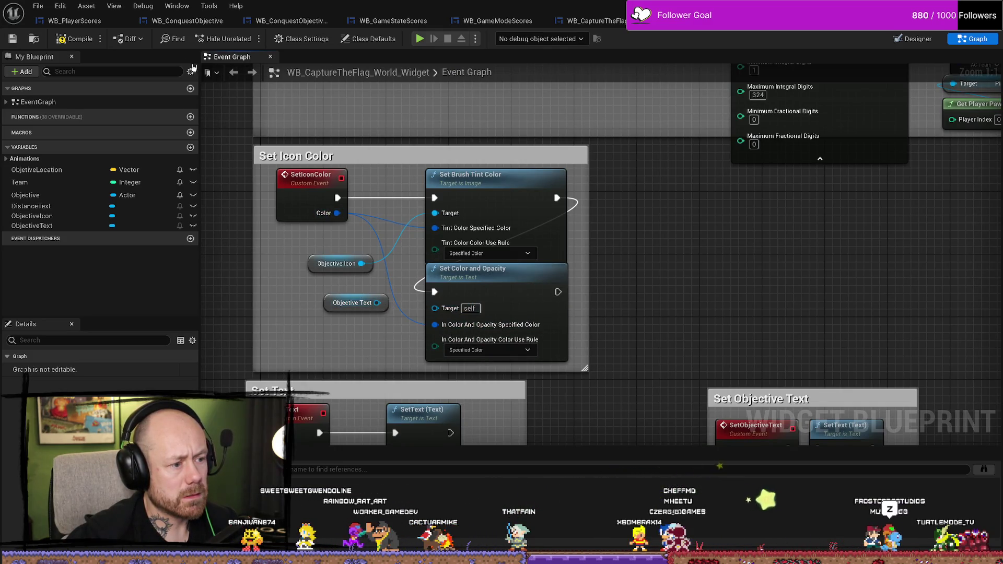
pyautogui.click(76, 38)
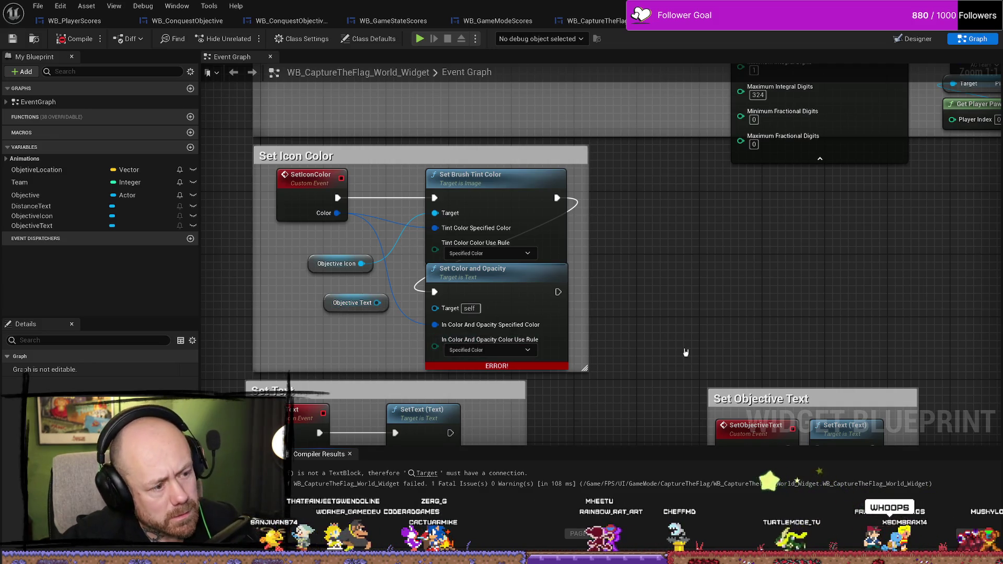
pyautogui.hotkey('ctrl', 'z')
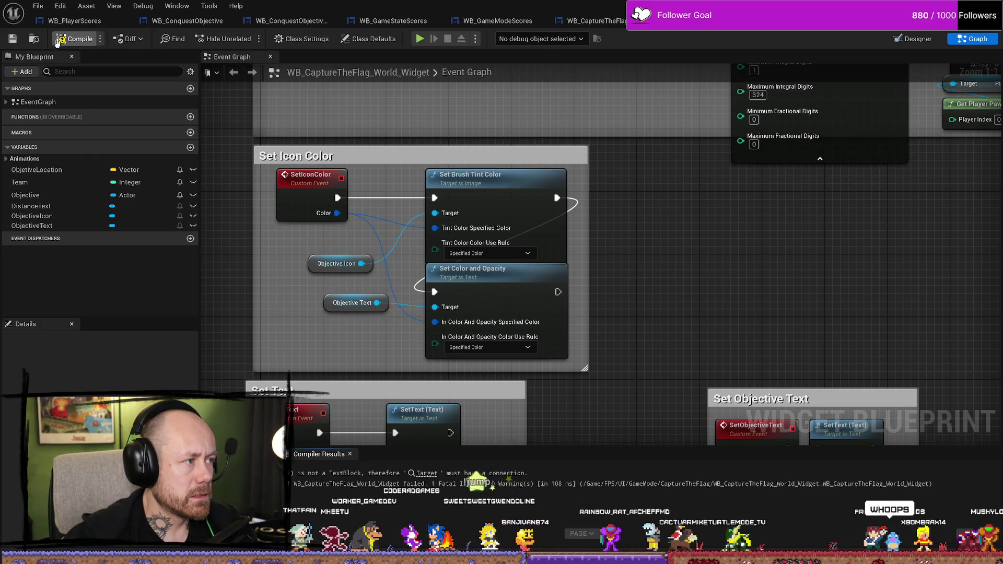
pyautogui.press('F7')
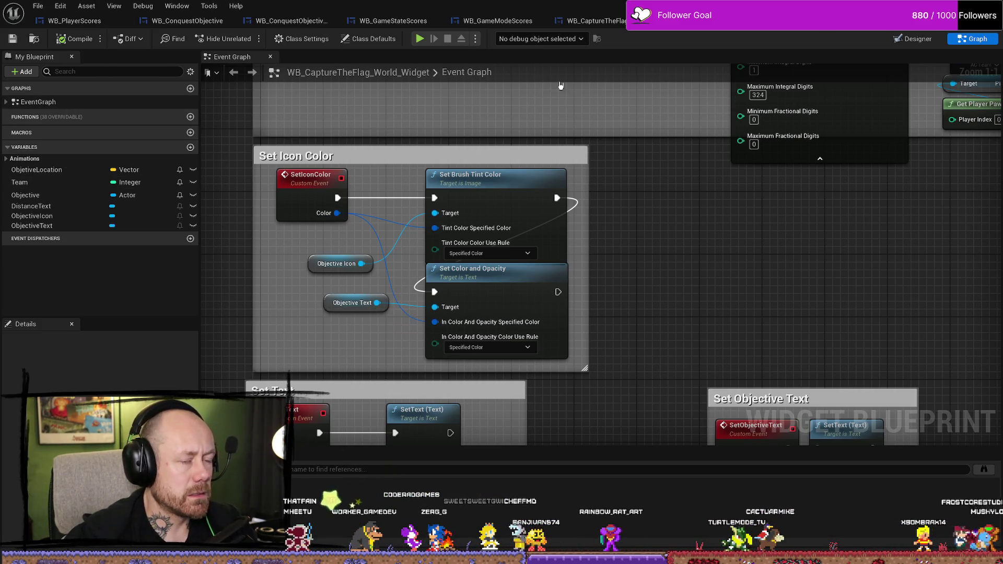
# Give the DEFEND ObjectiveText a size-1 white outline and compile the widget
pyautogui.click(915, 39)
pyautogui.scroll(12, 544, 313)
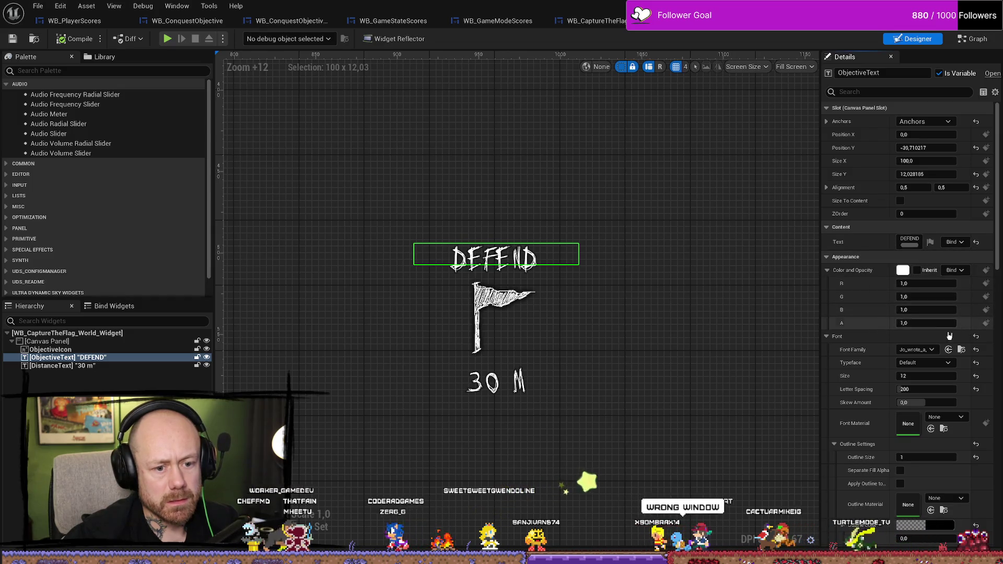
pyautogui.scroll(-1, 913, 389)
pyautogui.scroll(-2, 915, 392)
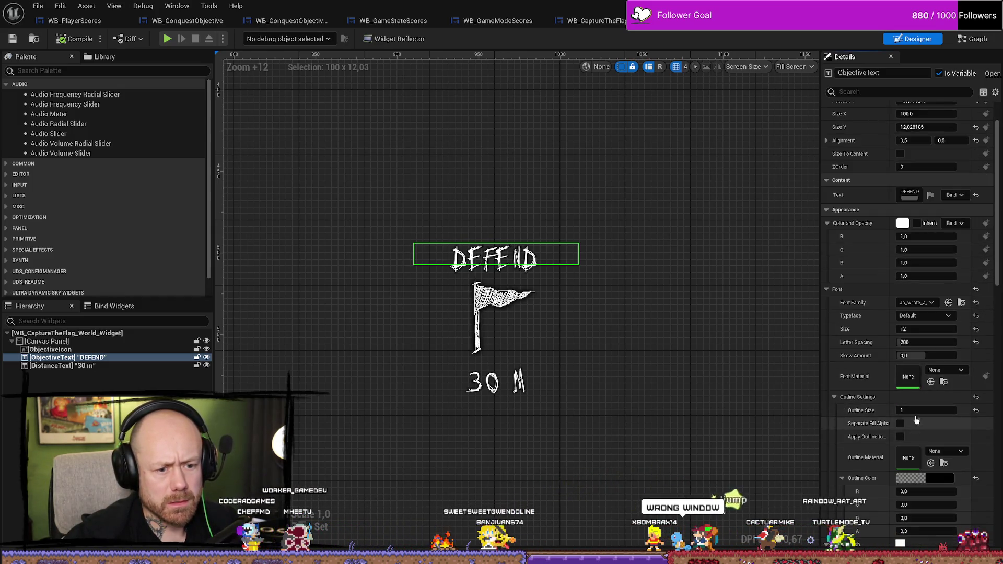
pyautogui.press('Return')
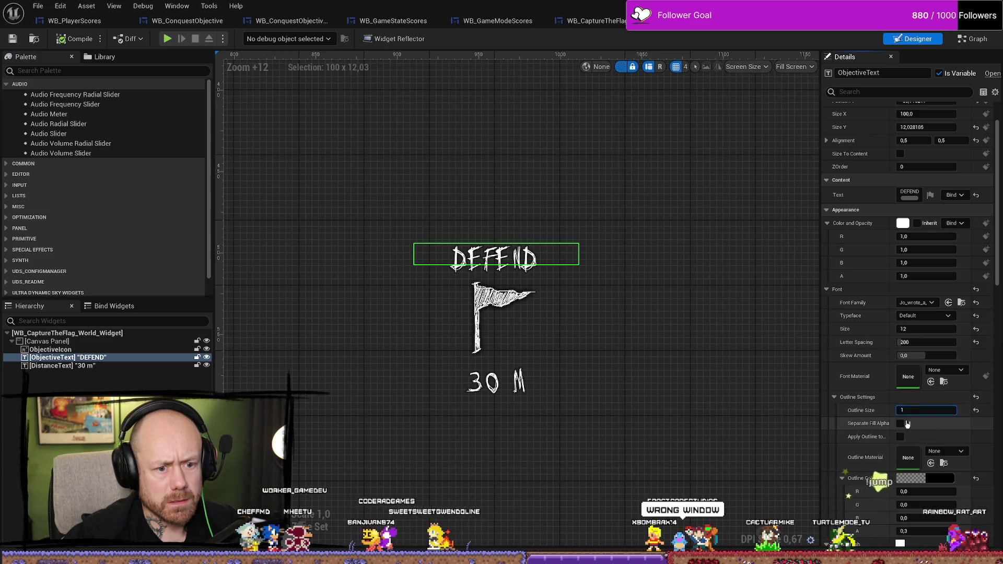
pyautogui.scroll(-2, 924, 455)
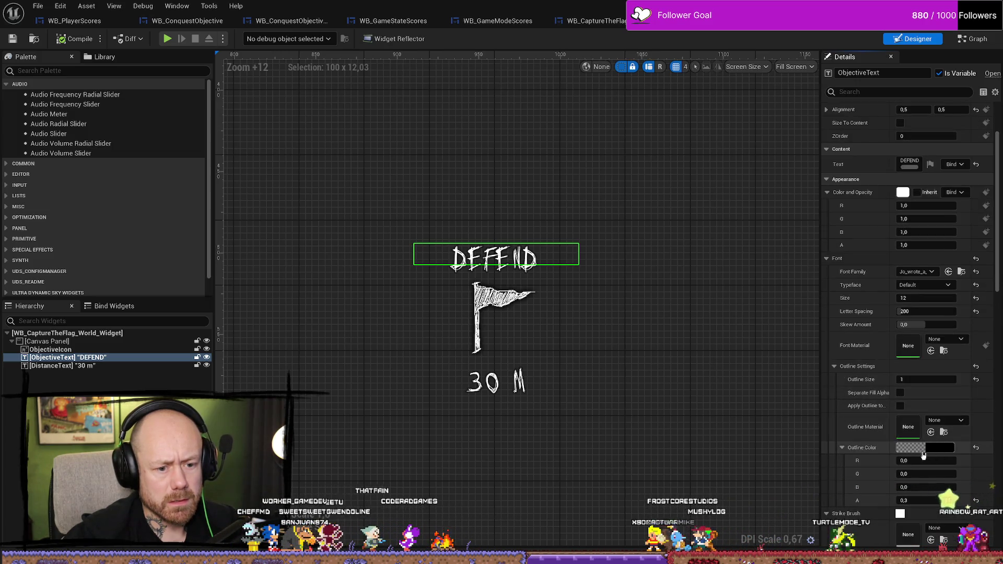
pyautogui.click(924, 452)
pyautogui.moveTo(847, 433); pyautogui.dragTo(847, 340)
pyautogui.click(848, 549)
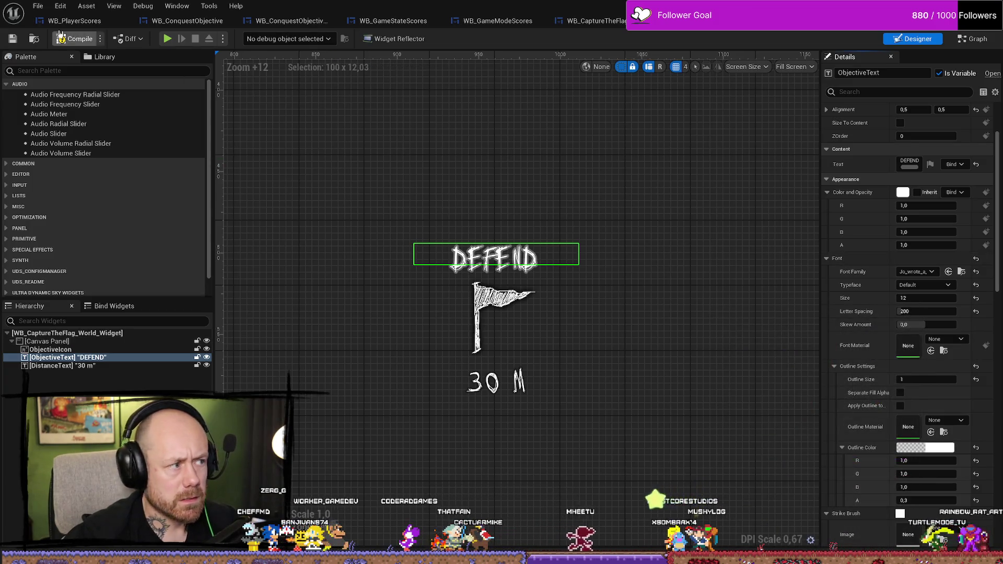
pyautogui.press('F7')
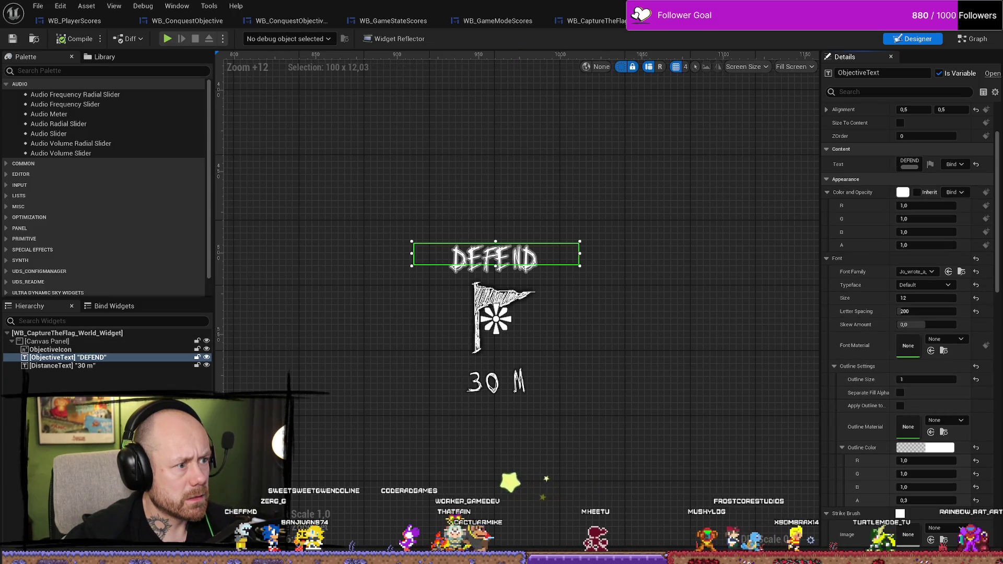
# Recheck the outline colour unchanged, then return to the CaptureTheFlag_RuinedVillage level
pyautogui.click(919, 451)
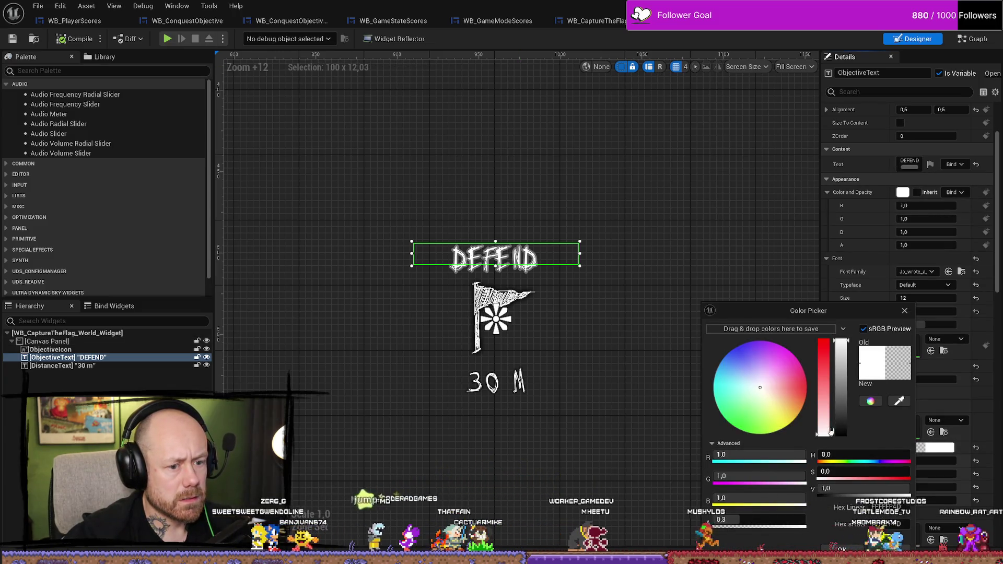
pyautogui.press('Escape')
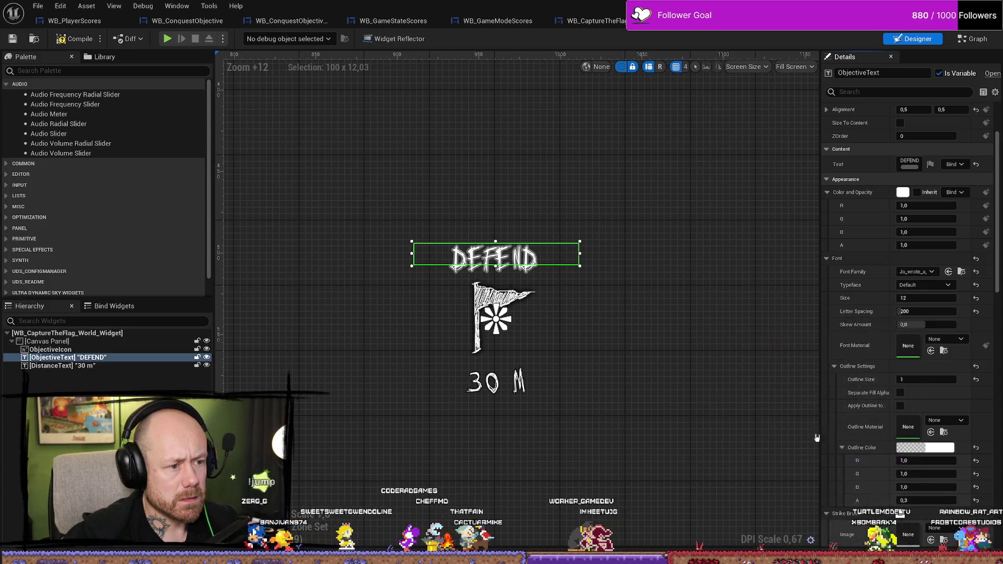
pyautogui.click(855, 33)
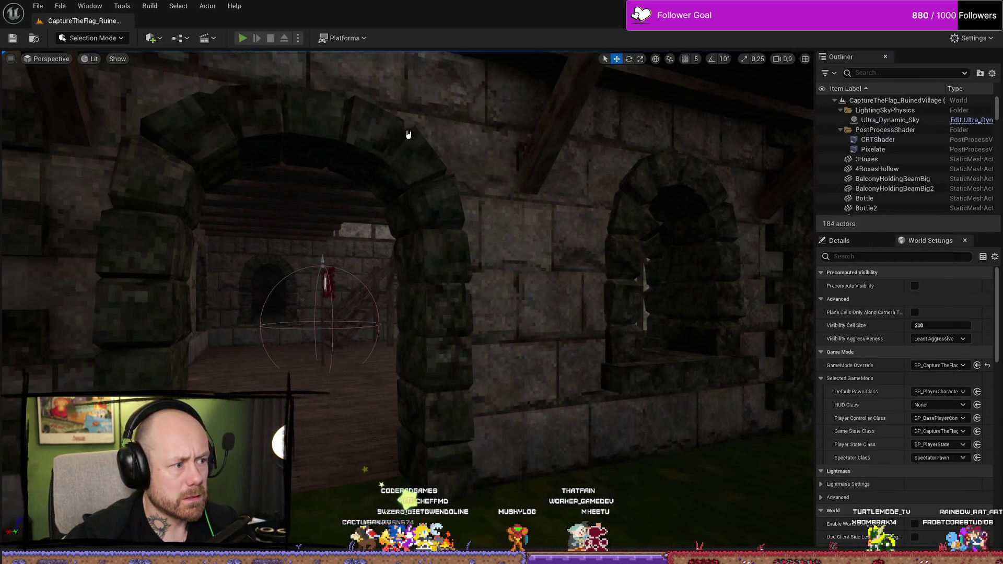
# Play-test the level, walking toward the flag marker to inspect it
pyautogui.hotkey('alt', 'p')
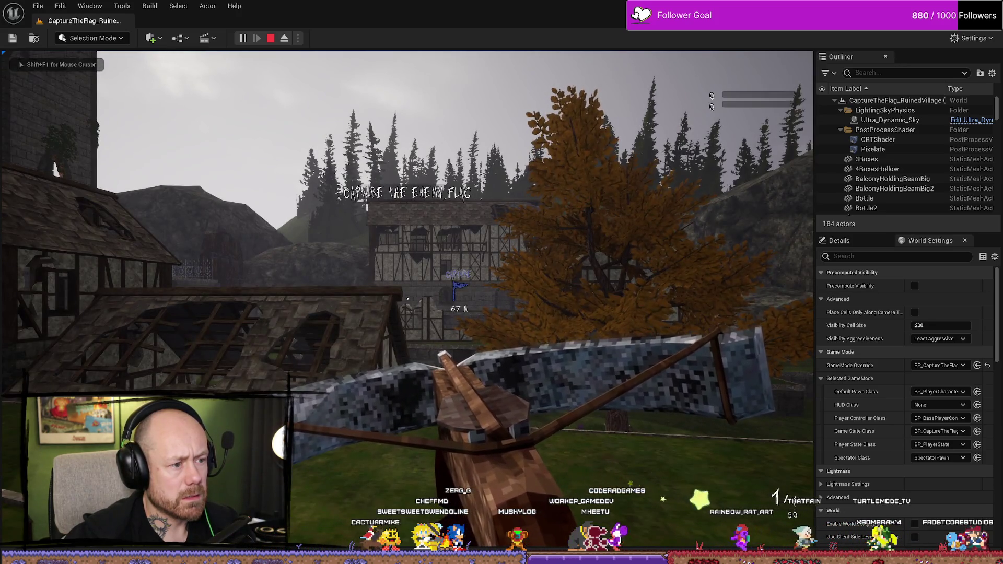
pyautogui.press('w')
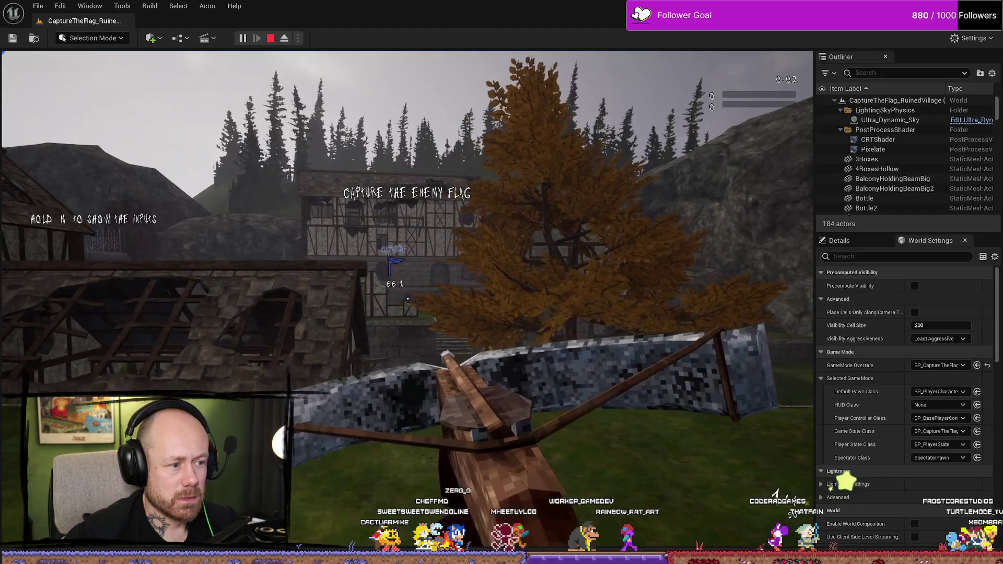
pyautogui.press('w')
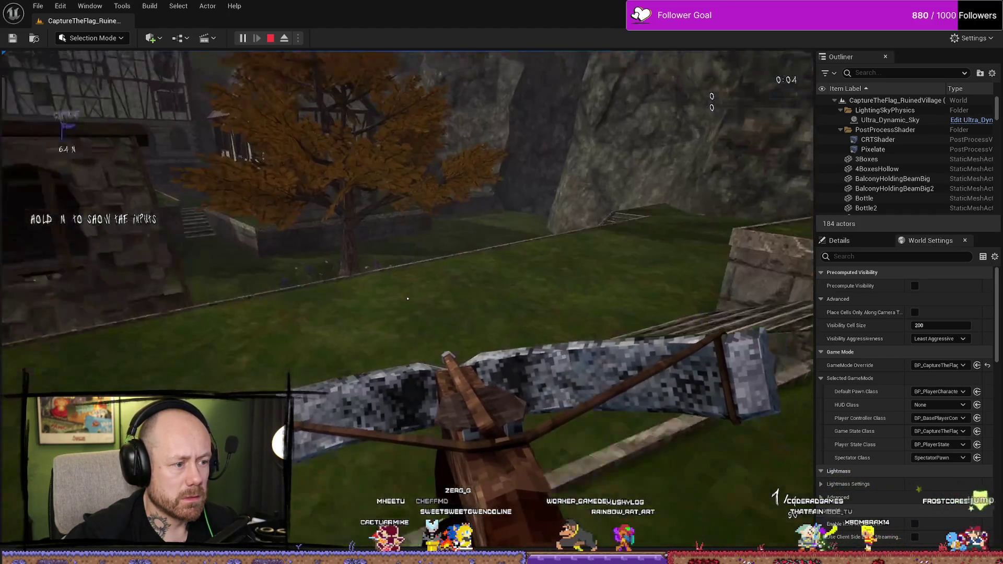
pyautogui.press('w')
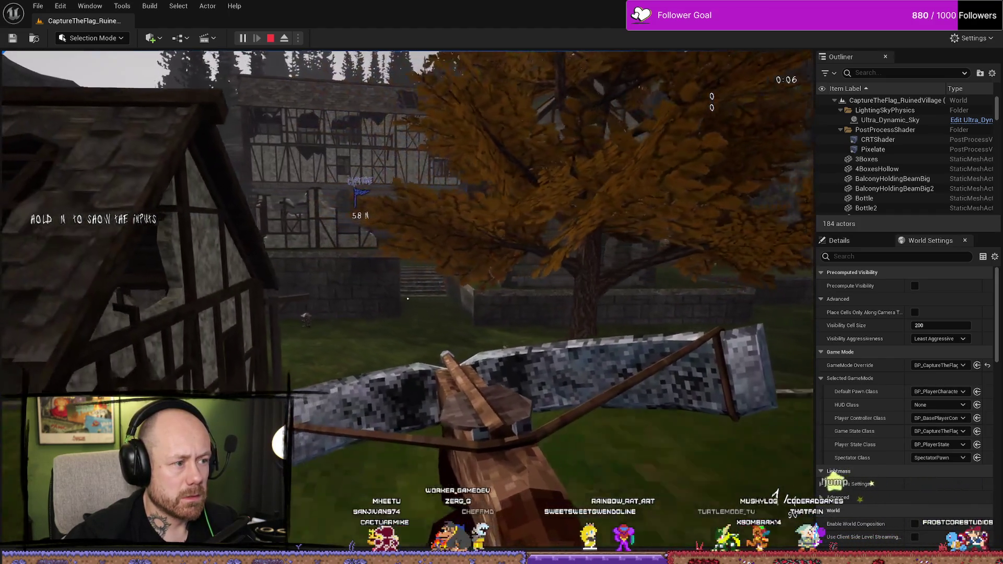
pyautogui.press('w')
pyautogui.press('a')
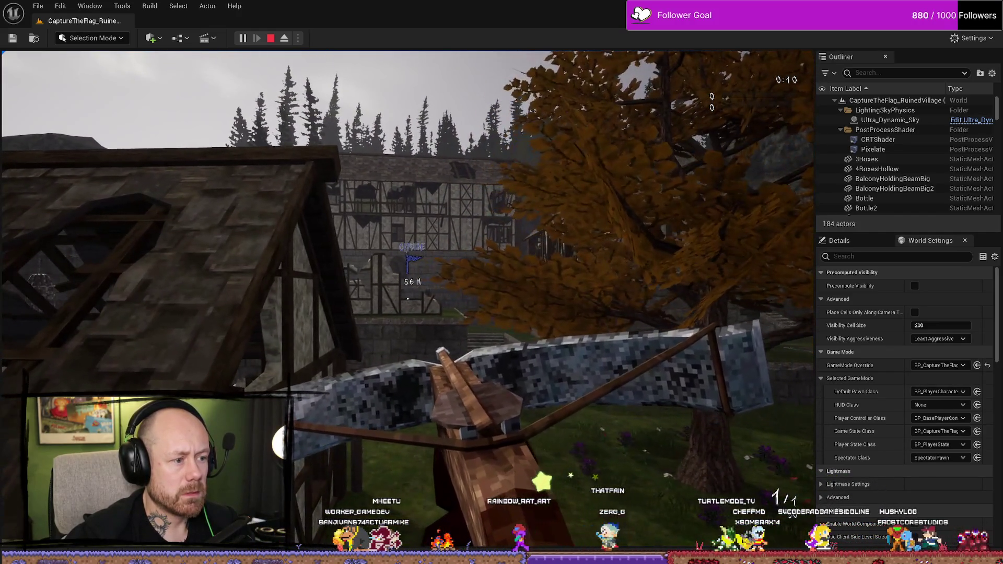
pyautogui.press('d')
# Stop the play session and return to the WB_CaptureTheFlag_World_Widget designer
pyautogui.press('Escape')
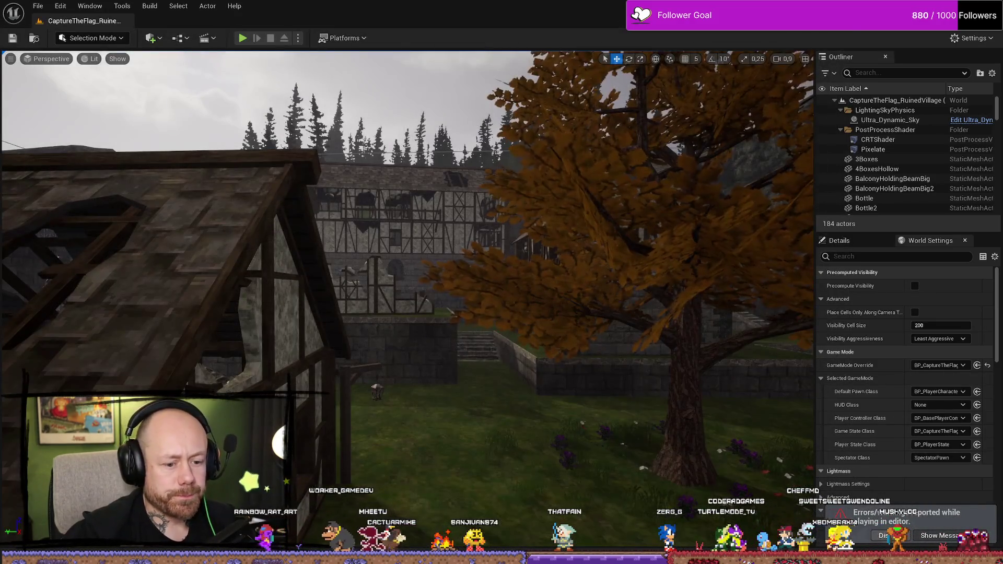
pyautogui.hotkey('ctrl', 'space')
pyautogui.hotkey('ctrl', 'space')
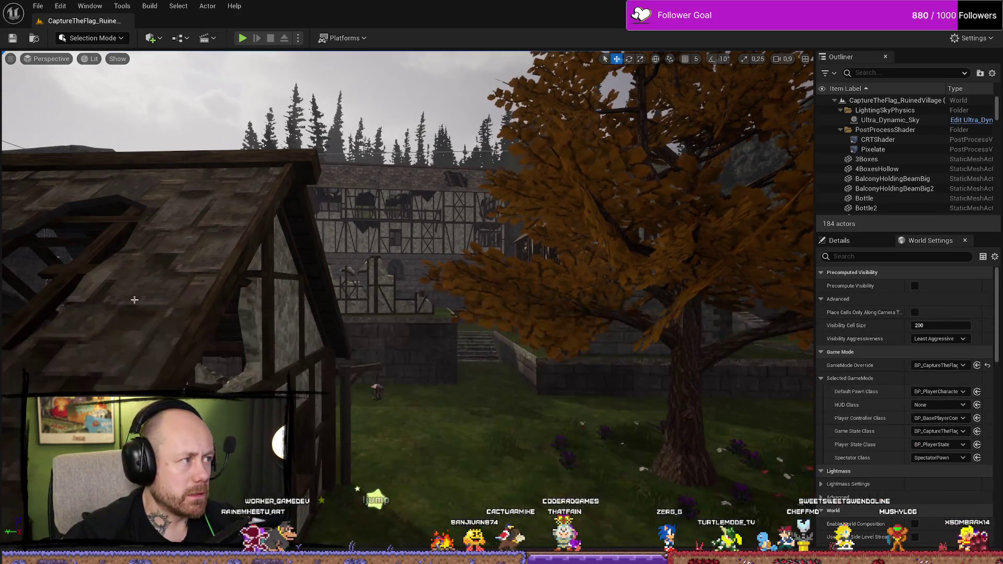
pyautogui.hotkey('alt', 'Tab')
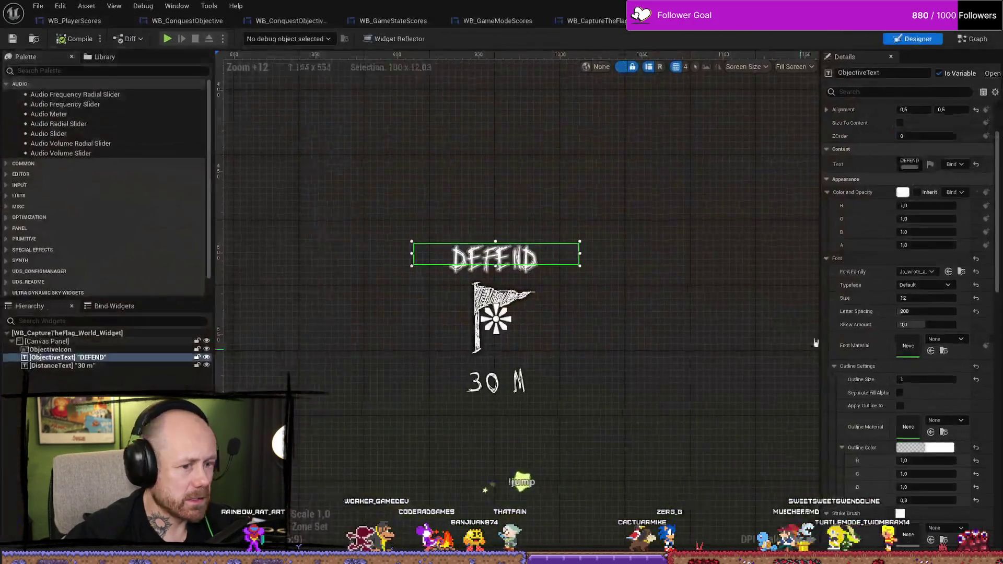
# Resize the ObjectiveIcon flag image to 45 by 45
pyautogui.click(736, 388)
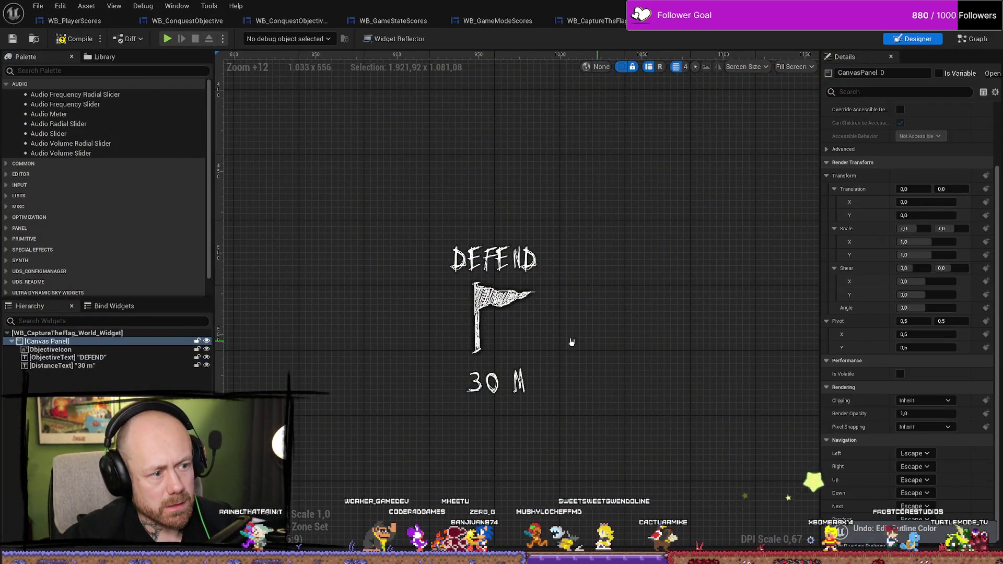
pyautogui.click(517, 318)
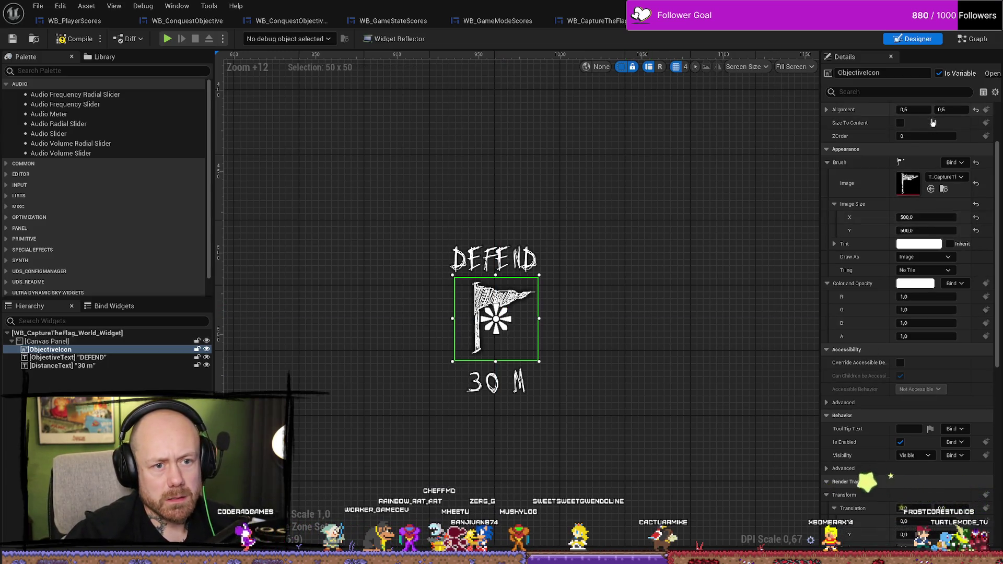
pyautogui.scroll(3, 933, 119)
pyautogui.click(931, 160)
pyautogui.write('45')
pyautogui.press('Tab')
pyautogui.write('45')
pyautogui.press('Return')
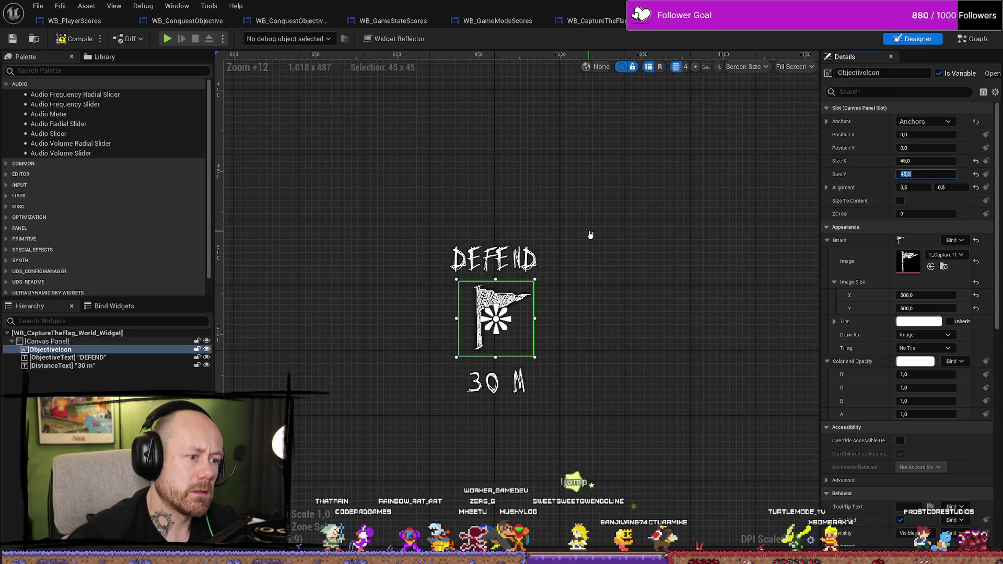
# Nudge the DEFEND ObjectiveText slightly down toward the flag
pyautogui.click(570, 257)
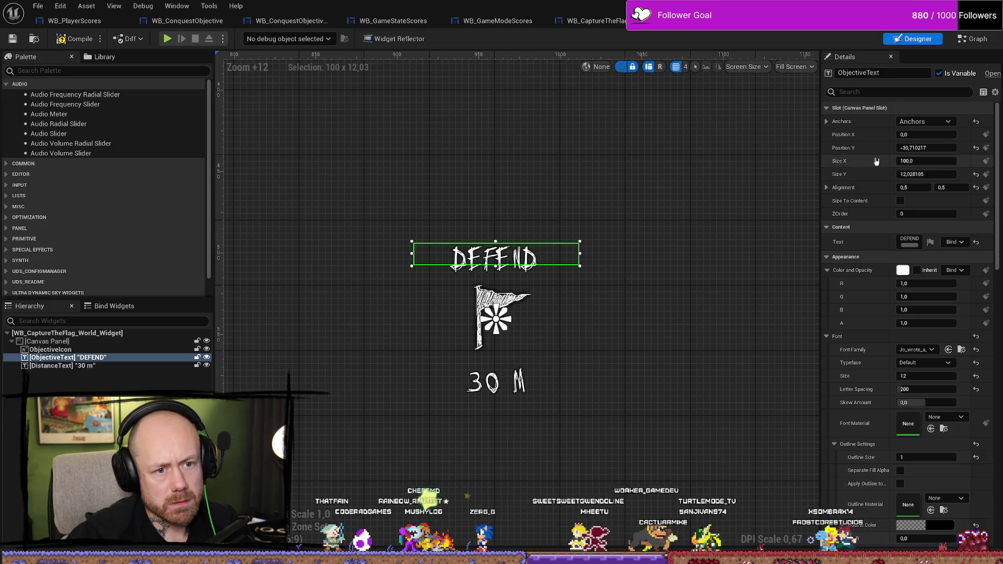
pyautogui.moveTo(926, 148); pyautogui.dragTo(938, 148)
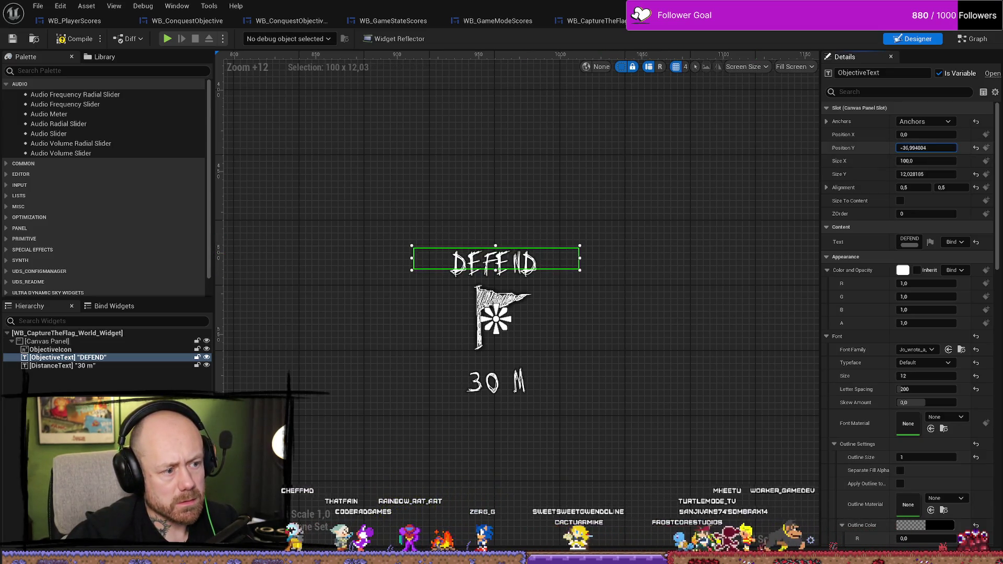
pyautogui.click(506, 387)
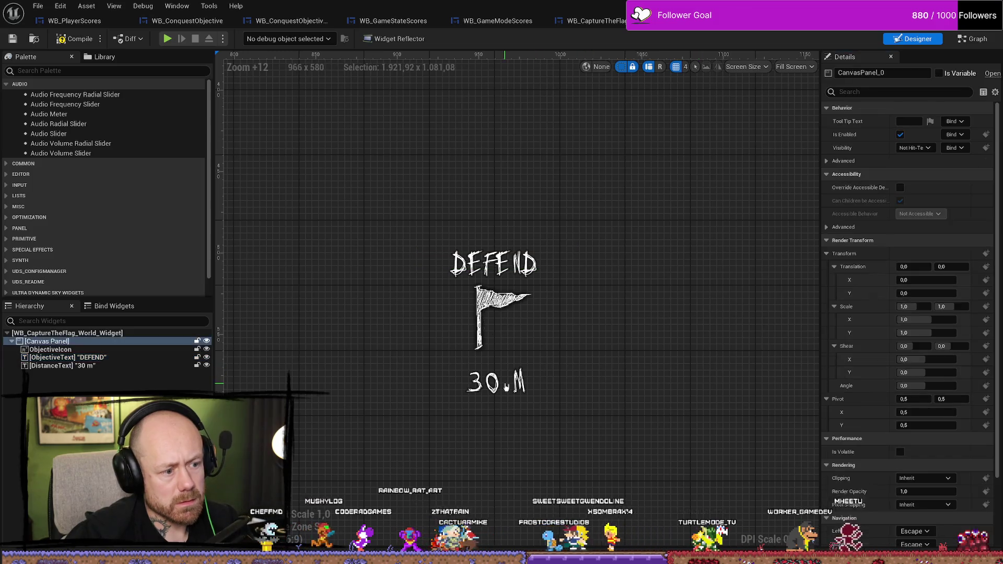
# Move the 30 m DistanceText up to Position Y about 23.07, closer to the flag
pyautogui.click(134, 366)
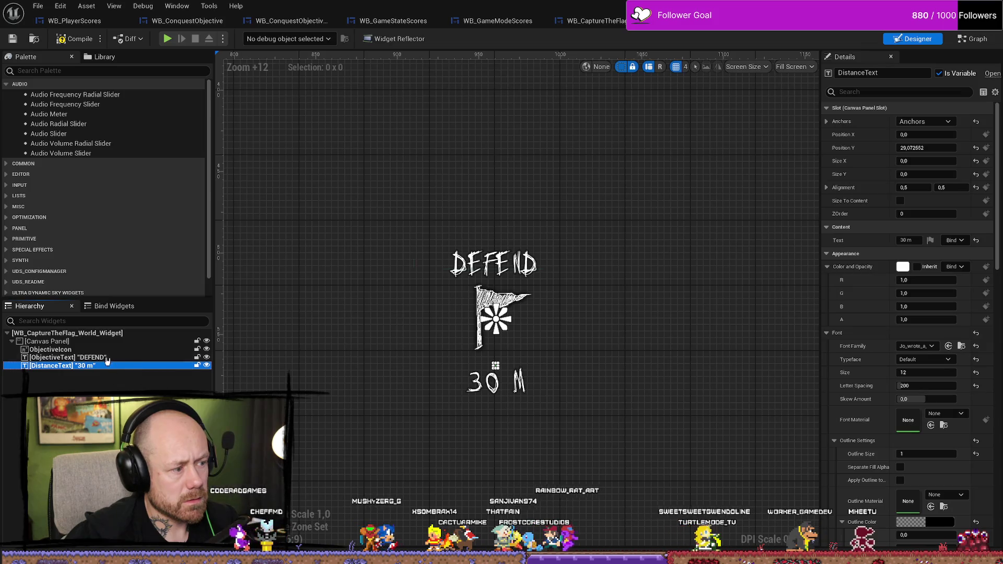
pyautogui.click(131, 358)
pyautogui.click(130, 366)
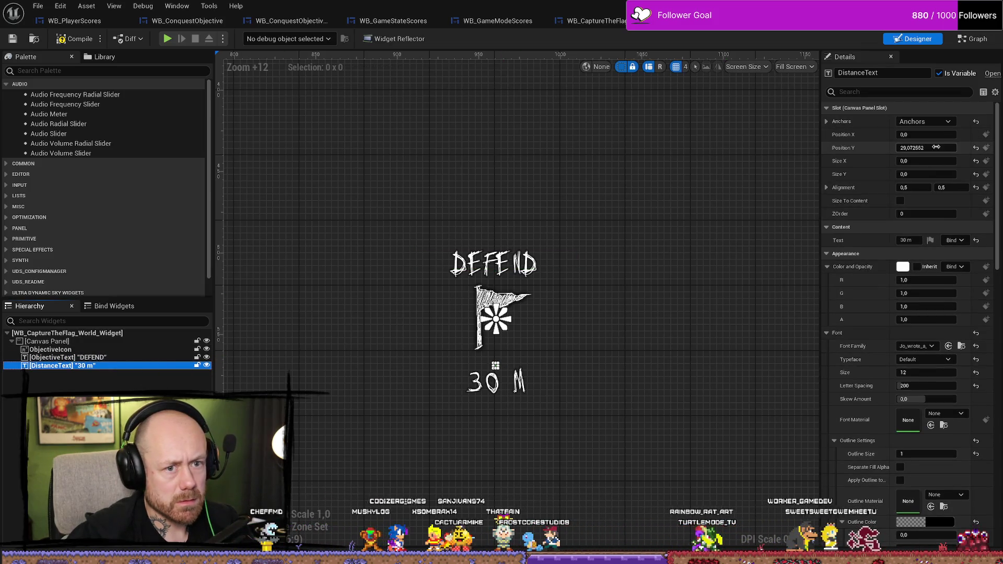
pyautogui.moveTo(928, 148); pyautogui.dragTo(914, 147)
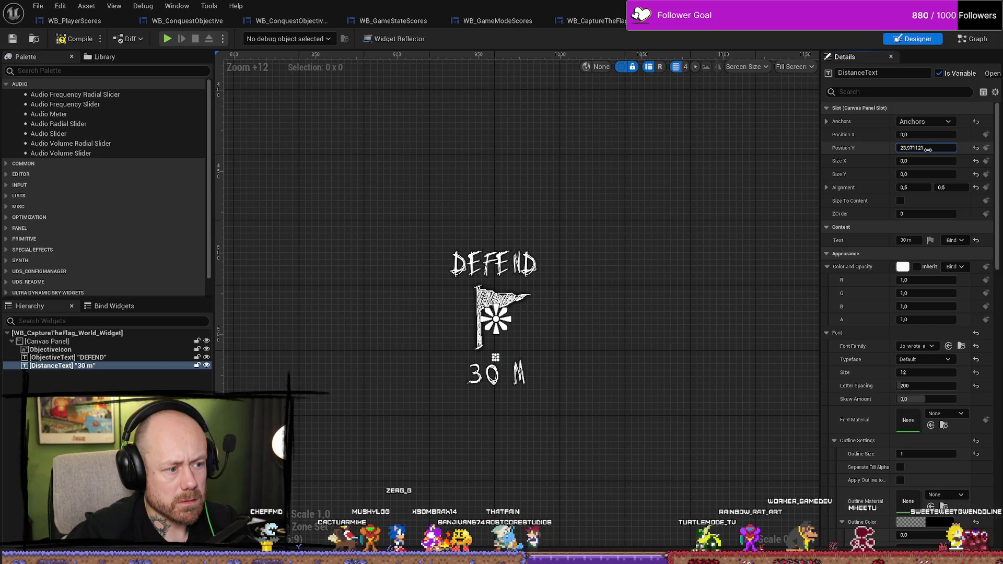
pyautogui.click(701, 336)
pyautogui.click(483, 267)
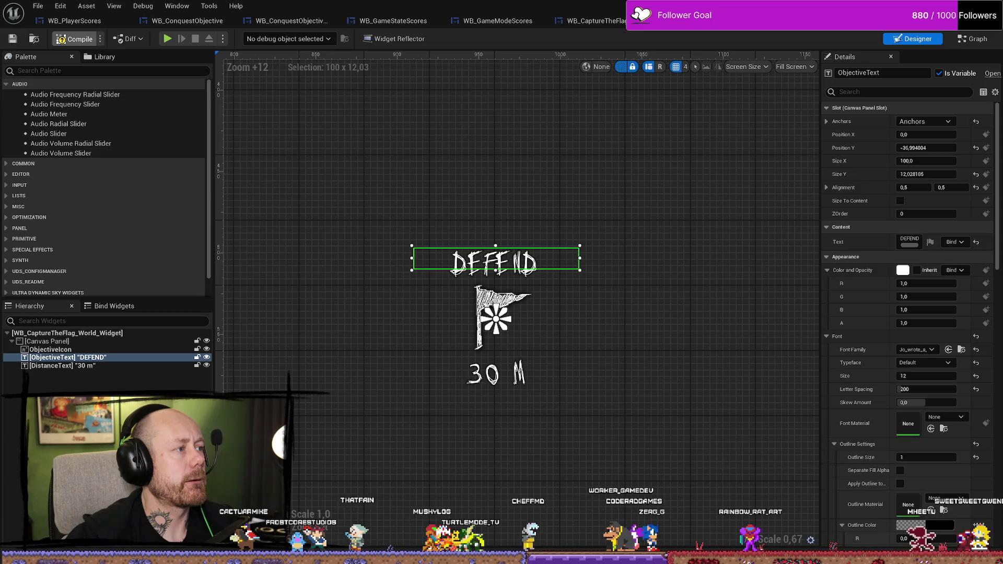
# Start a fullscreen play test and walk through the village to the DEFEND flag
pyautogui.hotkey('alt', 'Tab')
pyautogui.click(243, 38)
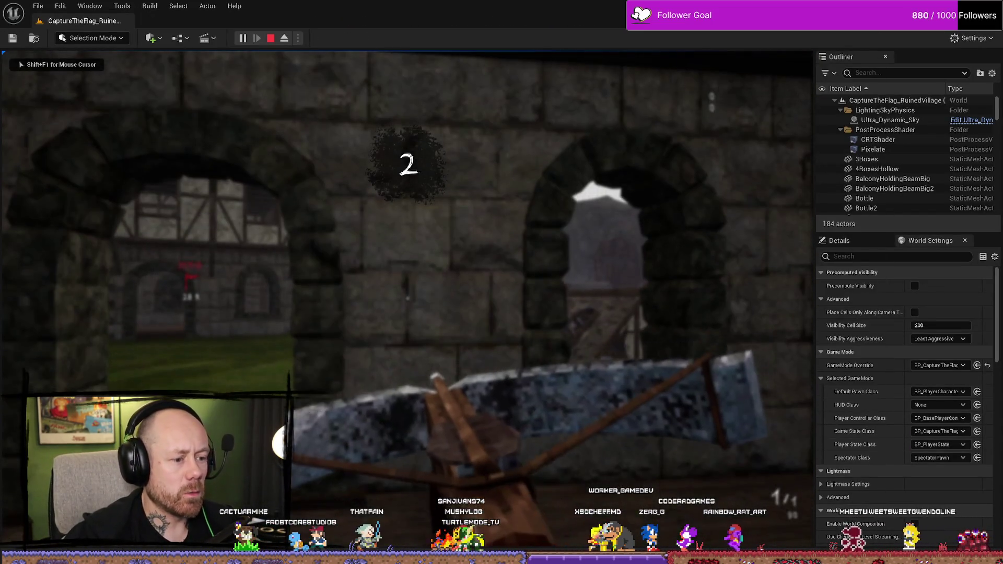
pyautogui.press('F11')
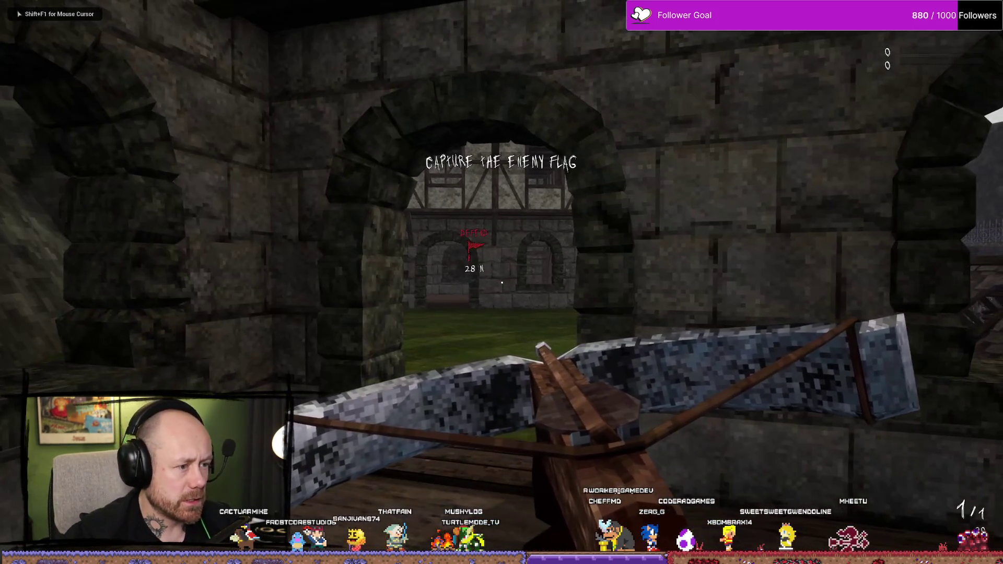
pyautogui.press('w')
pyautogui.press('w')
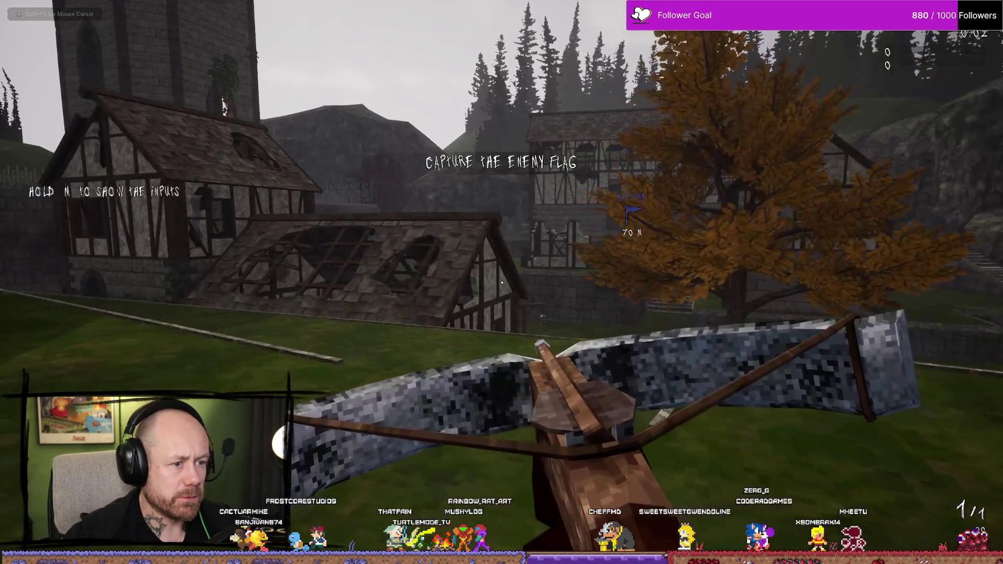
pyautogui.press('w')
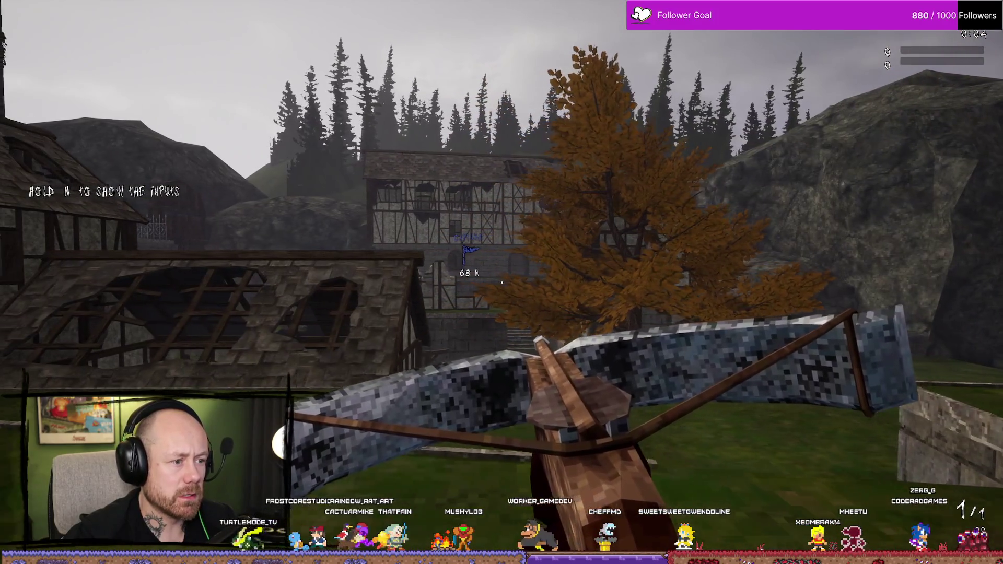
pyautogui.press('w')
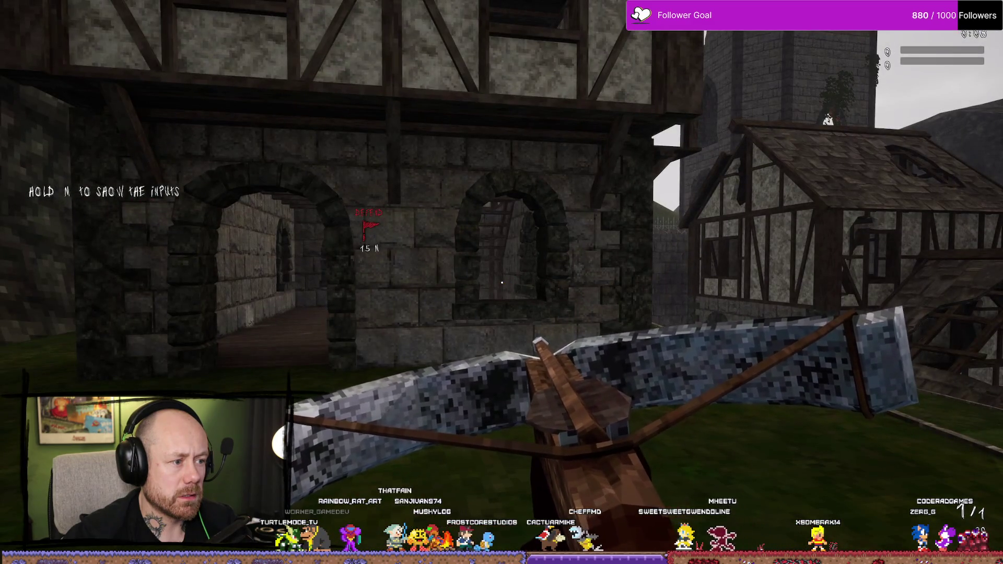
pyautogui.press('w')
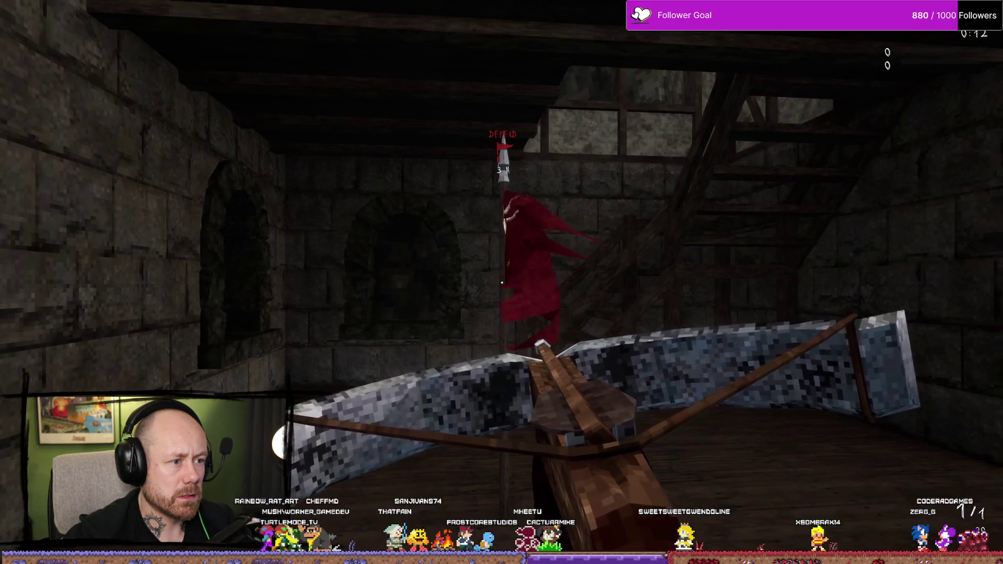
pyautogui.press('s')
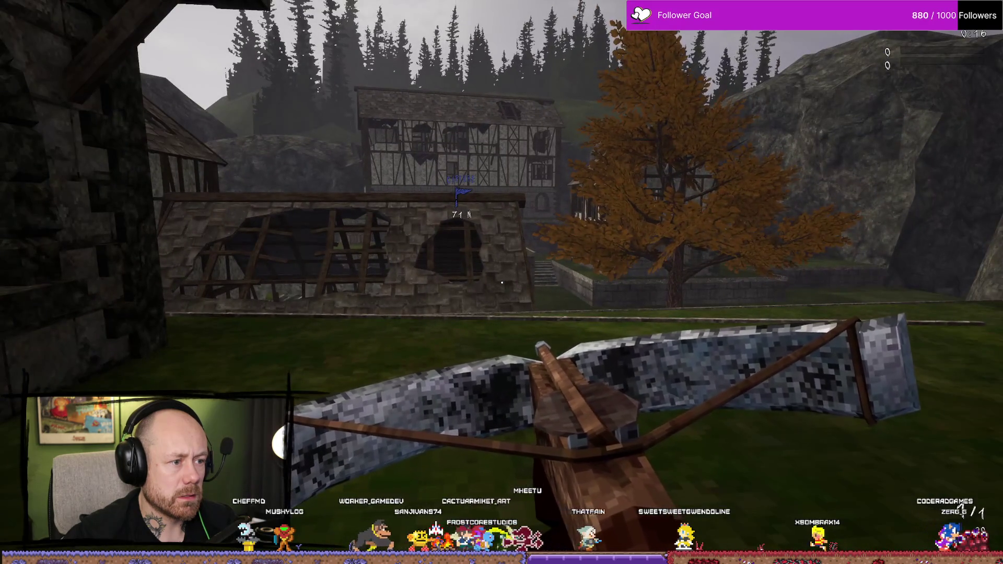
# Walk across to the blue capture flag, checking its CAPTURE marker and distance
pyautogui.moveTo(502, 282)
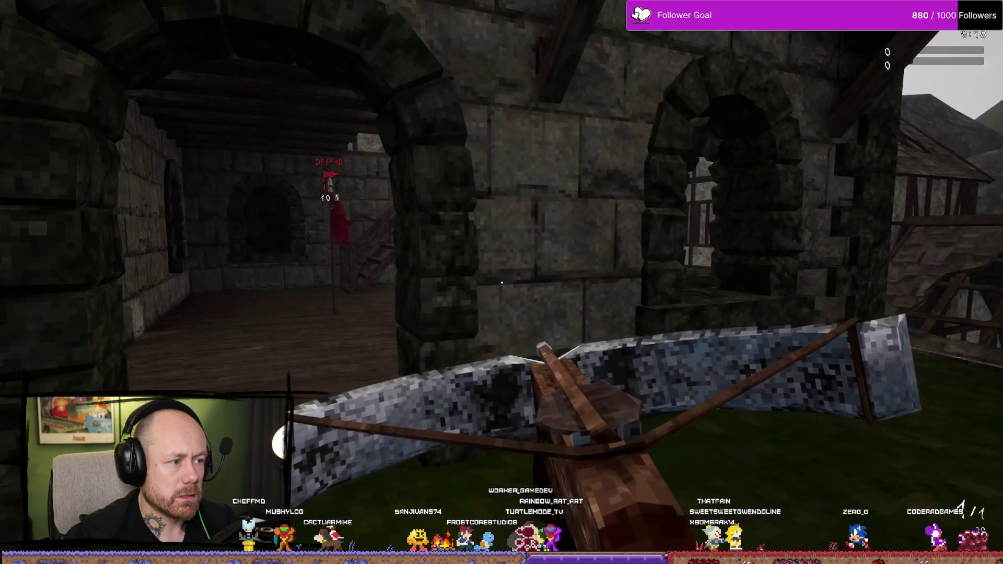
pyautogui.press('w')
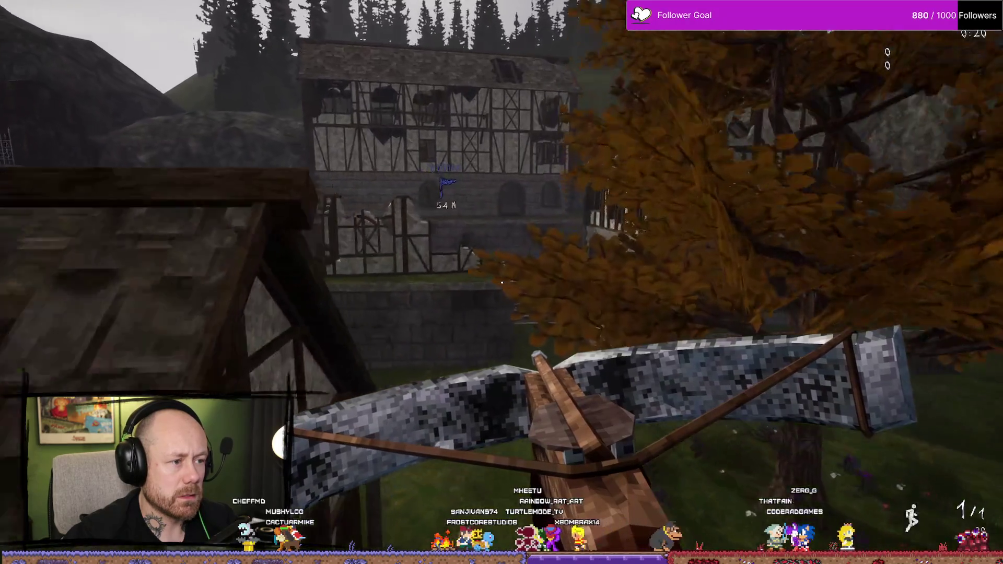
pyautogui.press('w')
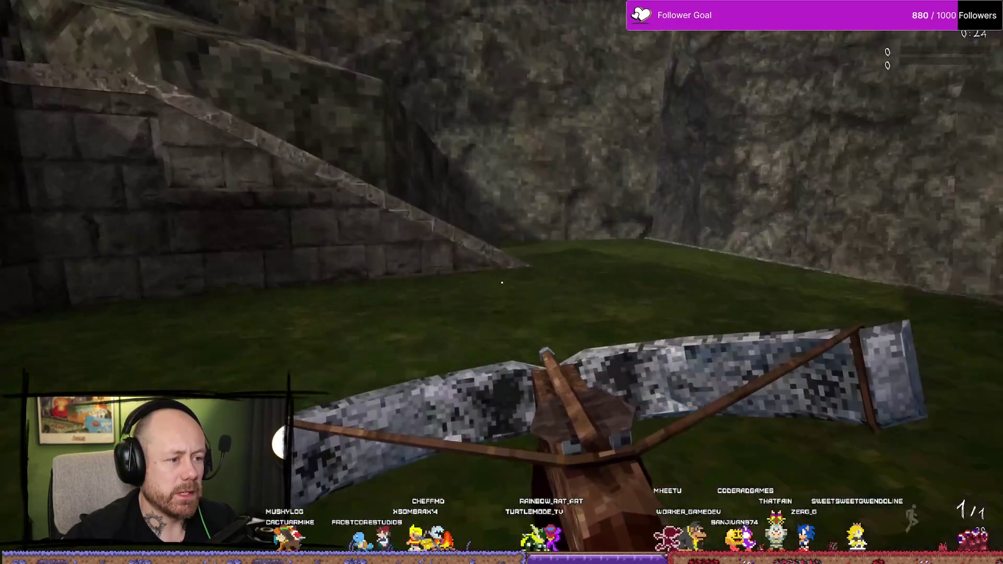
pyautogui.press('w')
pyautogui.press('w')
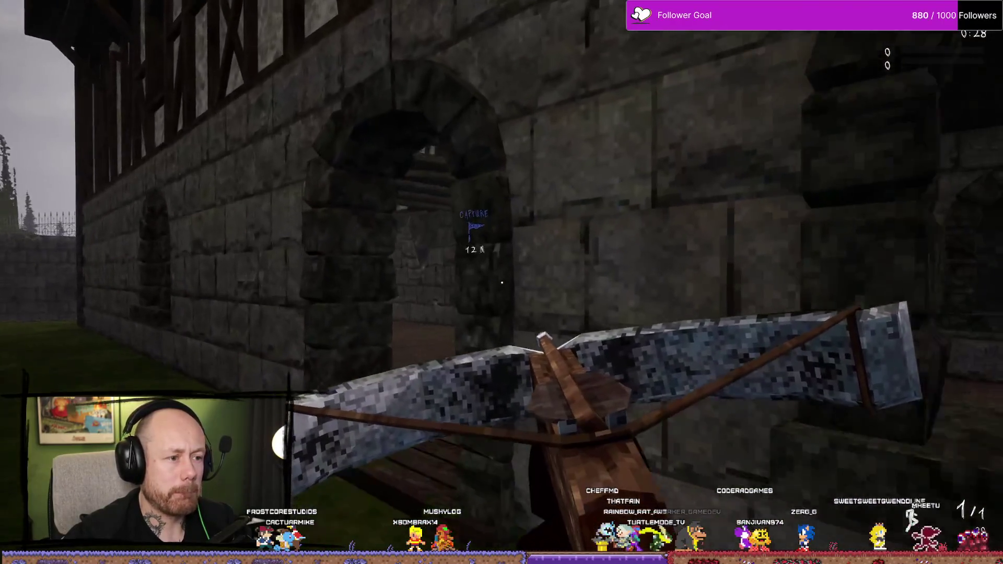
pyautogui.press('w')
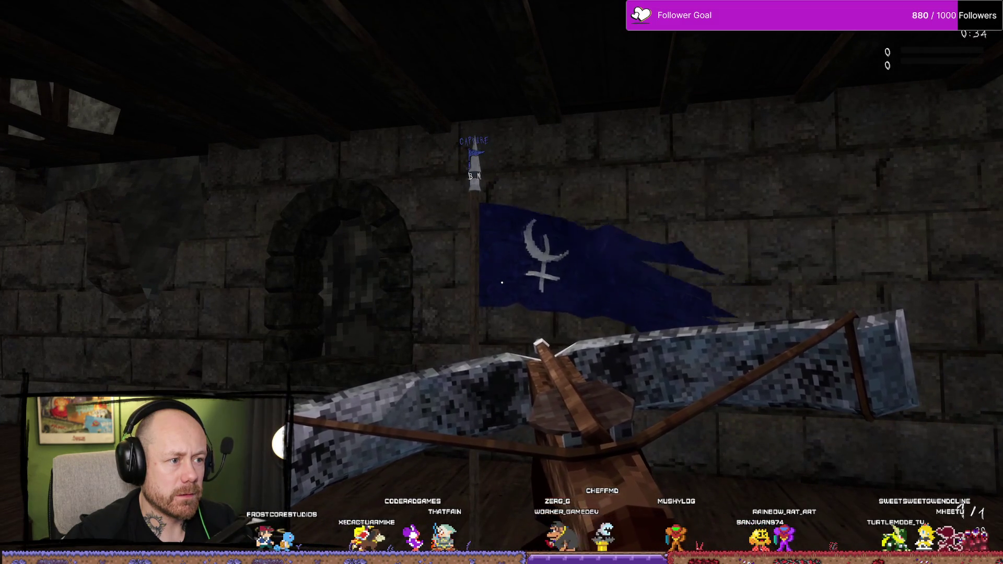
pyautogui.press('s')
# Head back toward the home buildings, then return to the widget designer
pyautogui.press('w')
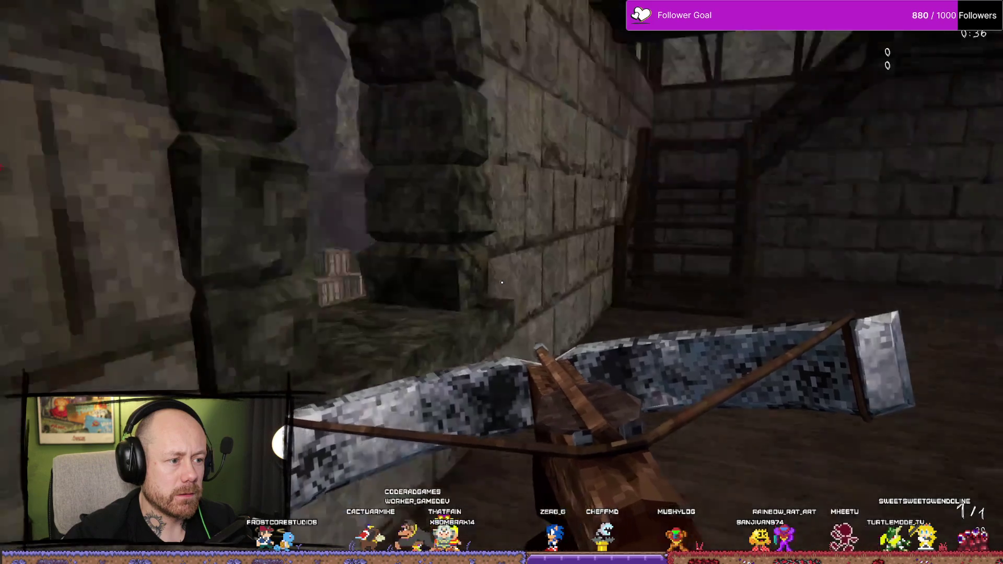
pyautogui.press('w')
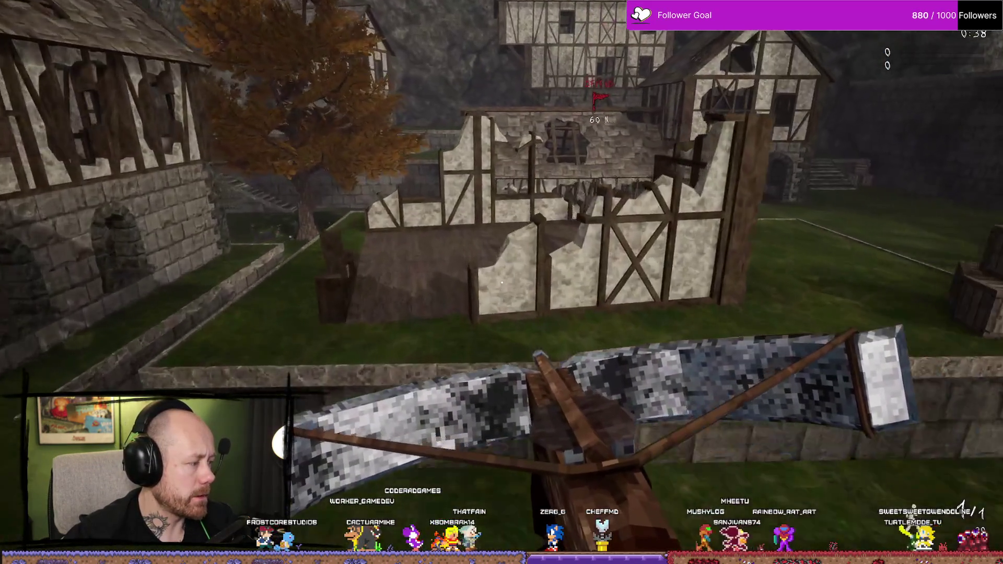
pyautogui.press('w')
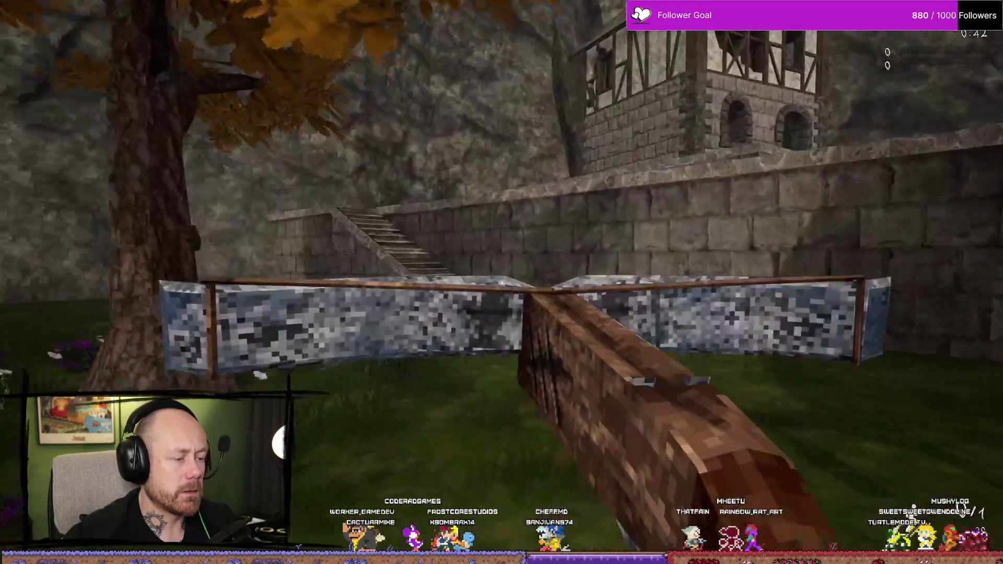
pyautogui.hotkey('alt', 'Tab')
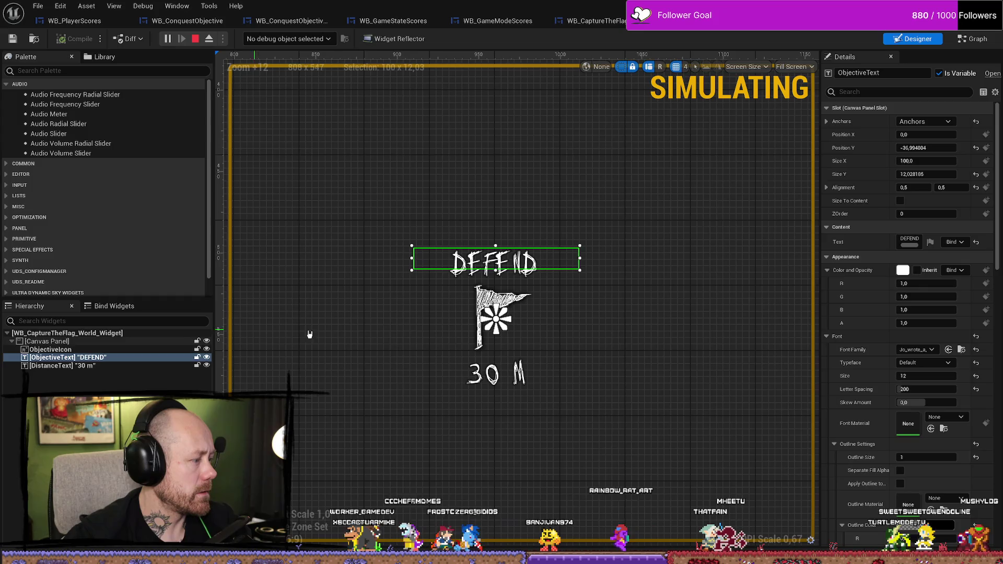
# Stop the running simulation and close the Message Log window
pyautogui.click(548, 398)
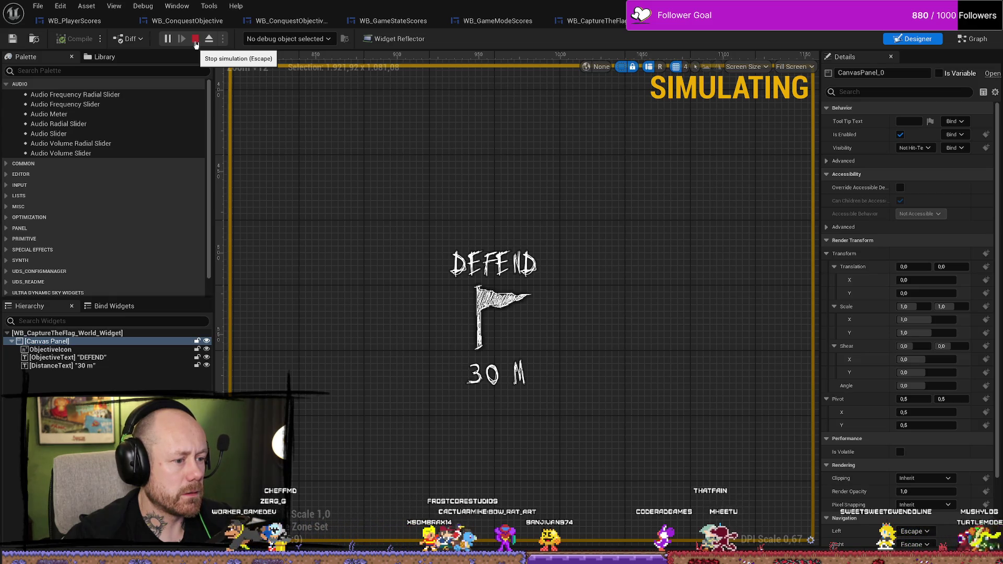
pyautogui.click(195, 42)
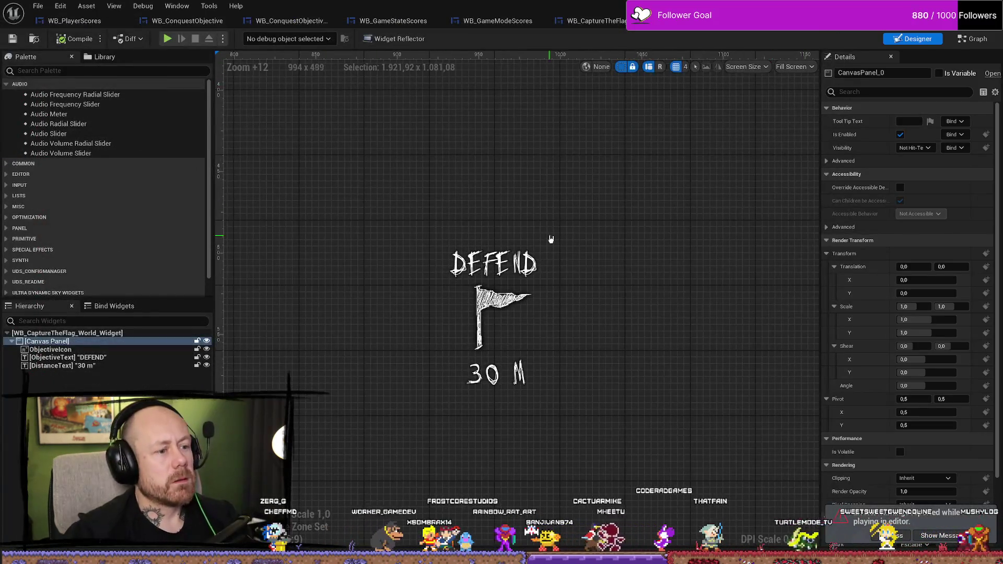
pyautogui.click(568, 246)
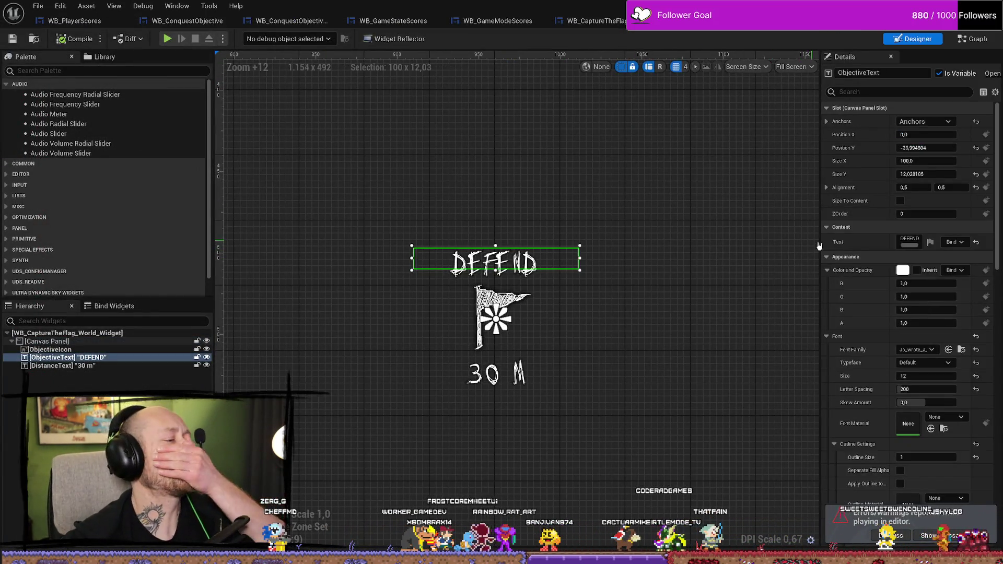
# In the event graph, break the exec wire from Set Brush Tint Color into Set Color and Opacity, then start a test play
pyautogui.click(973, 39)
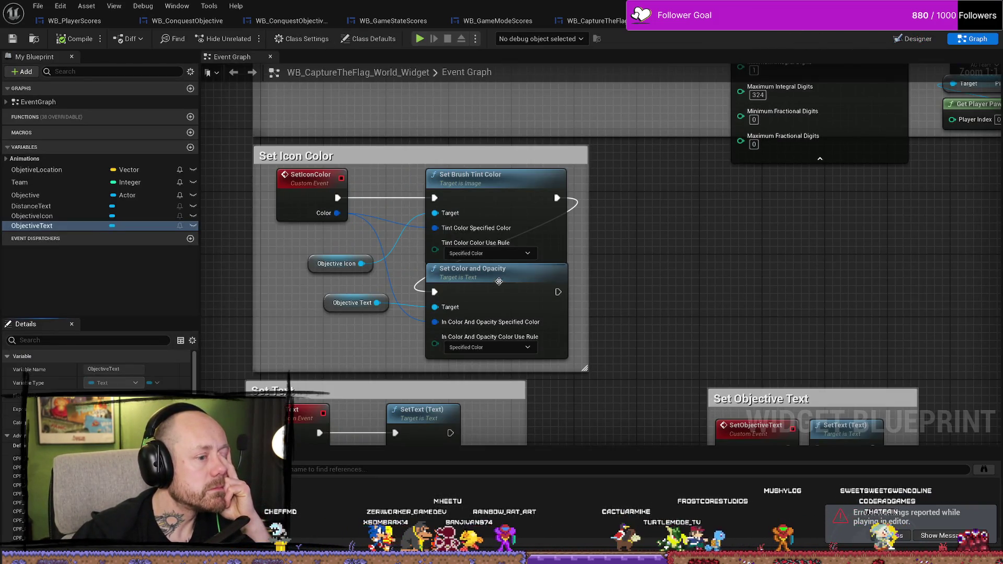
pyautogui.click(557, 308)
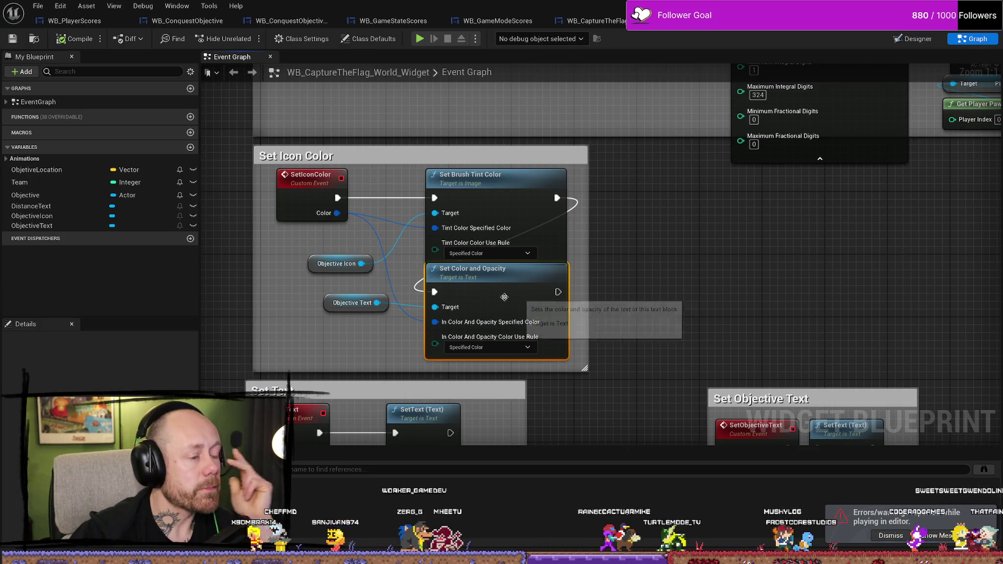
pyautogui.keyDown('alt'); pyautogui.click(435, 292); pyautogui.keyUp('alt')
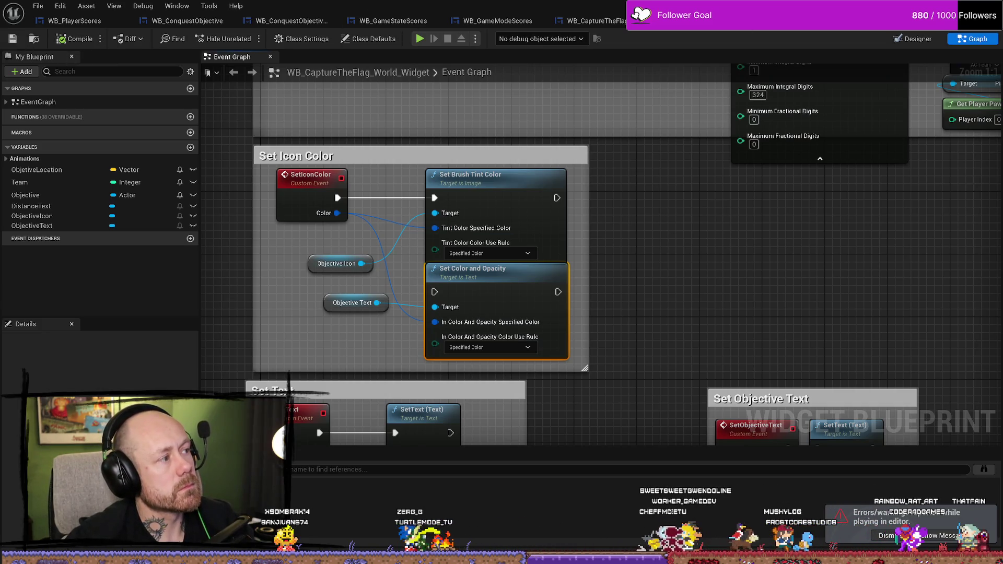
pyautogui.hotkey('alt', 'p')
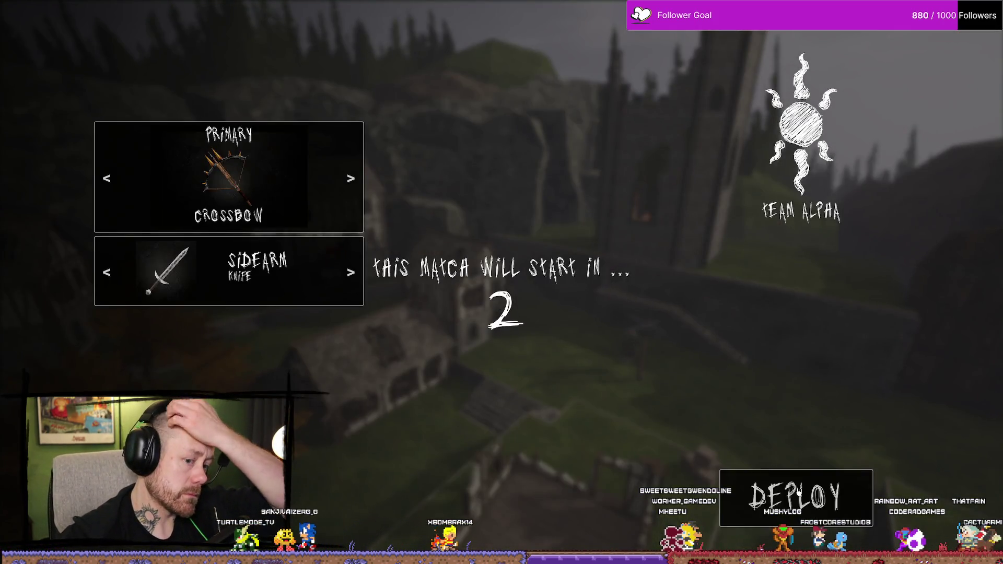
# Deploy into the match and fight through the ruined house onto the wall
pyautogui.click(799, 491)
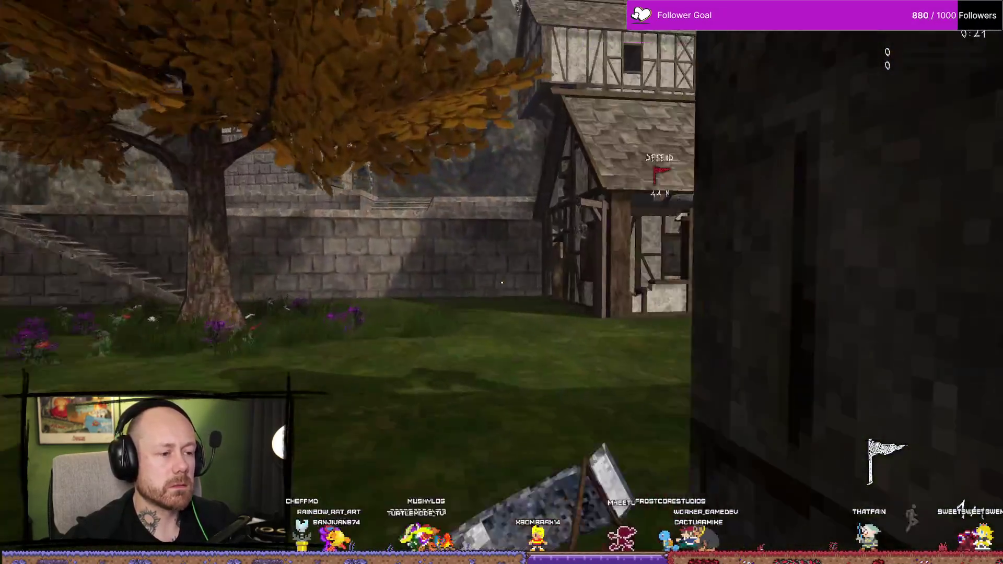
pyautogui.click(502, 282)
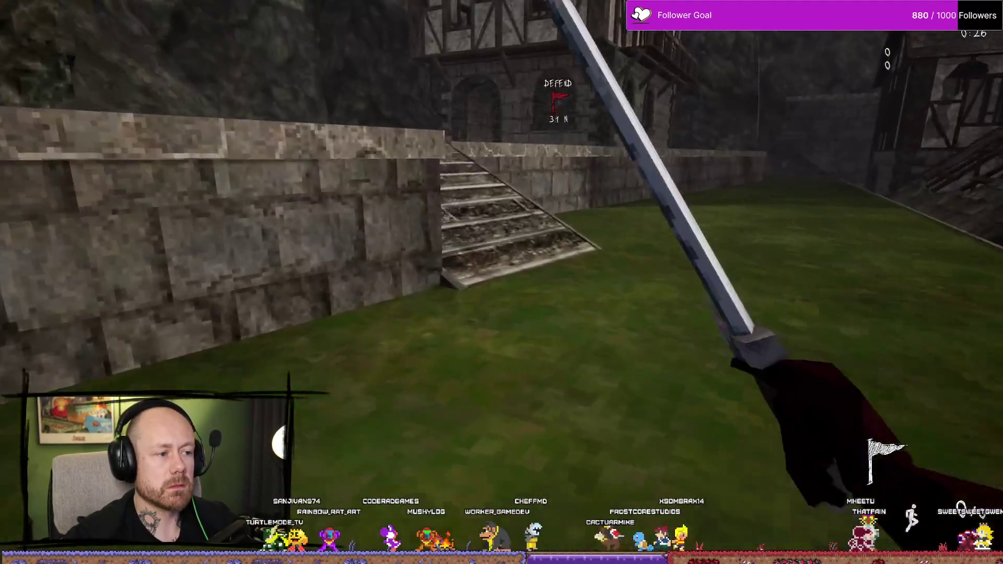
pyautogui.click(501, 283)
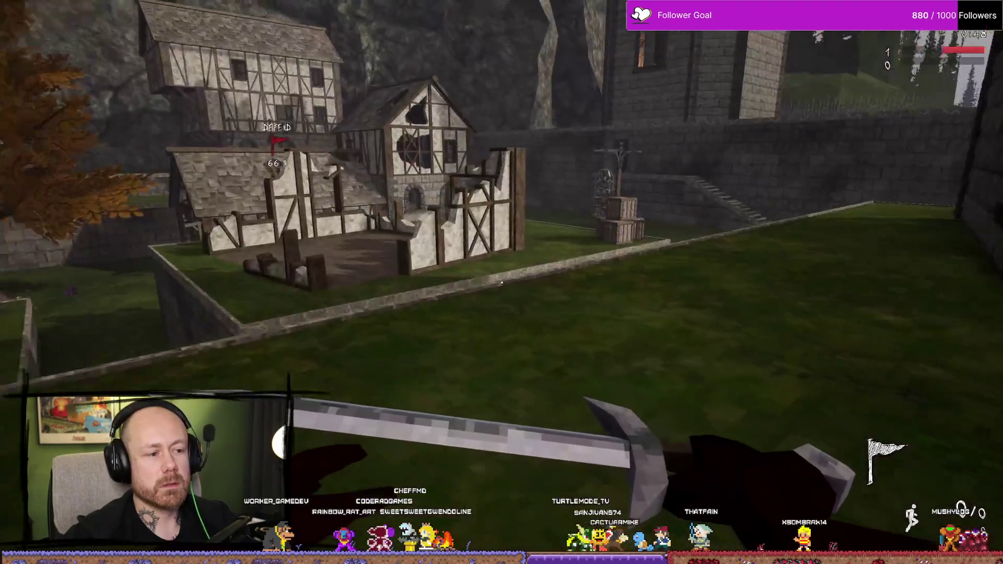
pyautogui.press('w')
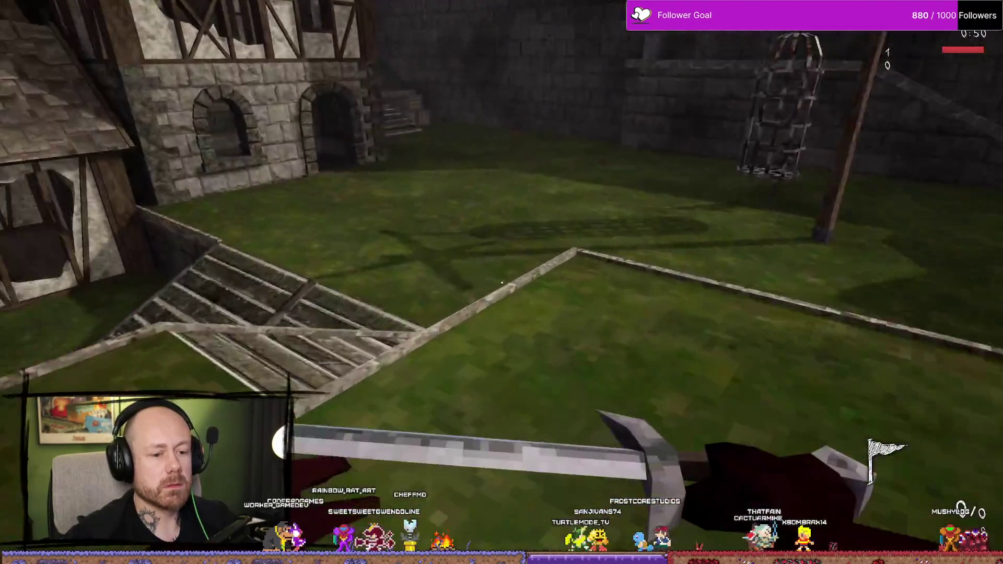
pyautogui.press('w')
pyautogui.click(502, 283)
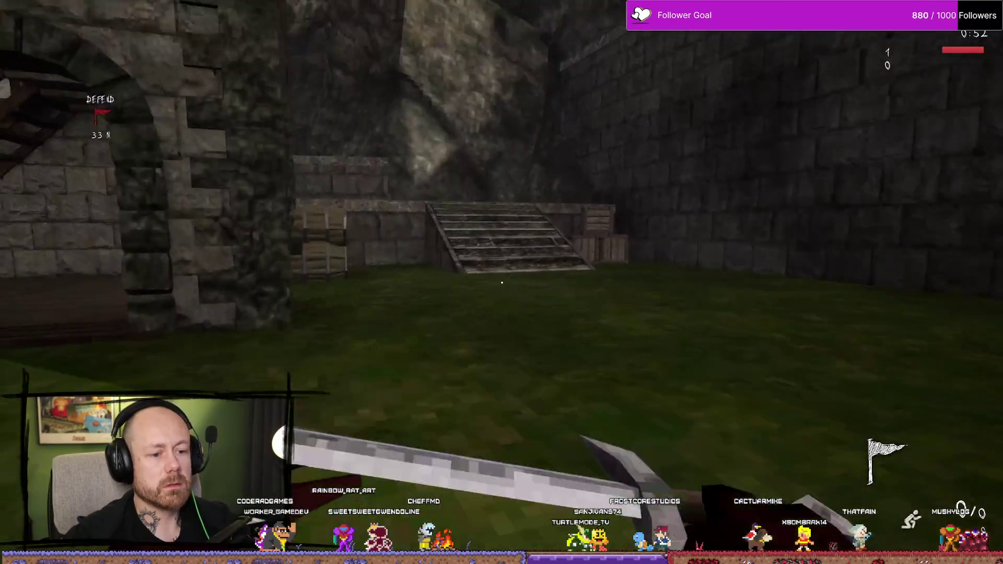
pyautogui.press('w')
pyautogui.click(502, 283)
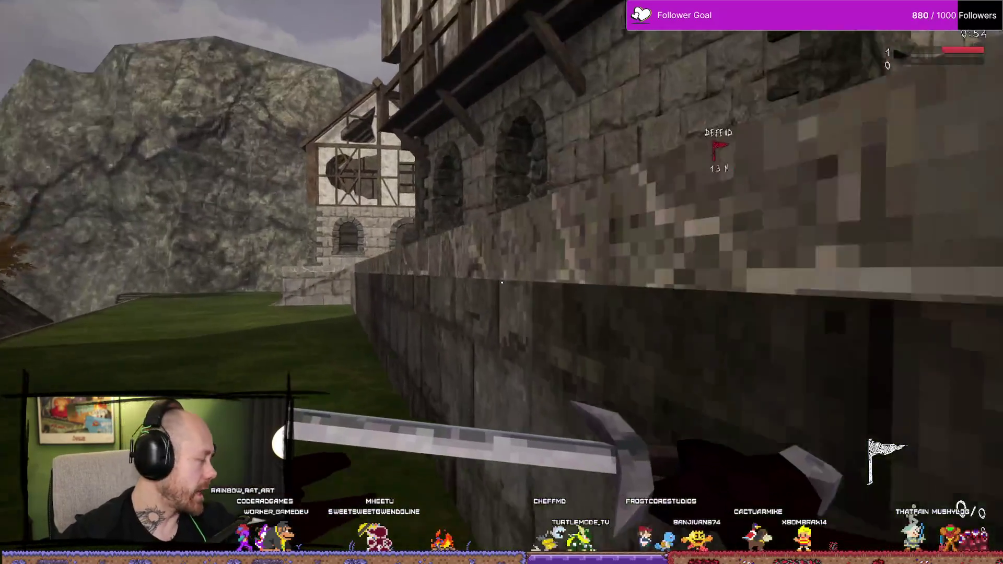
# Drop into the courtyard and walk through the archway to the DEFEND flag
pyautogui.press('s')
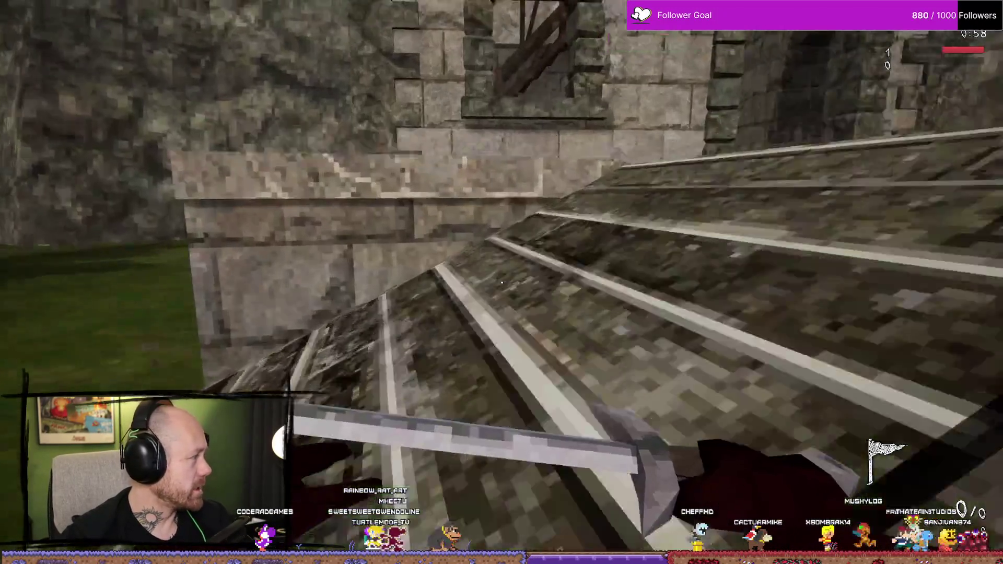
pyautogui.press('w')
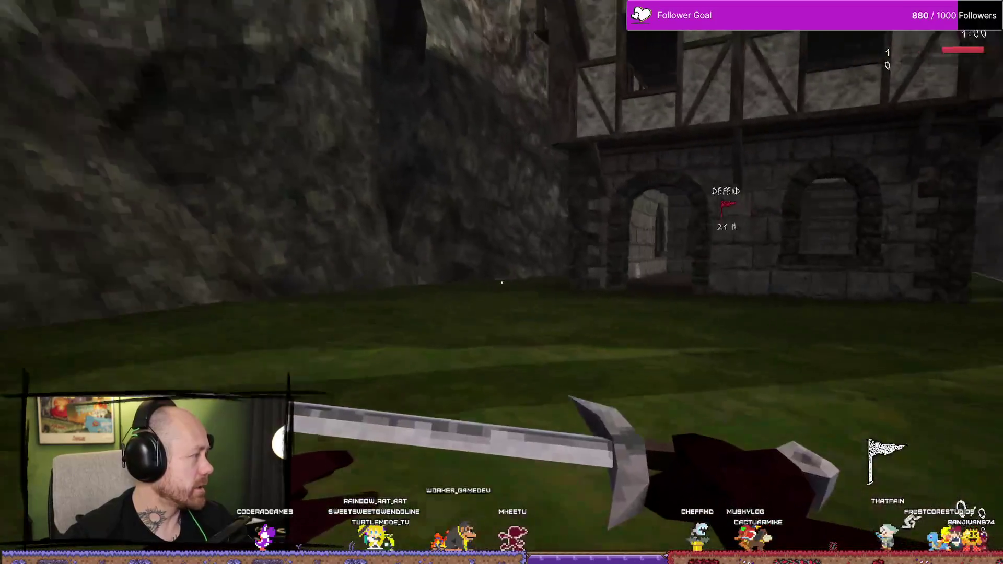
pyautogui.press('w')
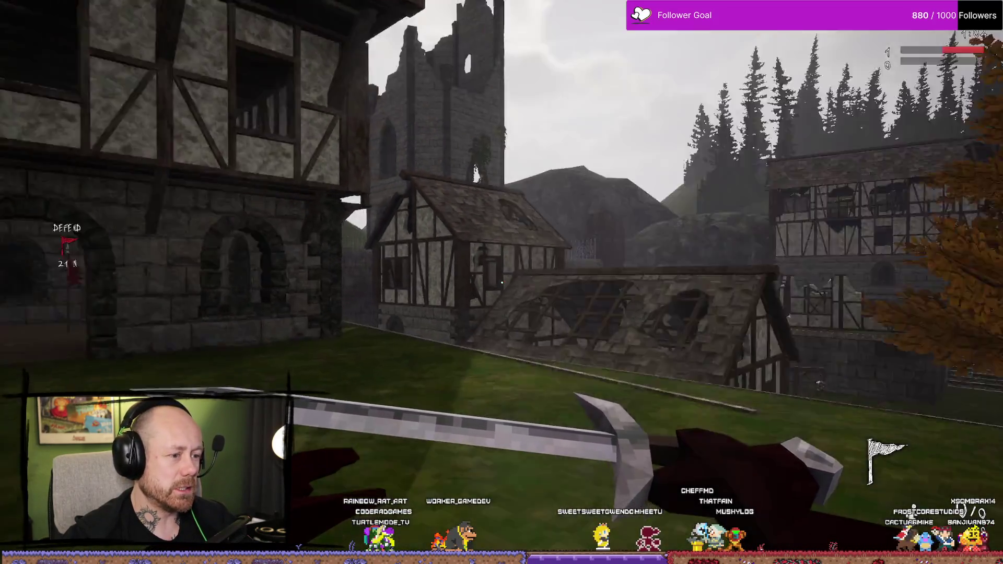
pyautogui.moveTo(502, 283)
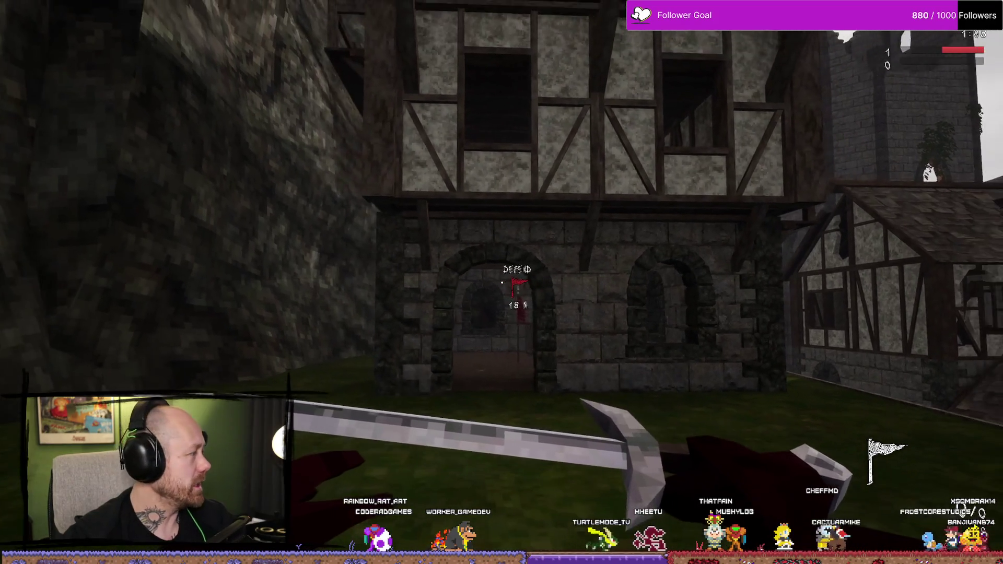
pyautogui.press('w')
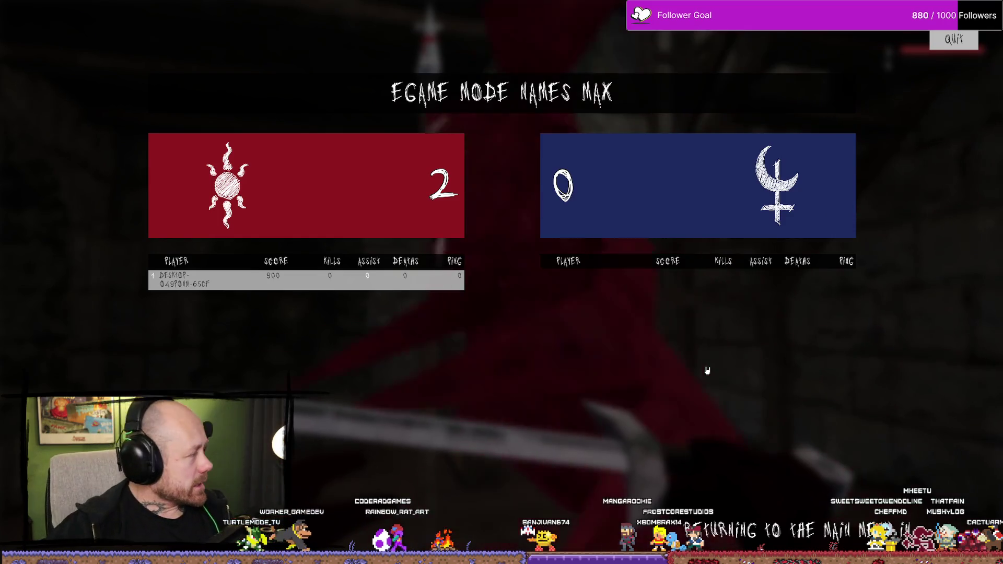
# Quit the finished match, stop the session, close the error log, exit fullscreen and switch to Affinity Photo
pyautogui.click(954, 40)
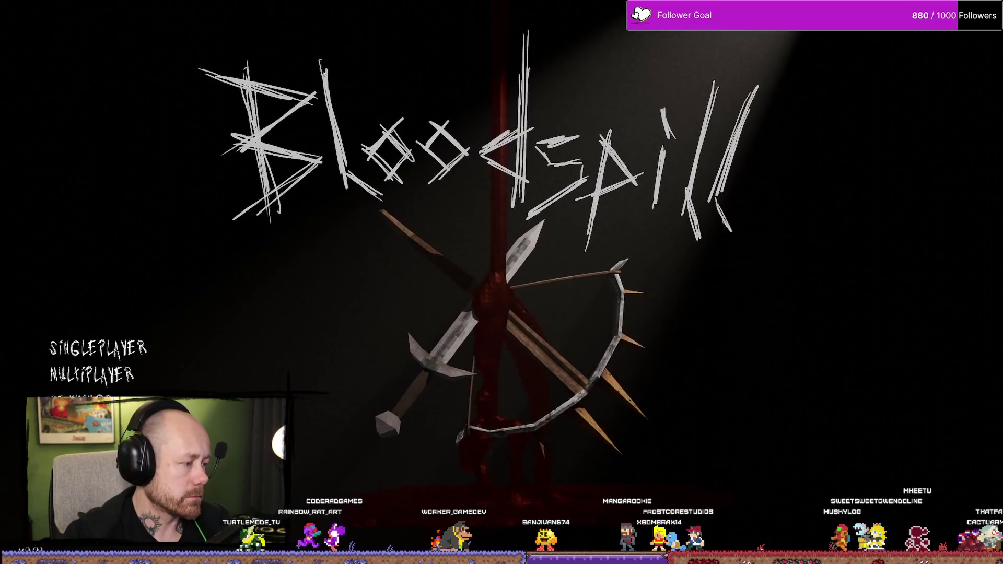
pyautogui.press('Escape')
pyautogui.click(840, 30)
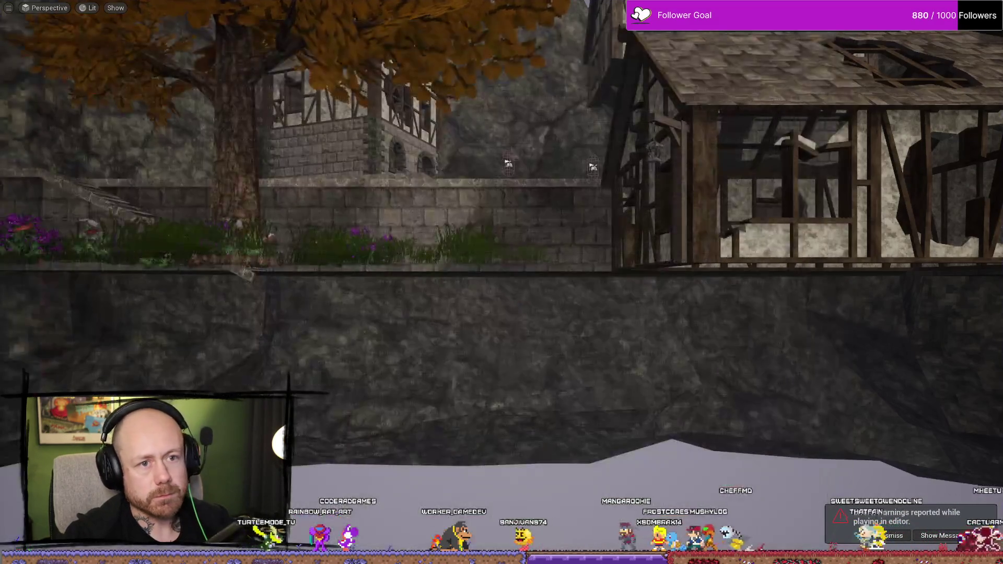
pyautogui.press('F11')
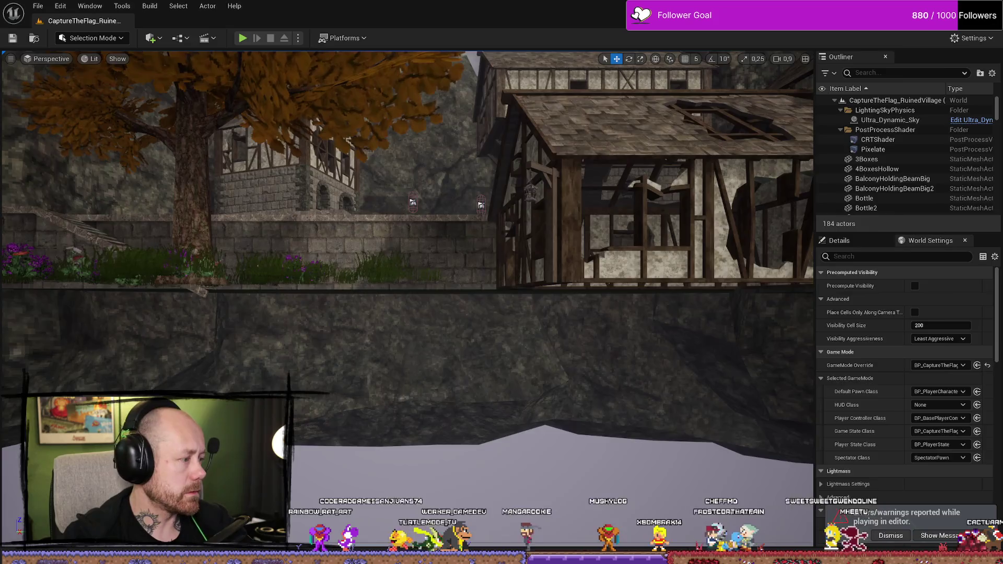
pyautogui.hotkey('alt', 'Tab')
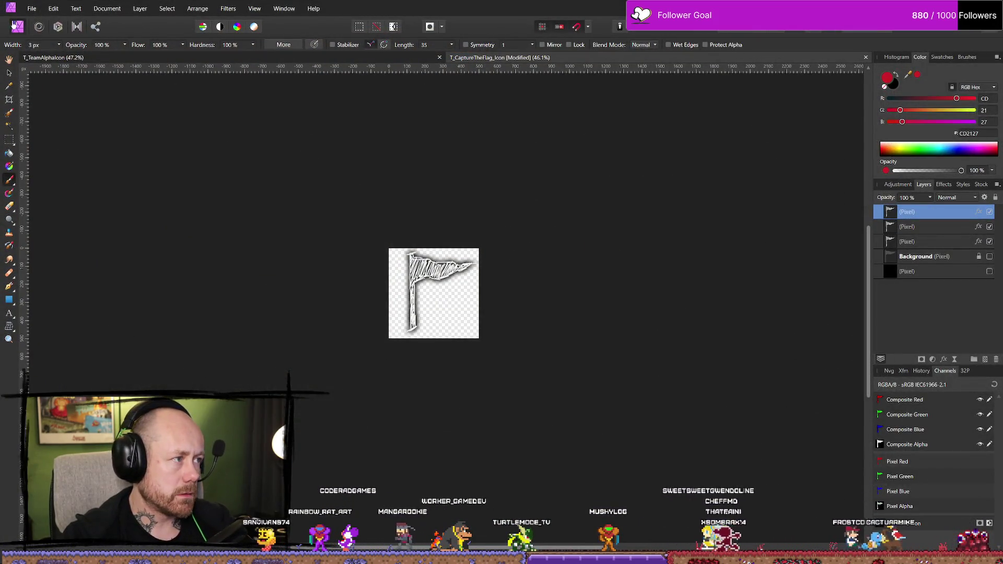
# Save the flag icon document and switch to the T_TeamAlphaIcon document
pyautogui.click(31, 8)
pyautogui.click(52, 148)
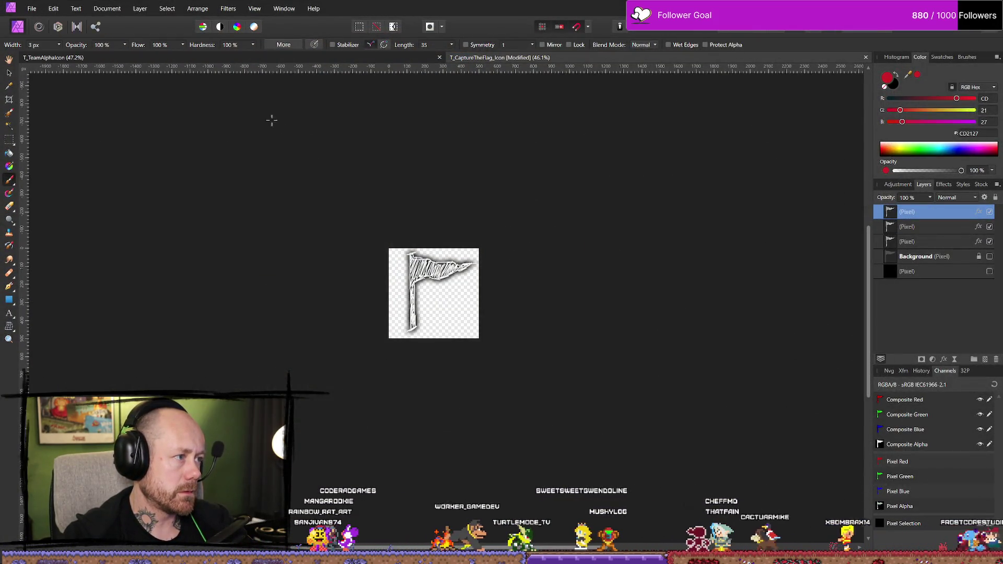
pyautogui.click(229, 62)
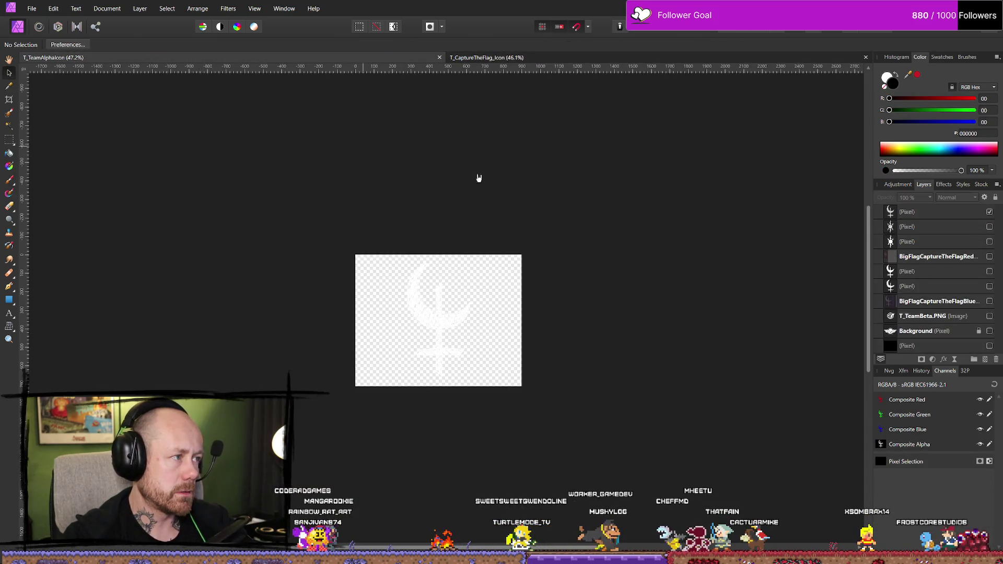
# Give the top moon layer an outer shadow with a 40 px radius
pyautogui.click(959, 215)
pyautogui.click(944, 184)
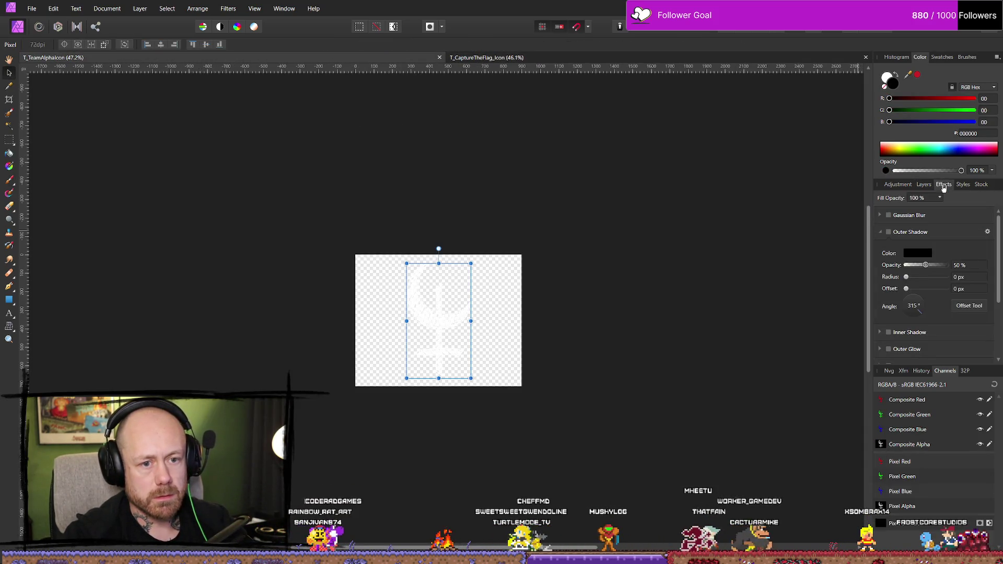
pyautogui.click(889, 232)
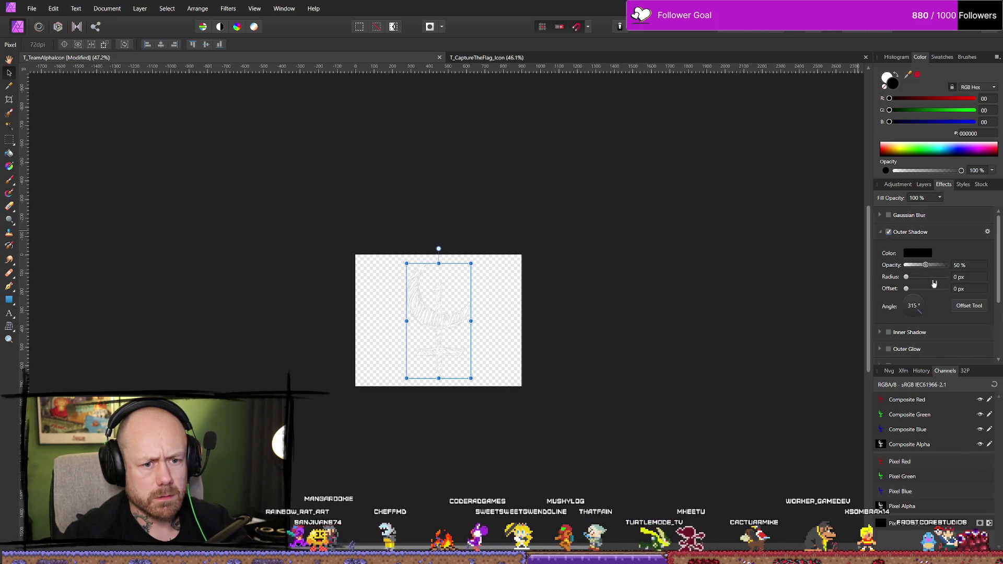
pyautogui.moveTo(947, 286)
pyautogui.mouseDown()
pyautogui.moveTo(956, 282)
pyautogui.moveTo(946, 265)
pyautogui.moveTo(918, 282)
pyautogui.moveTo(938, 290)
pyautogui.mouseUp()
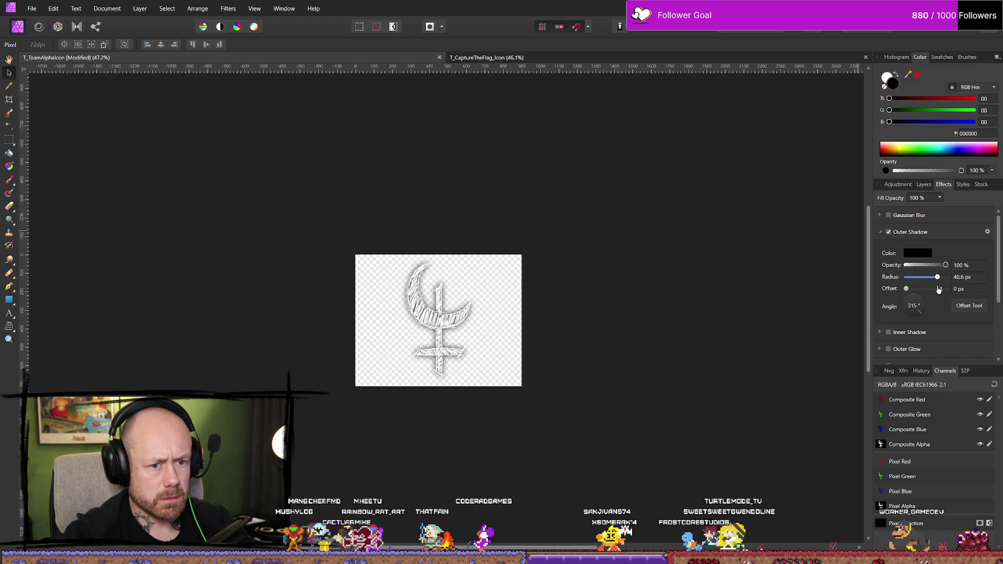
pyautogui.click(489, 59)
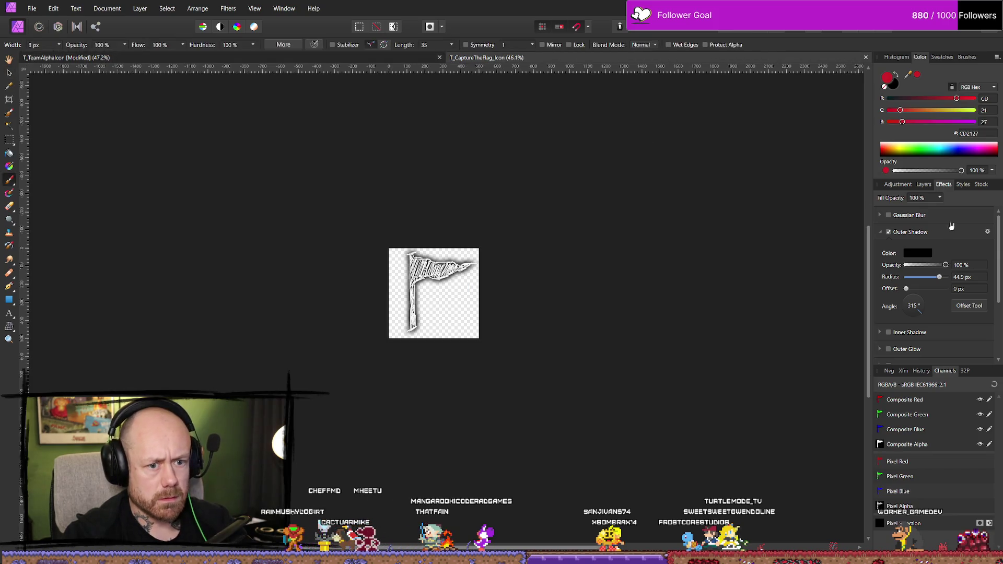
pyautogui.click(399, 58)
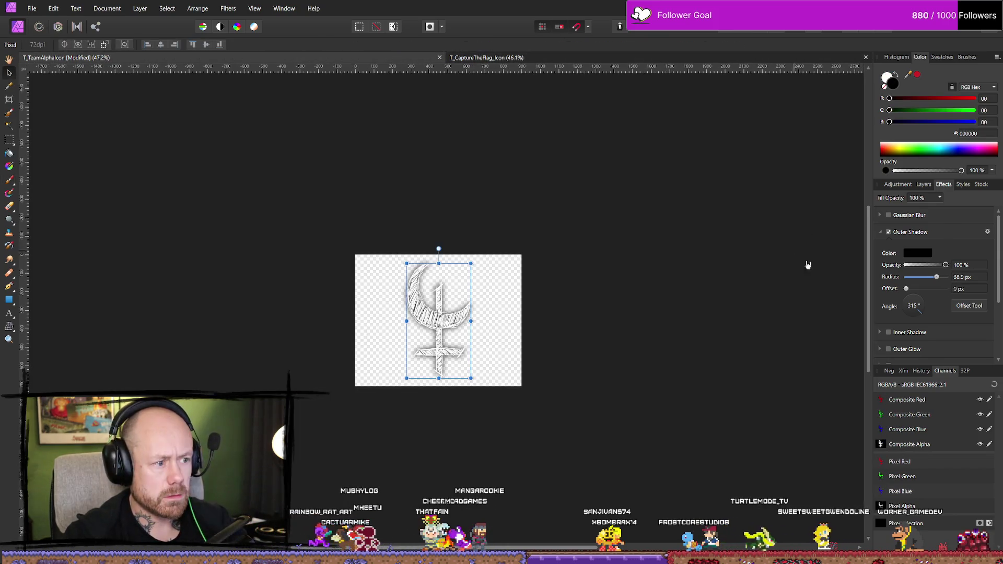
pyautogui.click(960, 279)
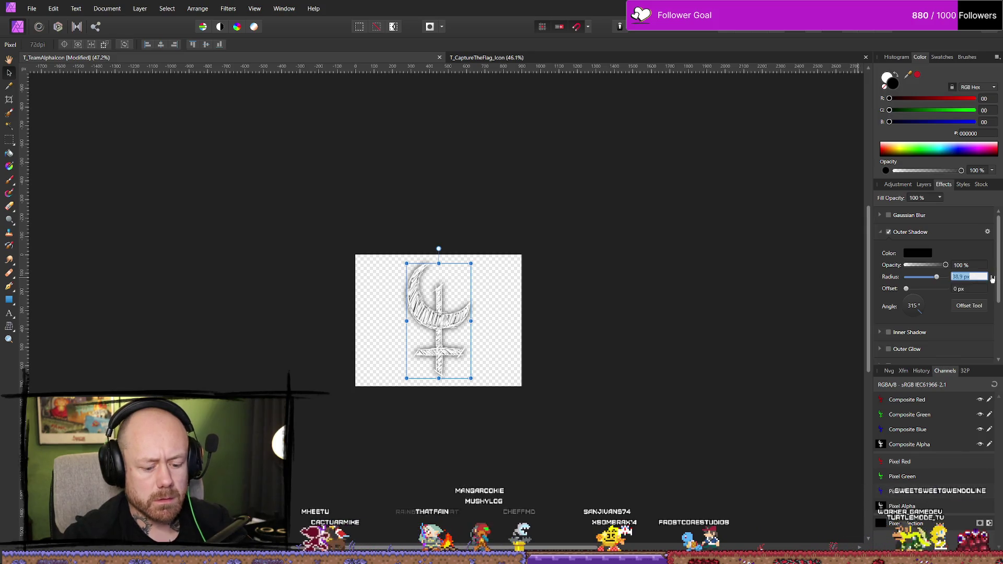
pyautogui.write('40')
pyautogui.press('Return')
# Duplicate the shadowed moon layer to deepen its shadow
pyautogui.click(826, 275)
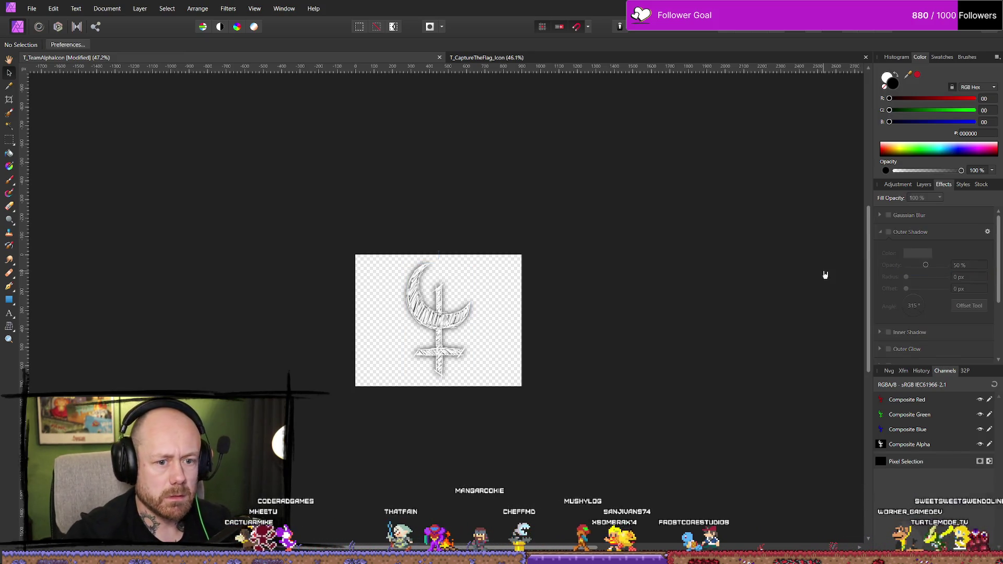
pyautogui.click(924, 185)
pyautogui.click(943, 215)
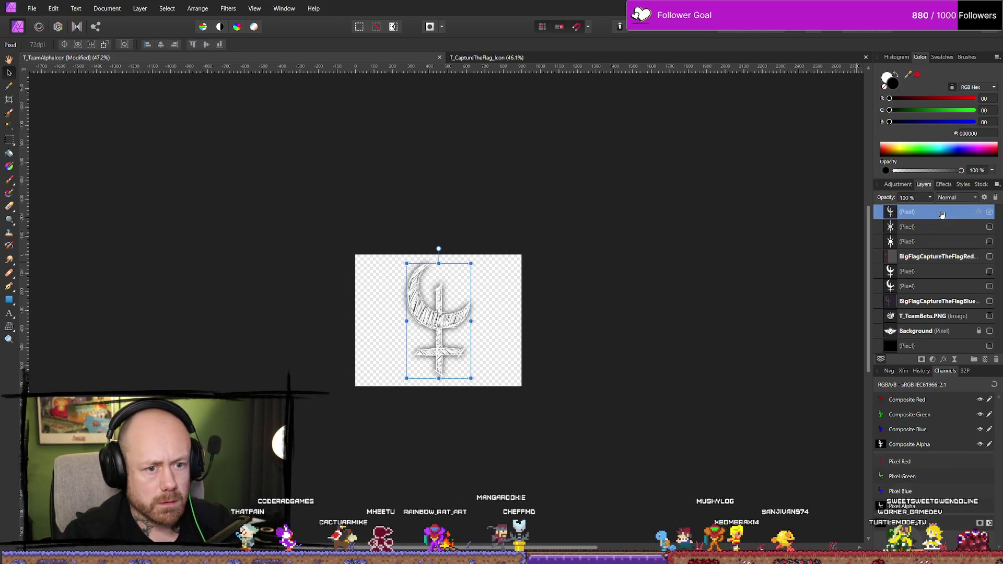
pyautogui.hotkey('ctrl', 'j')
pyautogui.hotkey('ctrl', 'j')
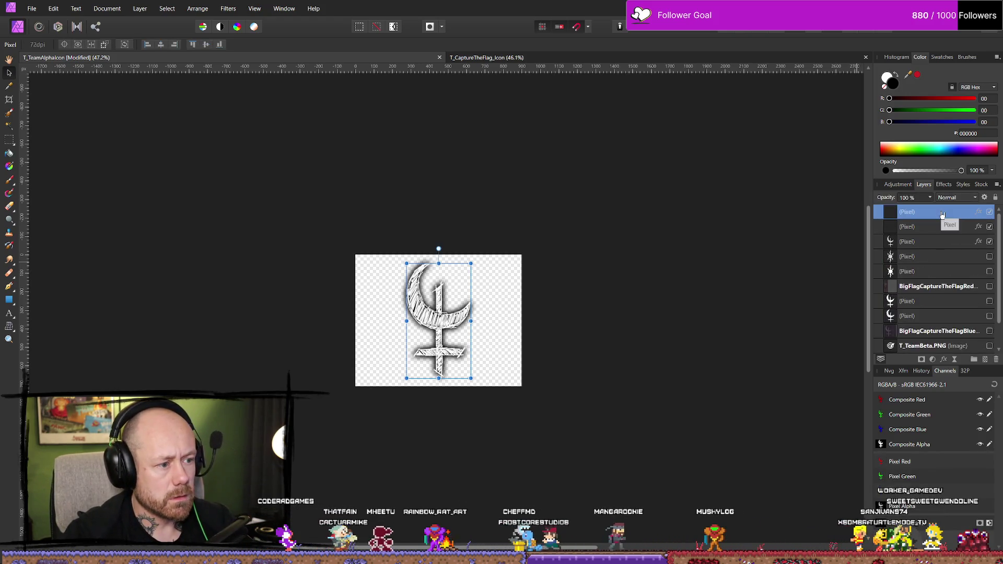
pyautogui.click(740, 272)
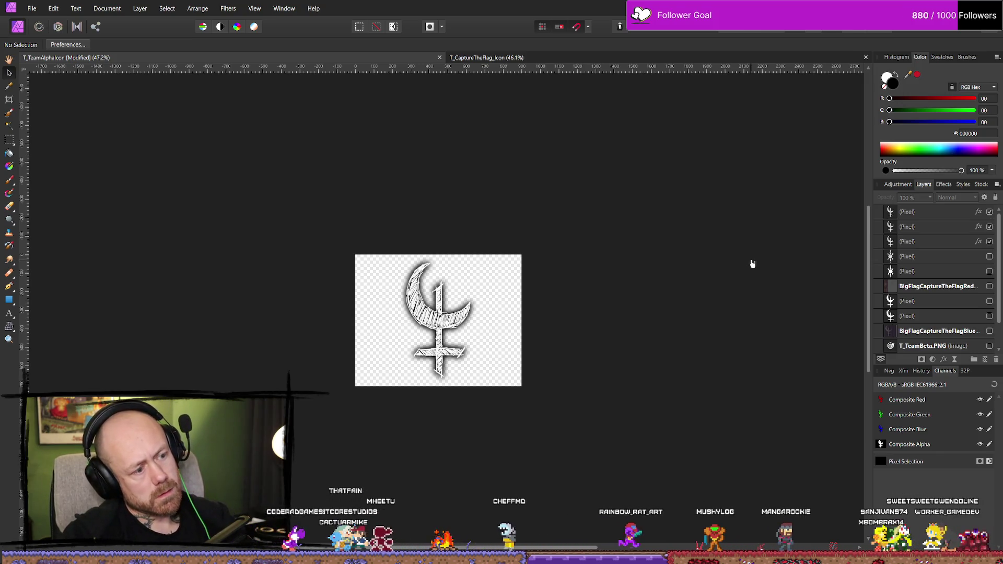
# Export the moon icon as PNG, overwriting TeamB.png
pyautogui.click(31, 9)
pyautogui.click(60, 236)
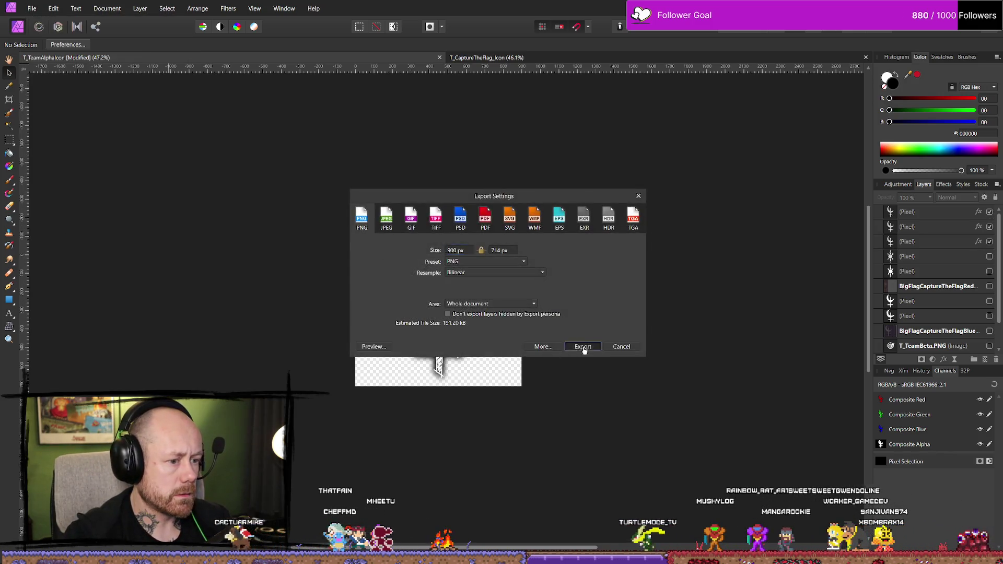
pyautogui.click(578, 347)
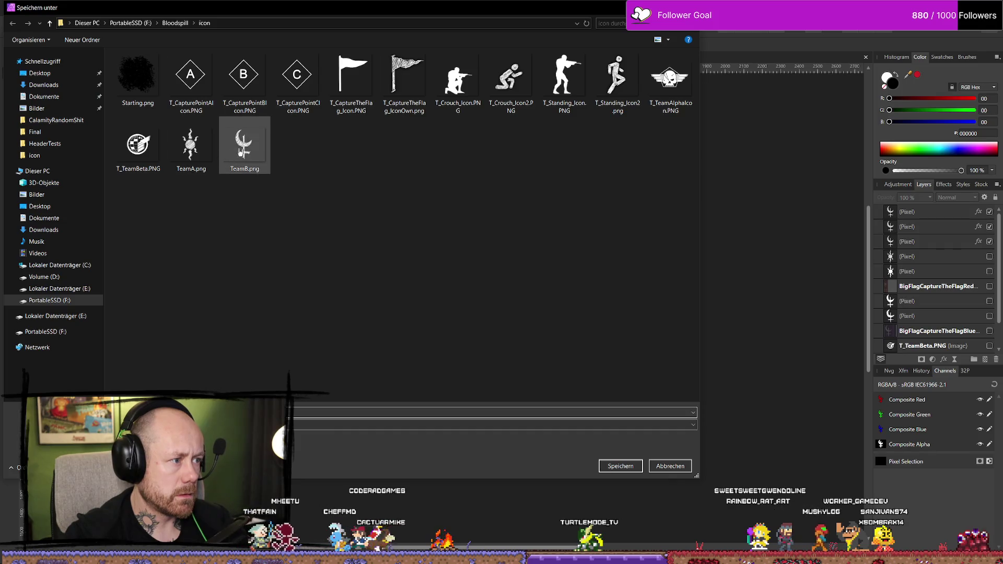
pyautogui.click(621, 466)
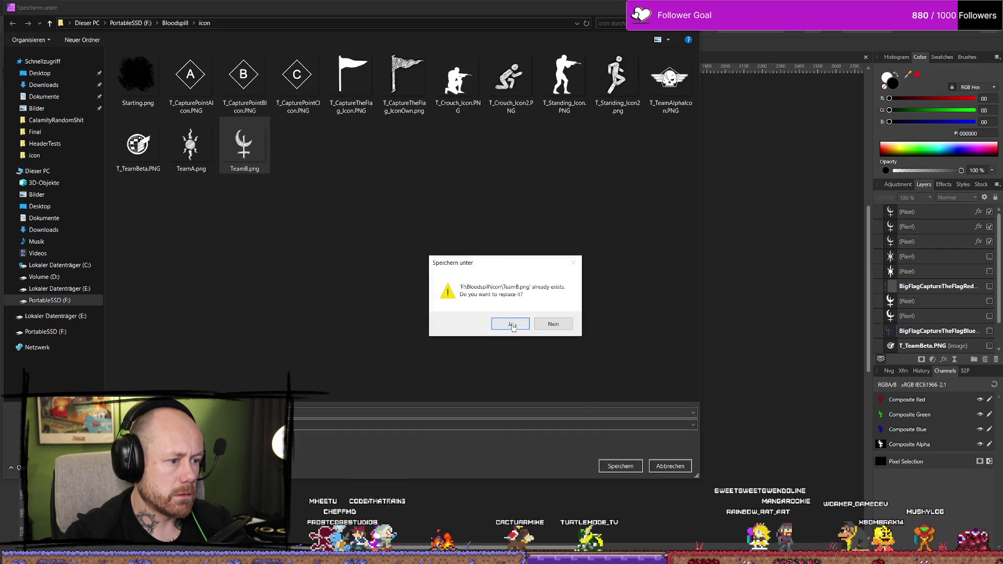
pyautogui.click(513, 326)
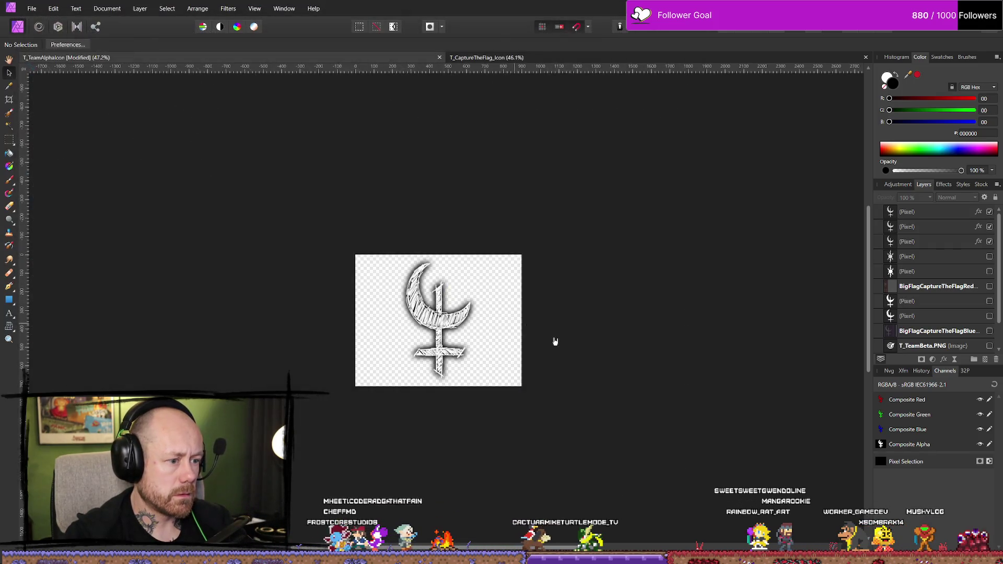
# Hide the three moon layers and show the sun layer
pyautogui.click(990, 212)
pyautogui.click(989, 226)
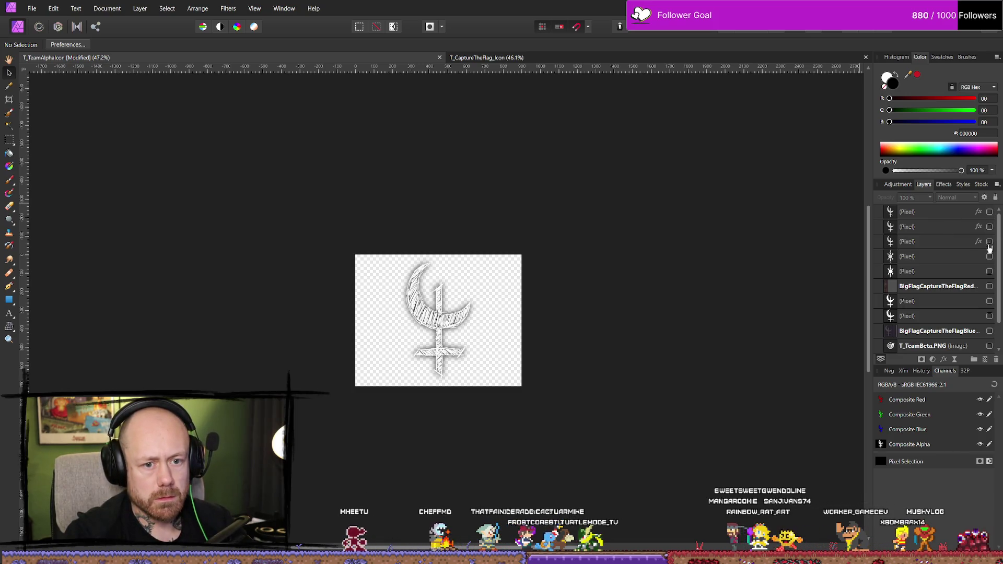
pyautogui.click(989, 241)
pyautogui.click(936, 257)
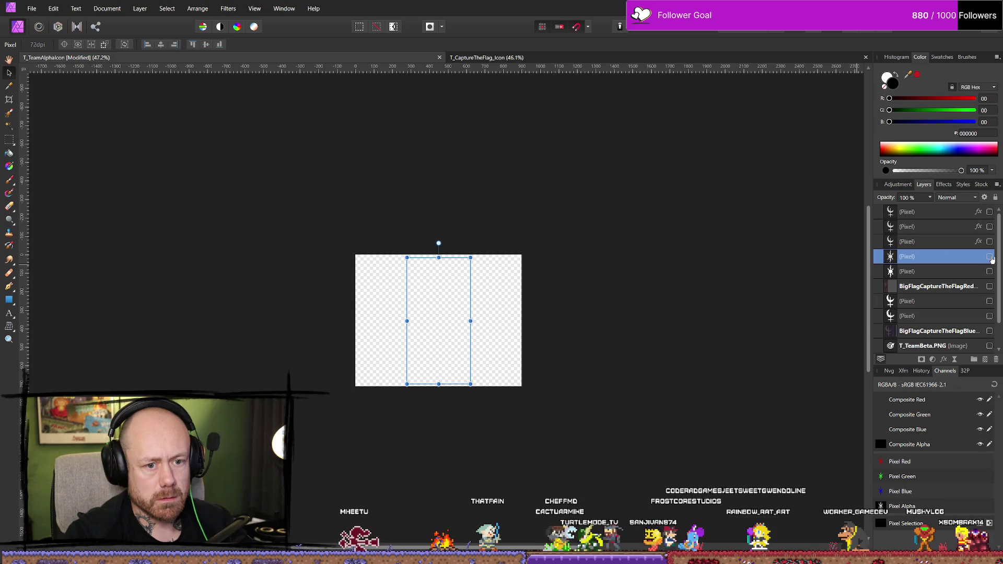
pyautogui.click(989, 256)
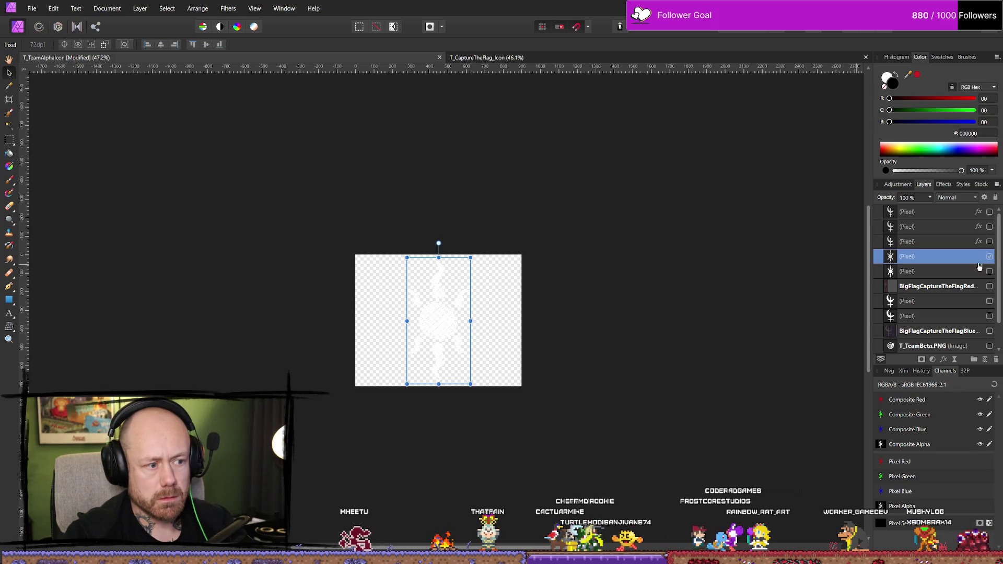
# Give the sun layer a 40 px outer shadow and duplicate it to darken the shadow
pyautogui.click(943, 185)
pyautogui.click(888, 231)
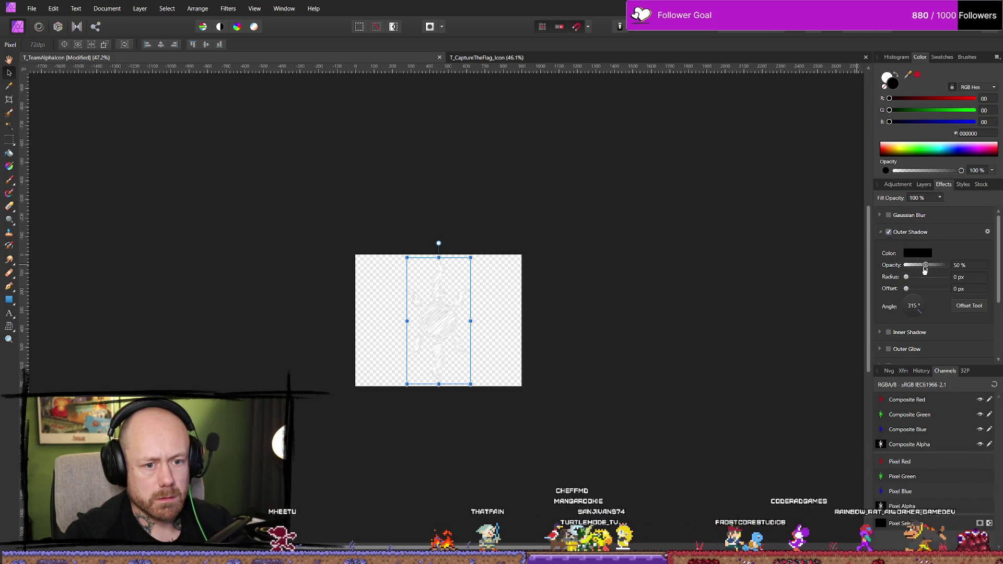
pyautogui.click(967, 277)
pyautogui.write('40')
pyautogui.press('Return')
pyautogui.press('F7')
pyautogui.hotkey('ctrl', 'j')
pyautogui.hotkey('ctrl', 'j')
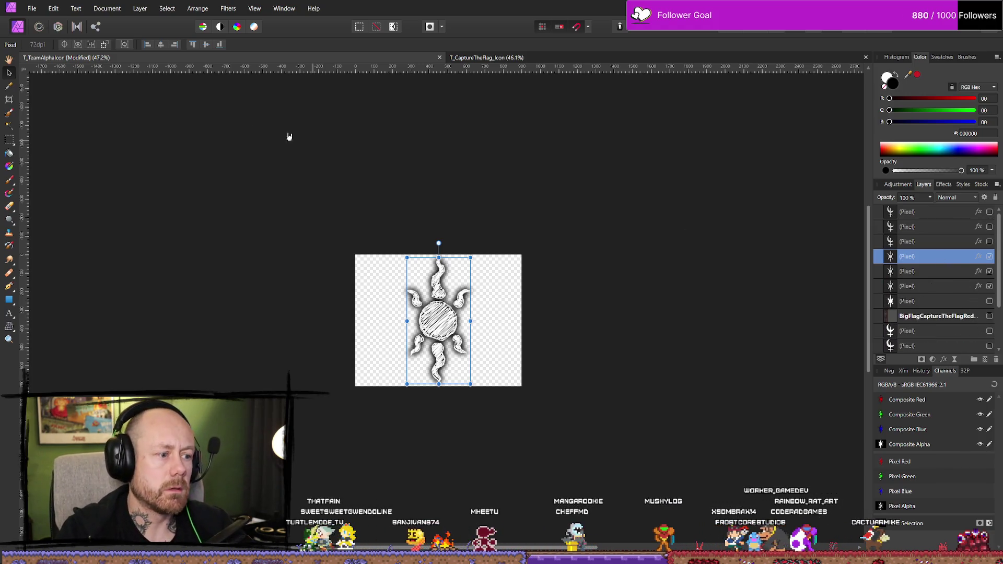
# Export the sun icon as PNG, overwriting TeamA.png
pyautogui.click(26, 9)
pyautogui.click(69, 235)
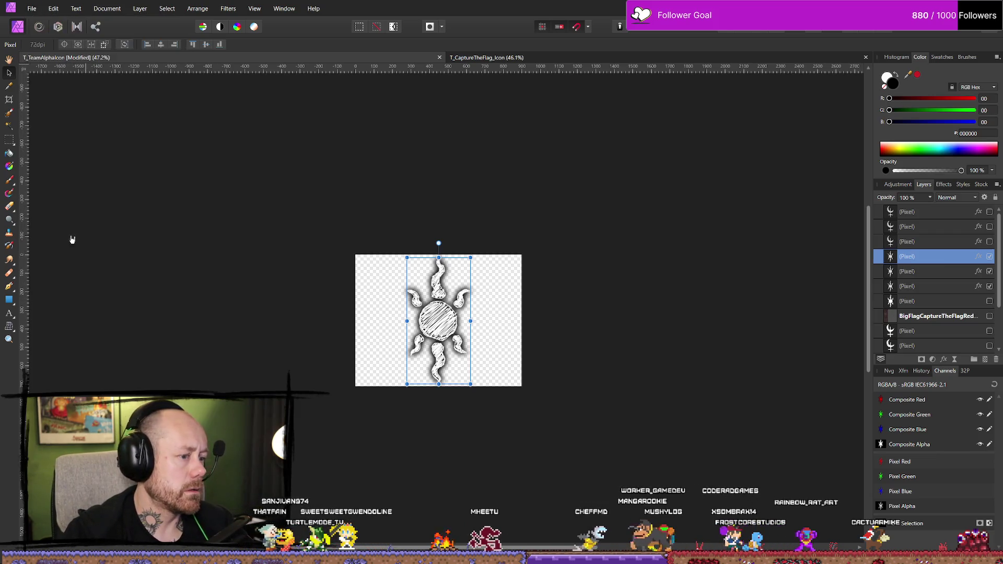
pyautogui.click(583, 346)
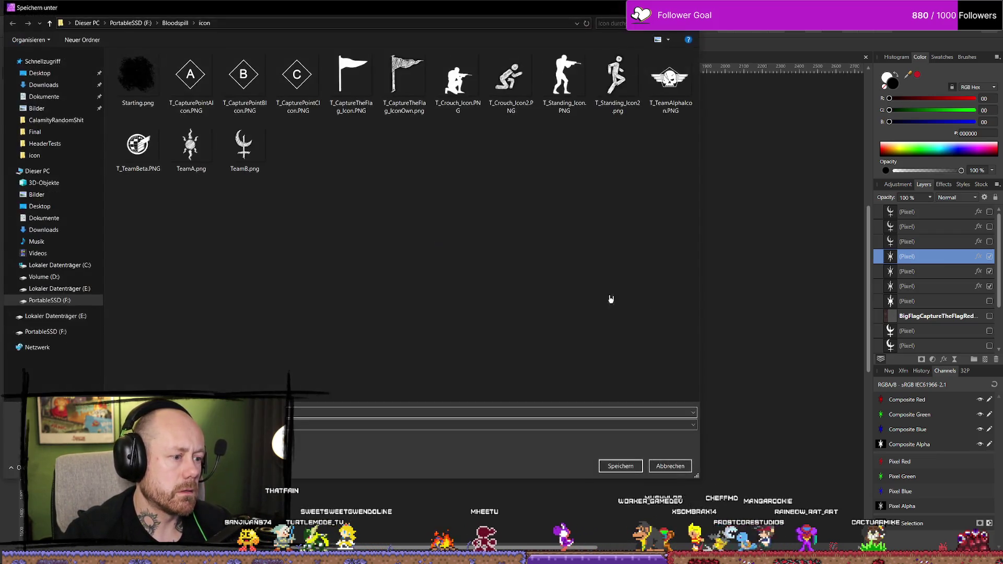
pyautogui.click(620, 466)
pyautogui.click(511, 324)
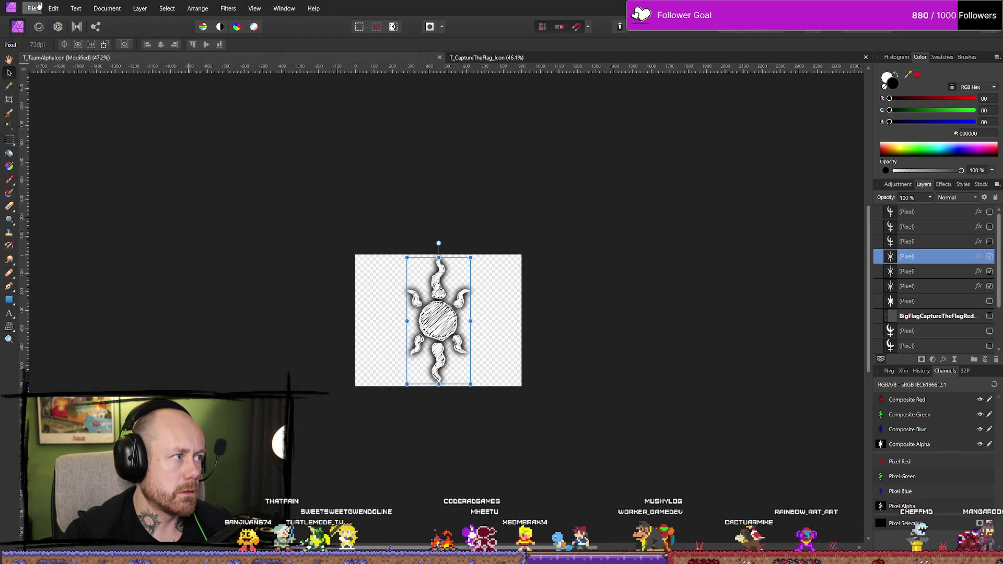
# Save the Affinity document and return to the Unreal editor
pyautogui.click(41, 4)
pyautogui.click(89, 150)
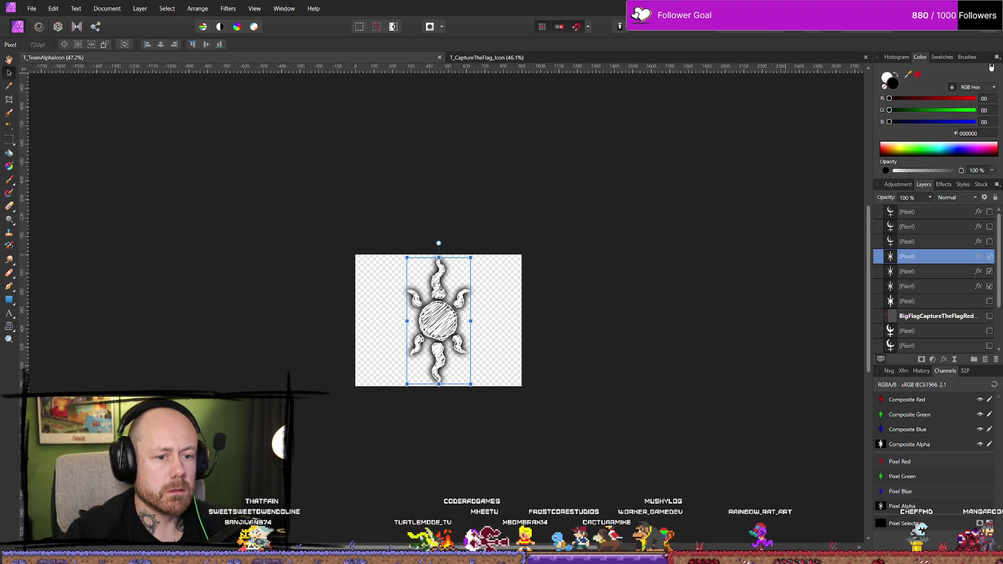
pyautogui.hotkey('alt', 'Tab')
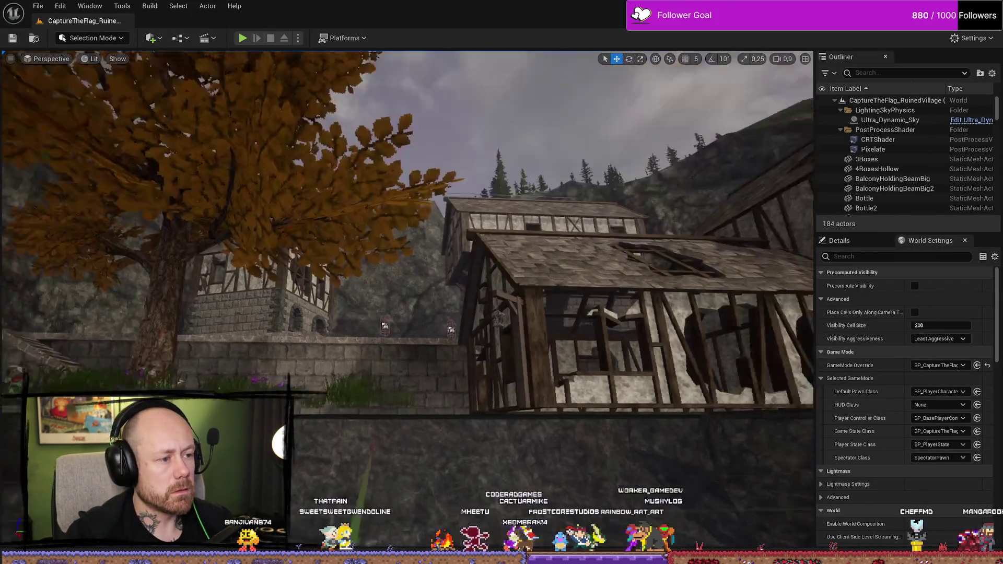
# Check the updated TeamA and TeamB textures in the Content Drawer's UI textures folder
pyautogui.hotkey('ctrl', 'space')
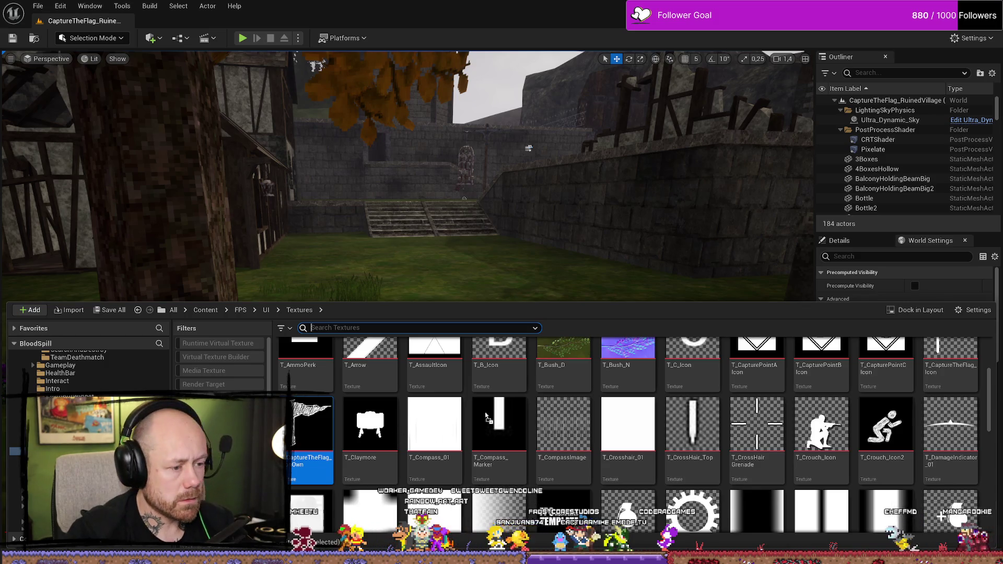
pyautogui.scroll(-3, 754, 440)
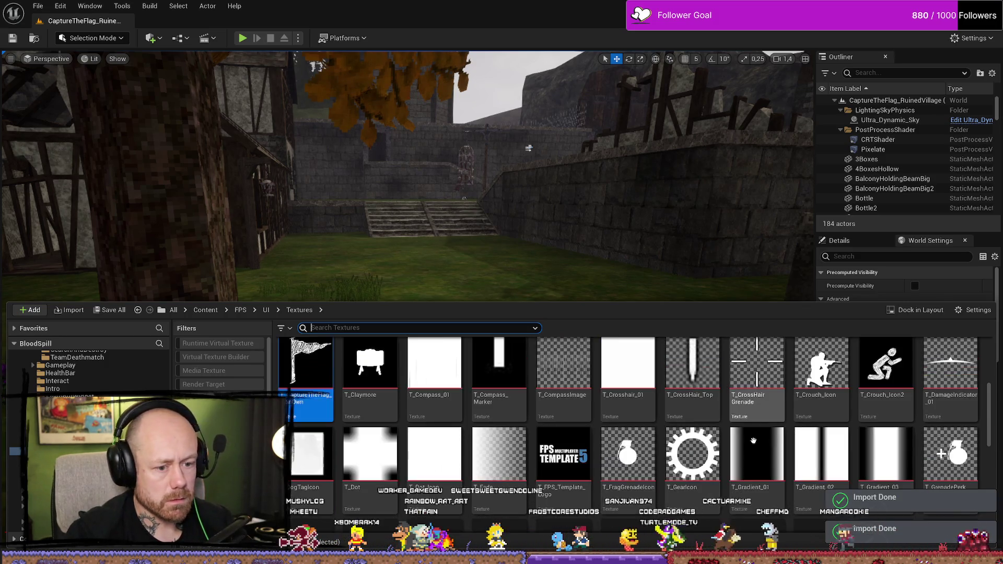
pyautogui.scroll(-2, 753, 440)
pyautogui.scroll(-2, 731, 470)
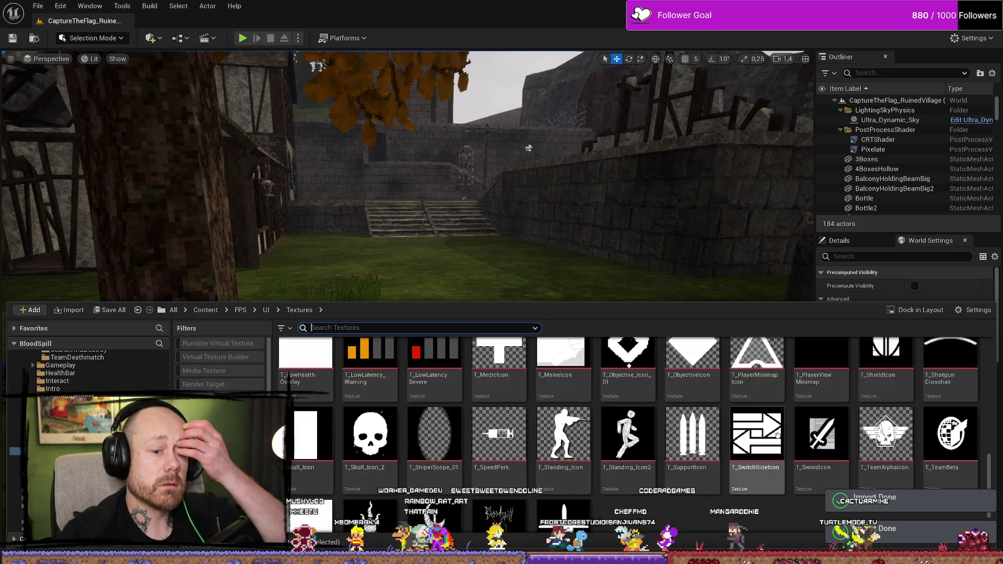
pyautogui.scroll(-2, 730, 498)
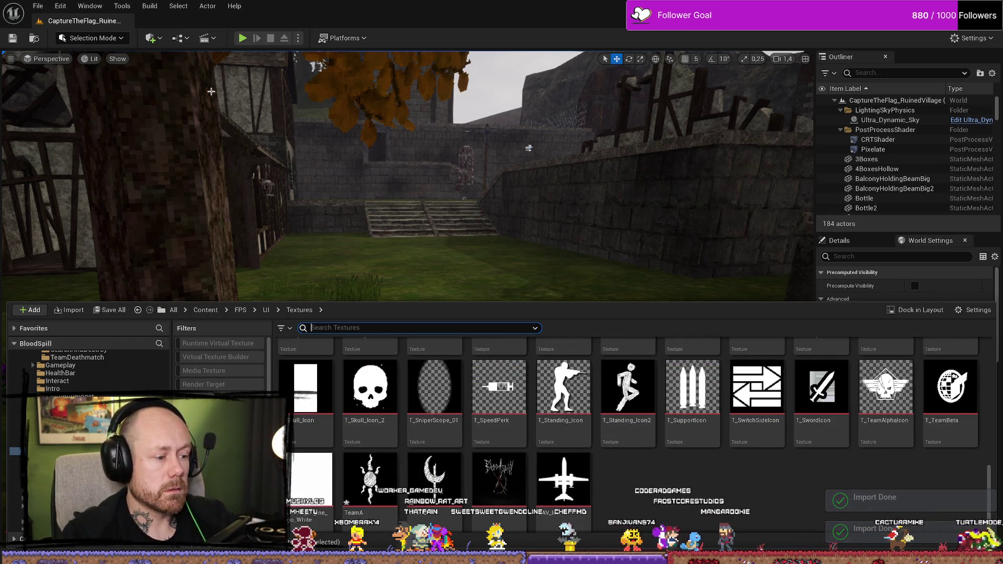
pyautogui.click(36, 4)
# Turn the viewport toward the right-hand wall and start playing the level
pyautogui.click(62, 126)
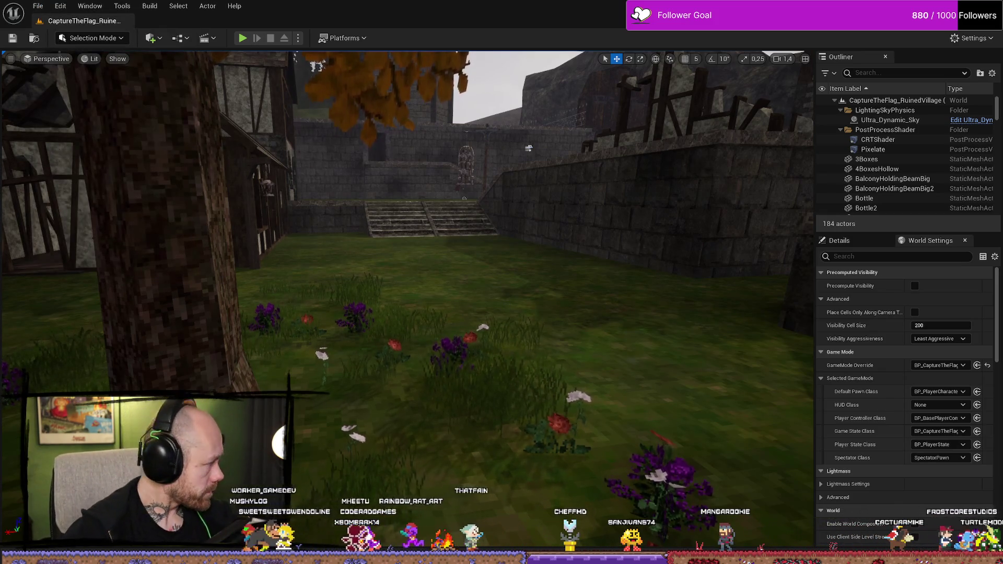
pyautogui.moveTo(413, 183); pyautogui.dragTo(470, 211)
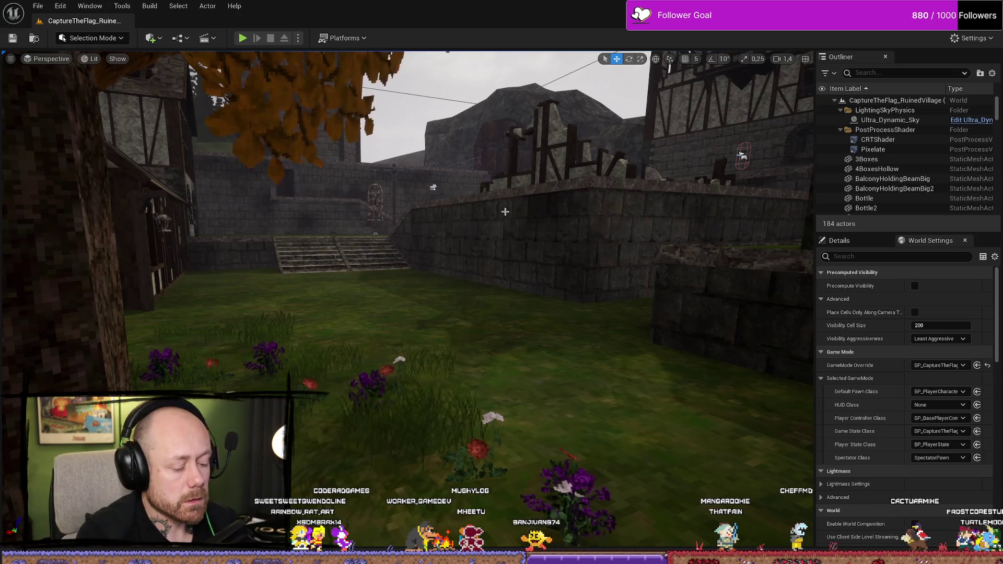
pyautogui.click(242, 40)
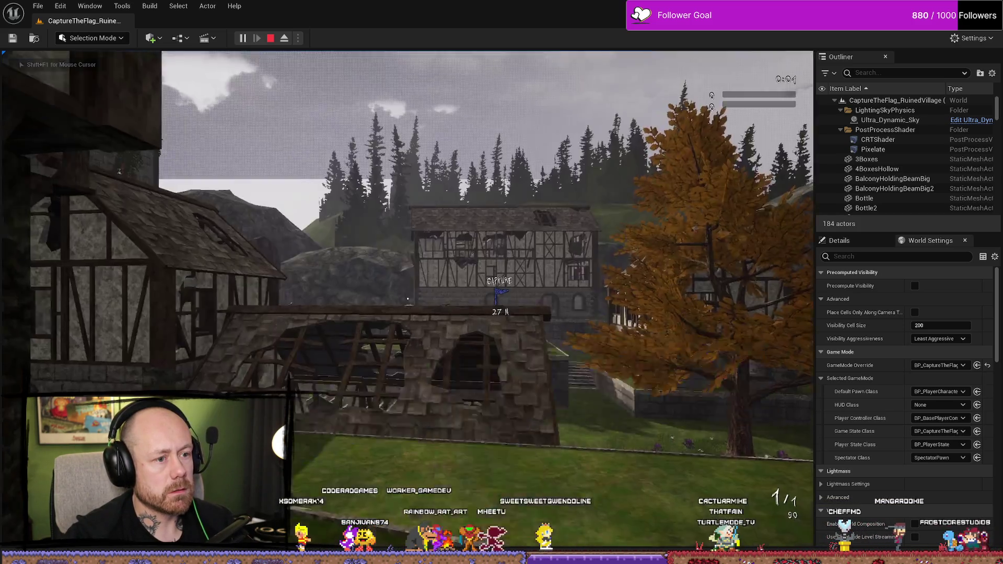
# Toggle the team scoreboard to view the sun and moon icons
pyautogui.press('Tab')
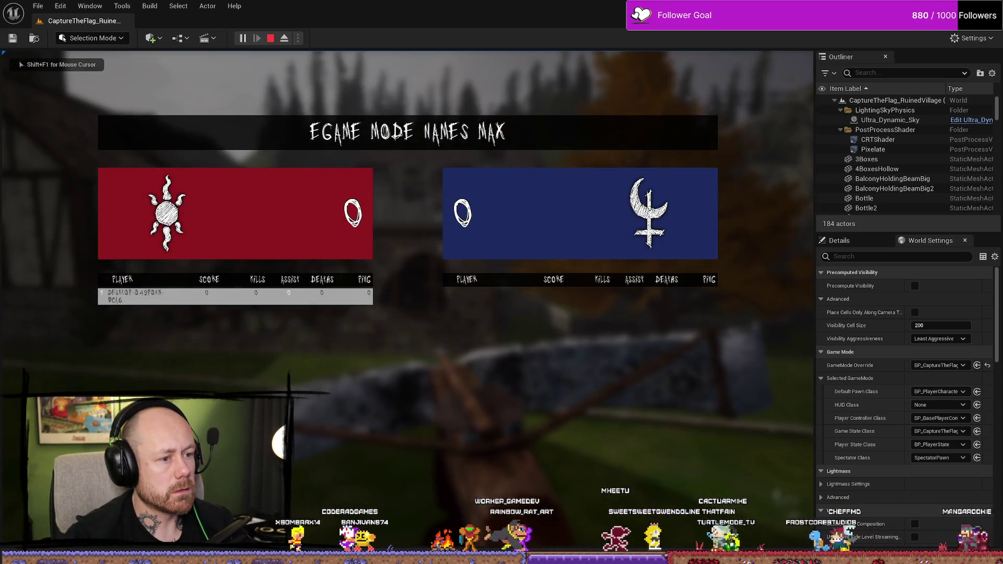
pyautogui.press('Tab')
pyautogui.press('Tab')
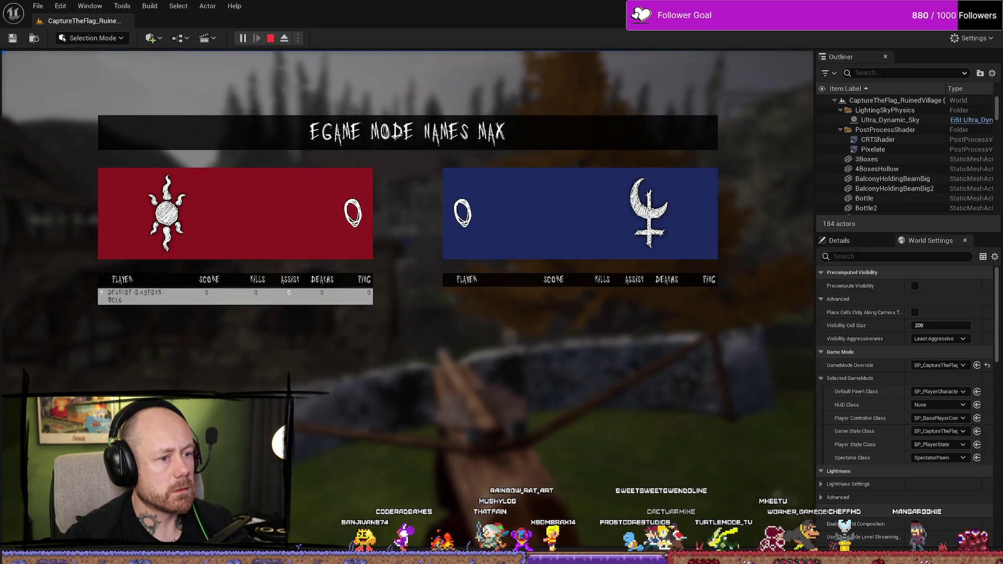
pyautogui.press('Tab')
# Stop the play session, close the error log, and hide a sun shadow copy in Affinity Photo
pyautogui.press('Escape')
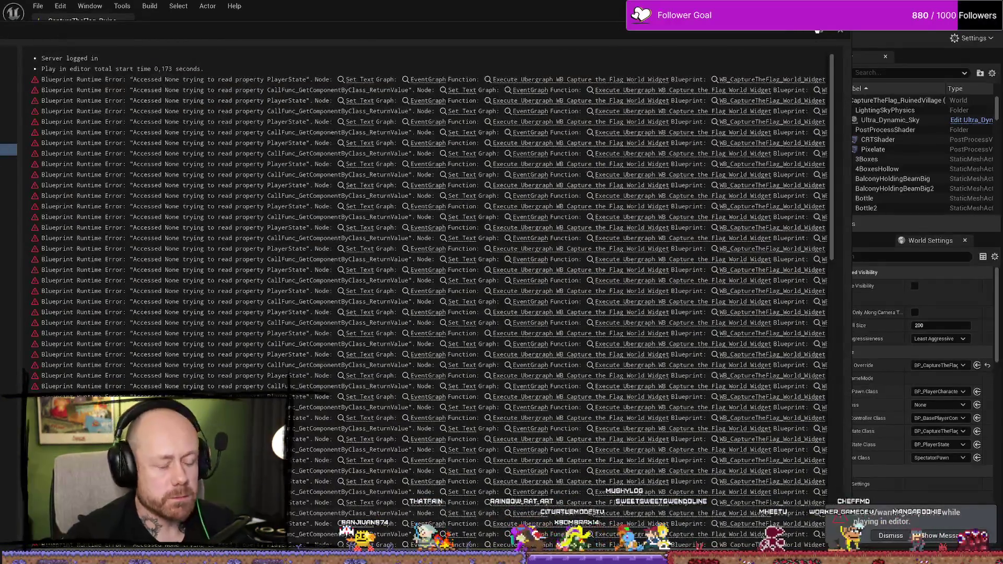
pyautogui.click(841, 32)
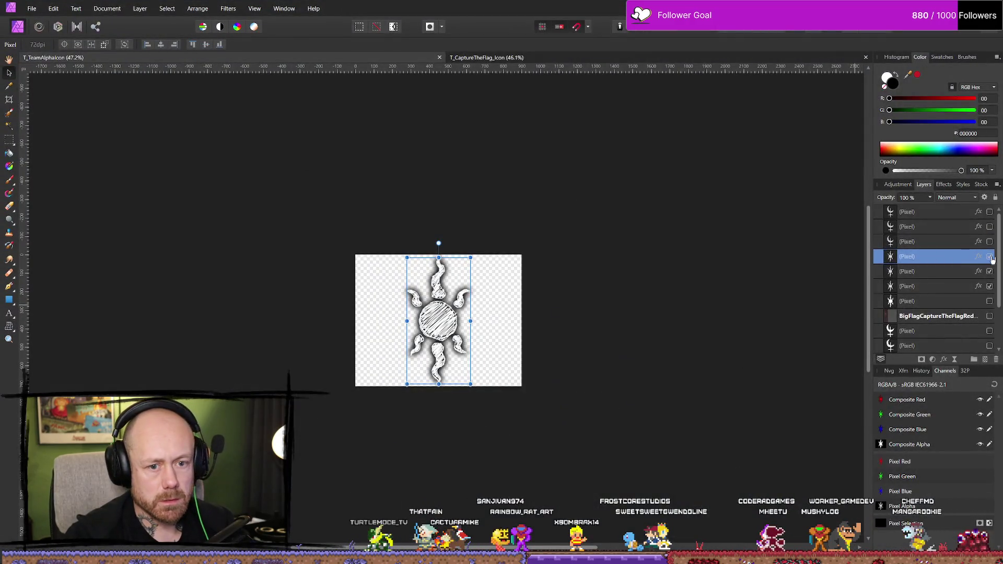
pyautogui.click(990, 258)
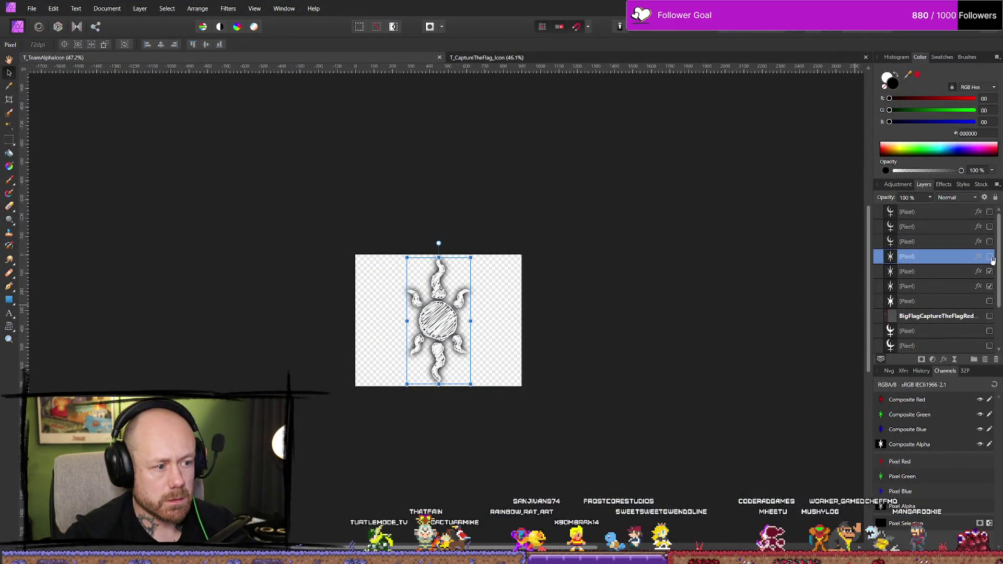
# Export the sun icon as PNG, overwriting TeamA.png
pyautogui.click(32, 9)
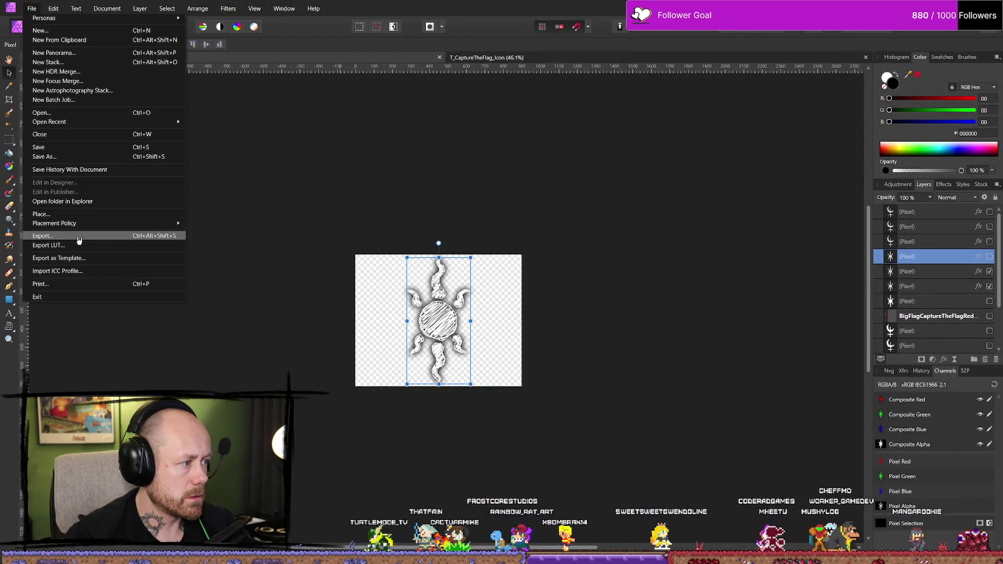
pyautogui.click(72, 242)
pyautogui.click(589, 347)
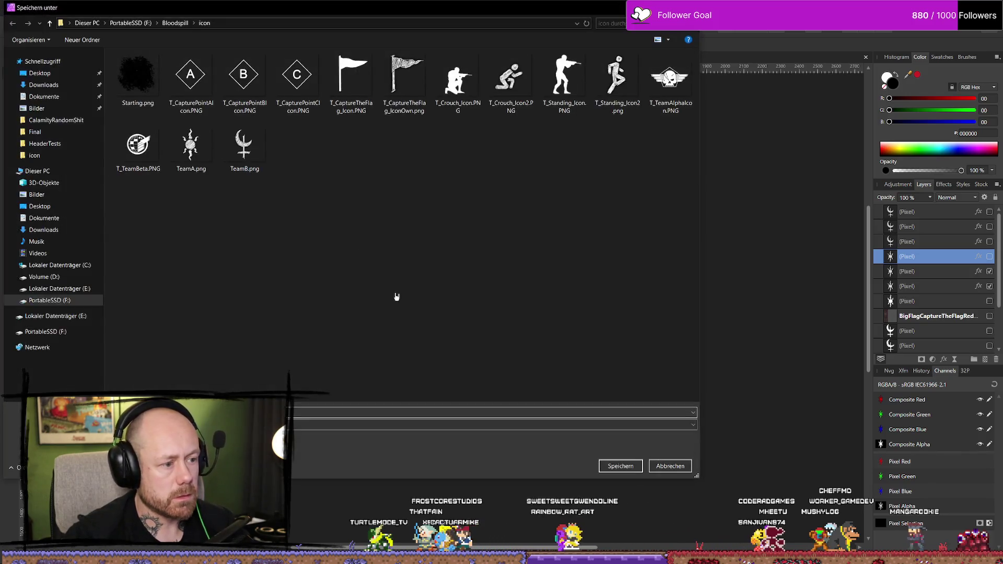
pyautogui.click(191, 146)
pyautogui.click(621, 466)
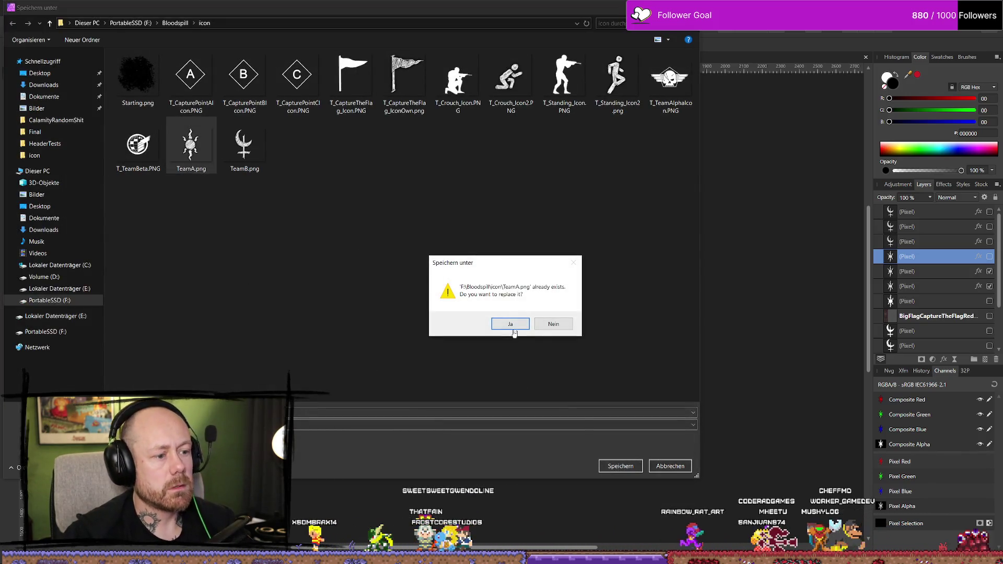
pyautogui.click(511, 323)
# Hide the sun artwork layers and show the two moon artwork layers
pyautogui.click(941, 212)
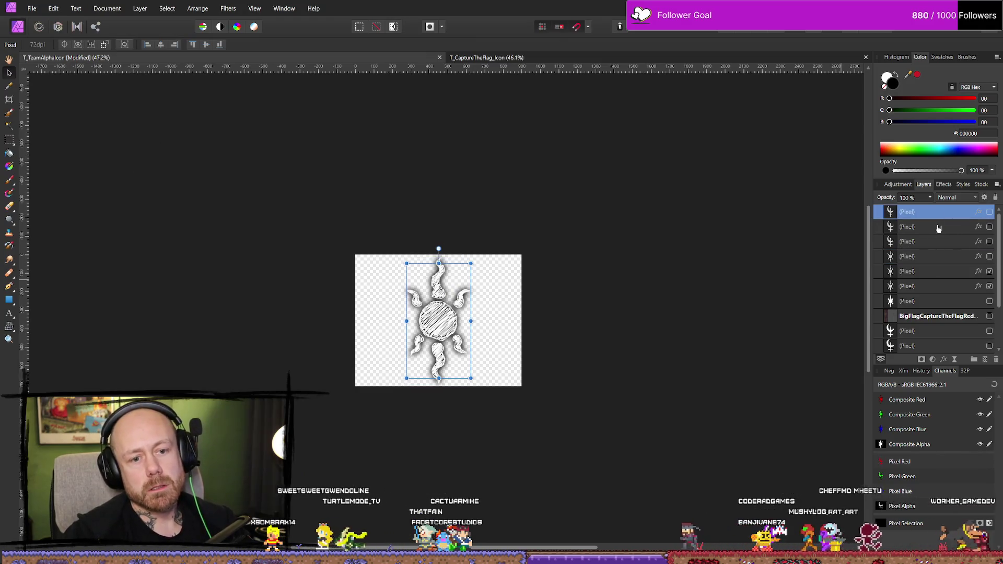
pyautogui.click(990, 271)
pyautogui.click(990, 286)
pyautogui.click(990, 256)
pyautogui.click(989, 257)
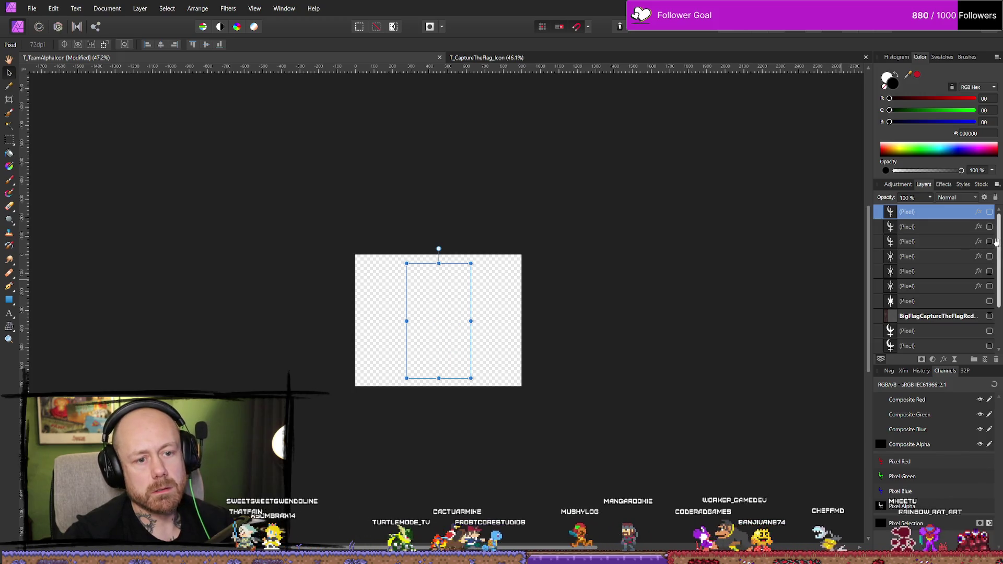
pyautogui.click(989, 212)
pyautogui.click(990, 227)
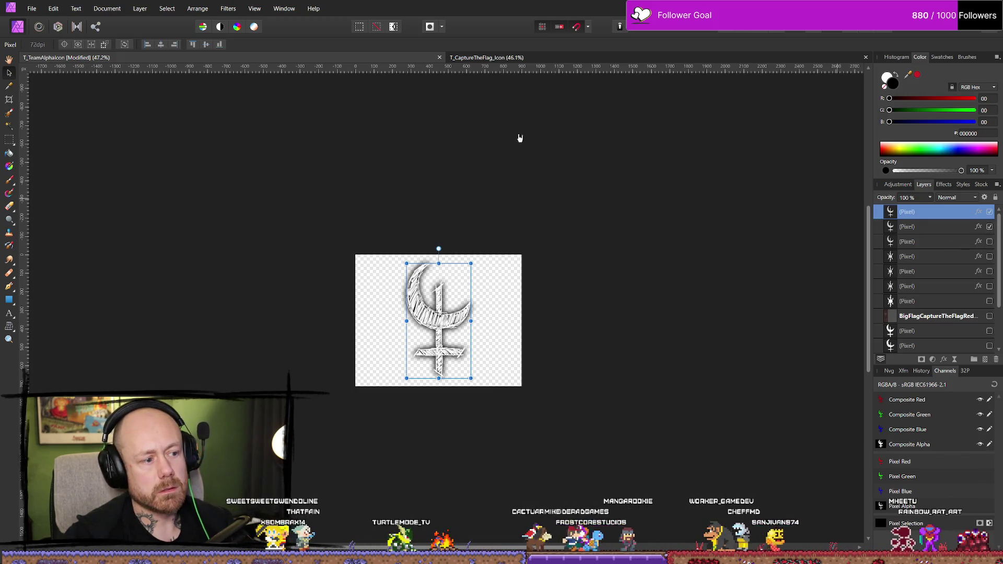
# Export the moon icon as PNG, replacing TeamB.png
pyautogui.click(42, 11)
pyautogui.click(123, 236)
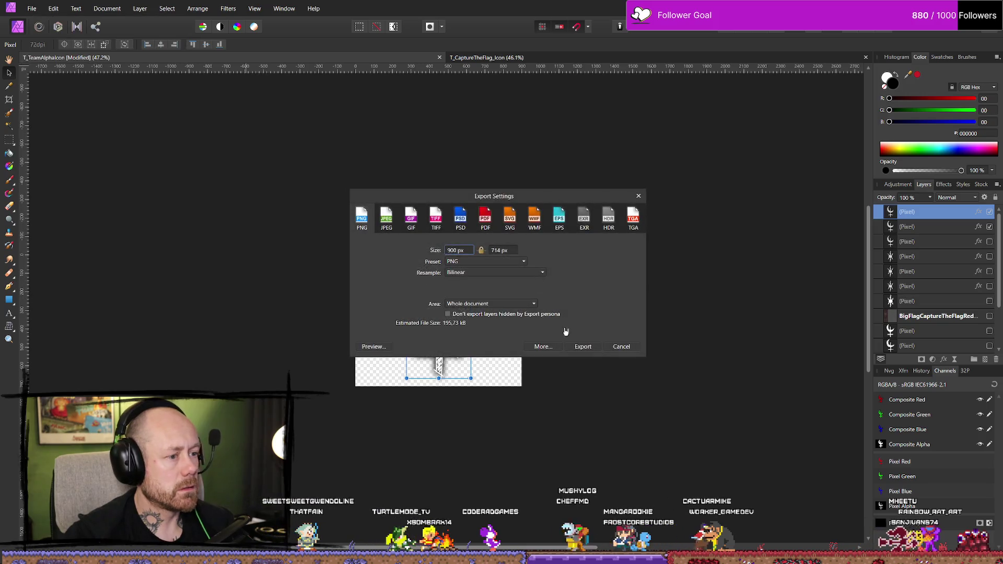
pyautogui.click(583, 347)
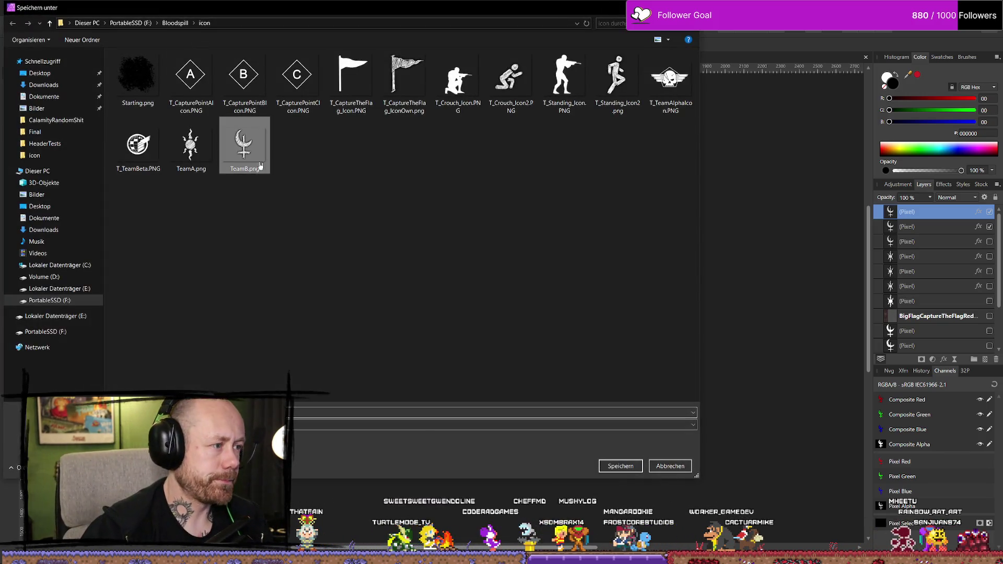
pyautogui.click(620, 468)
pyautogui.click(512, 325)
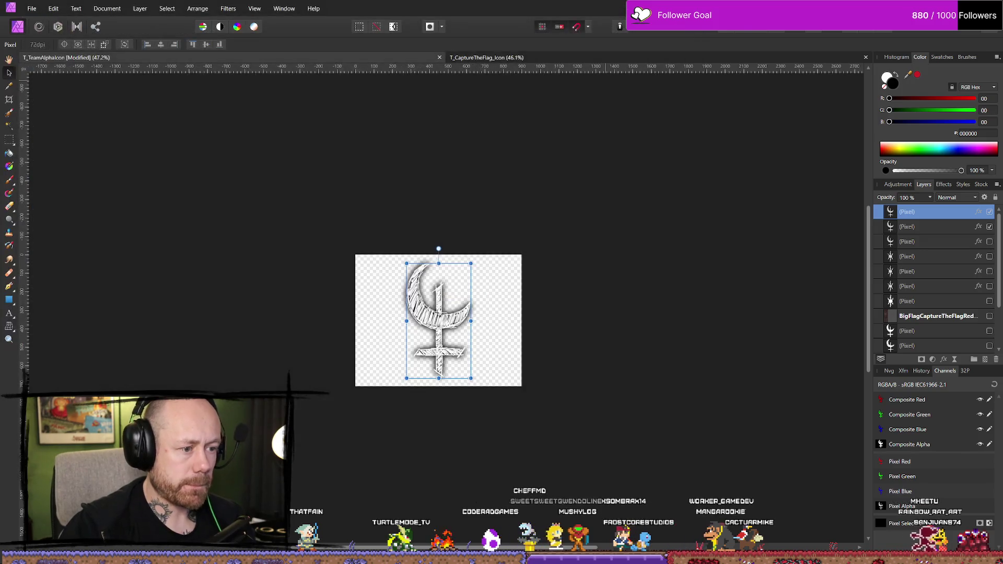
# Close the icon document and Affinity Photo, returning to Unreal
pyautogui.hotkey('ctrl', 'w')
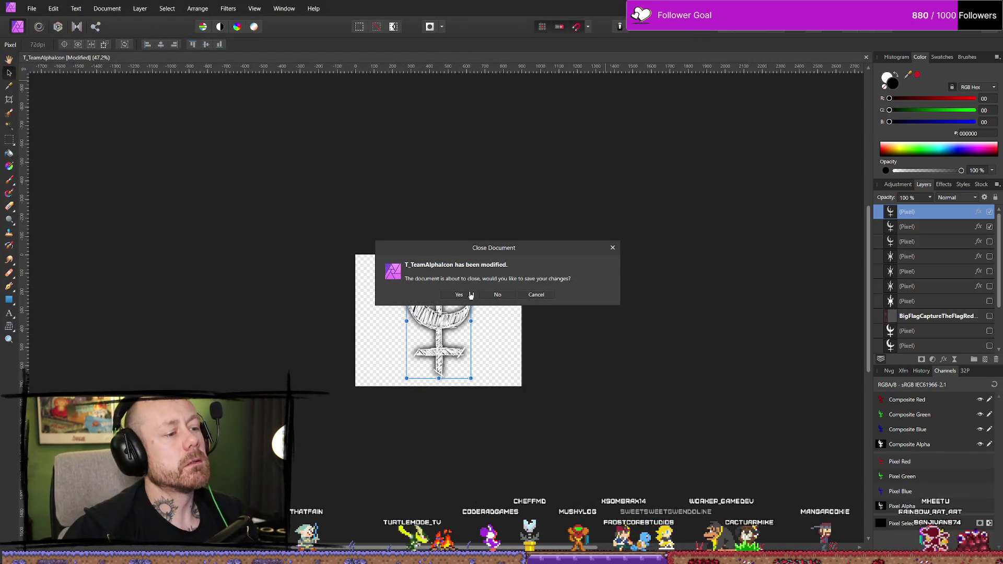
pyautogui.click(472, 295)
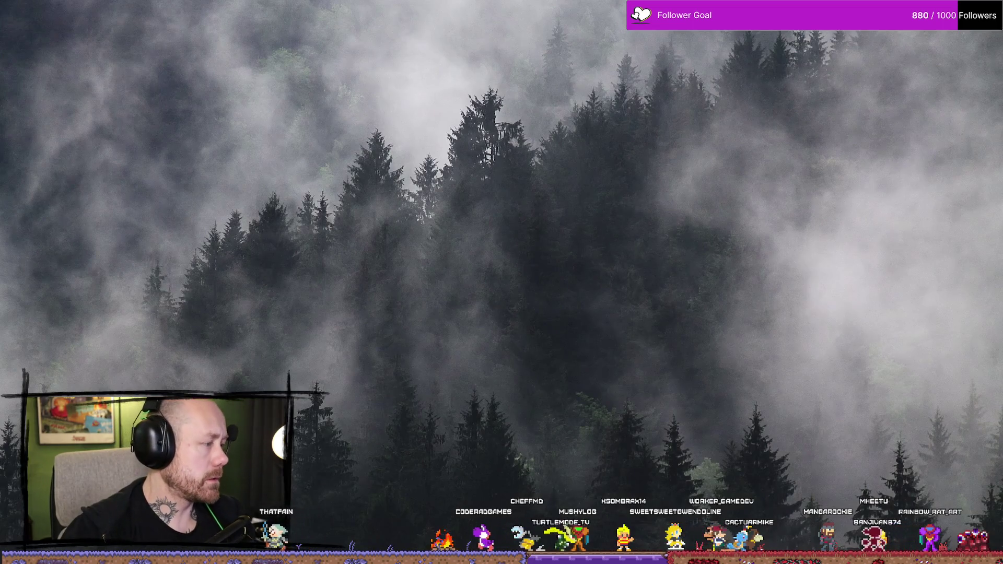
pyautogui.hotkey('alt', 'Tab')
# Show the Textures folder and save all changed assets
pyautogui.hotkey('ctrl', 'space')
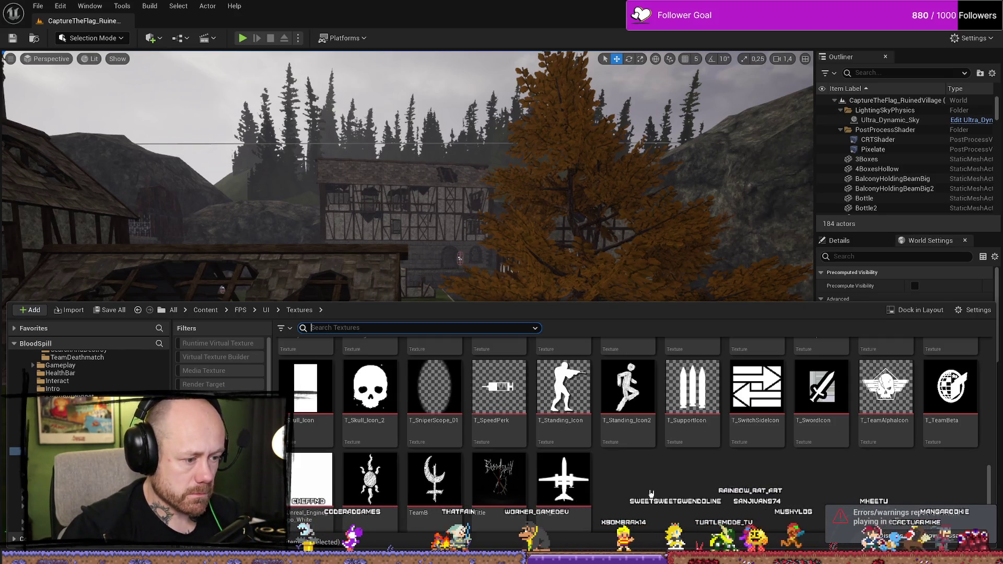
pyautogui.click(37, 6)
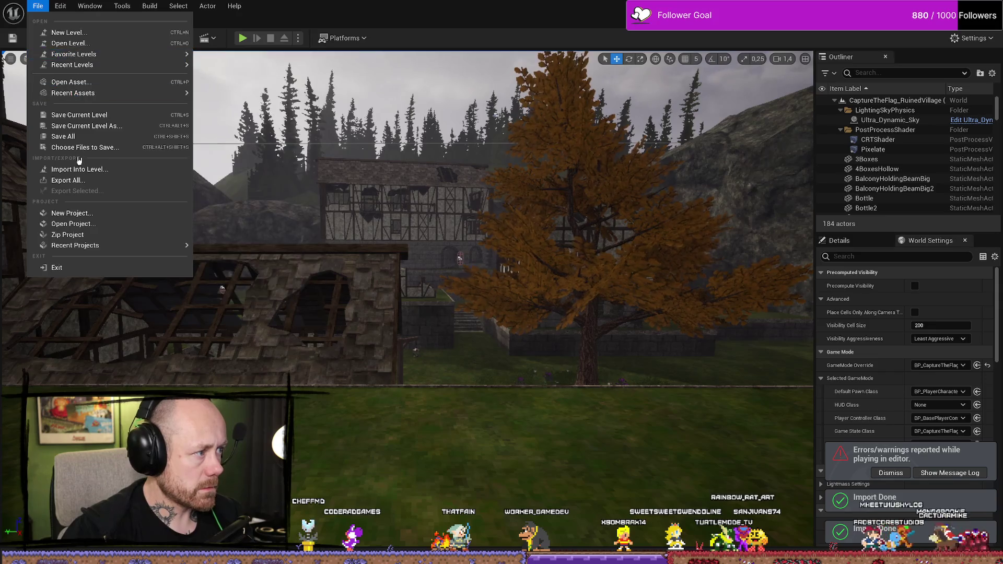
pyautogui.click(63, 137)
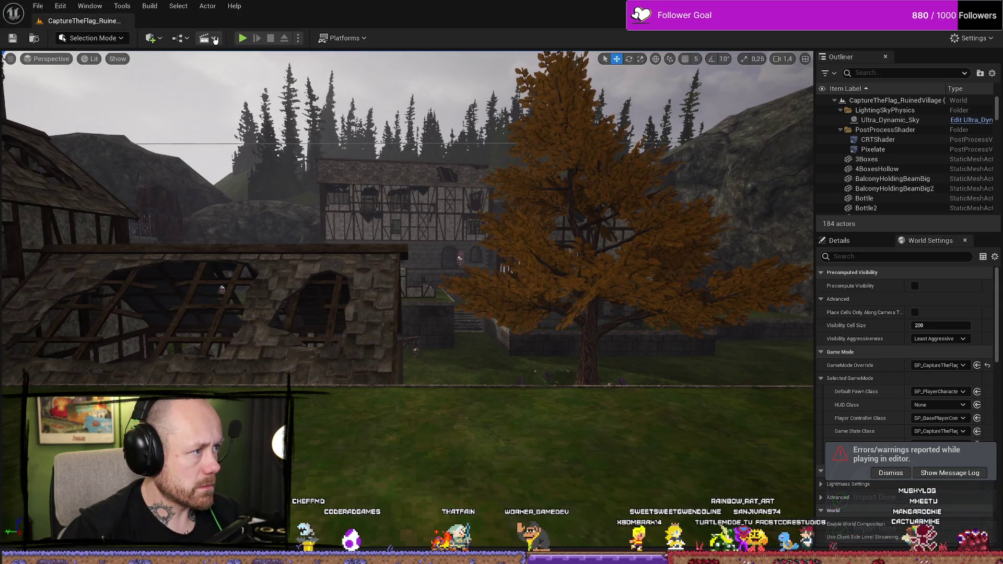
# Play the level, deploy, and walk toward the DEFEND flag marker
pyautogui.click(242, 39)
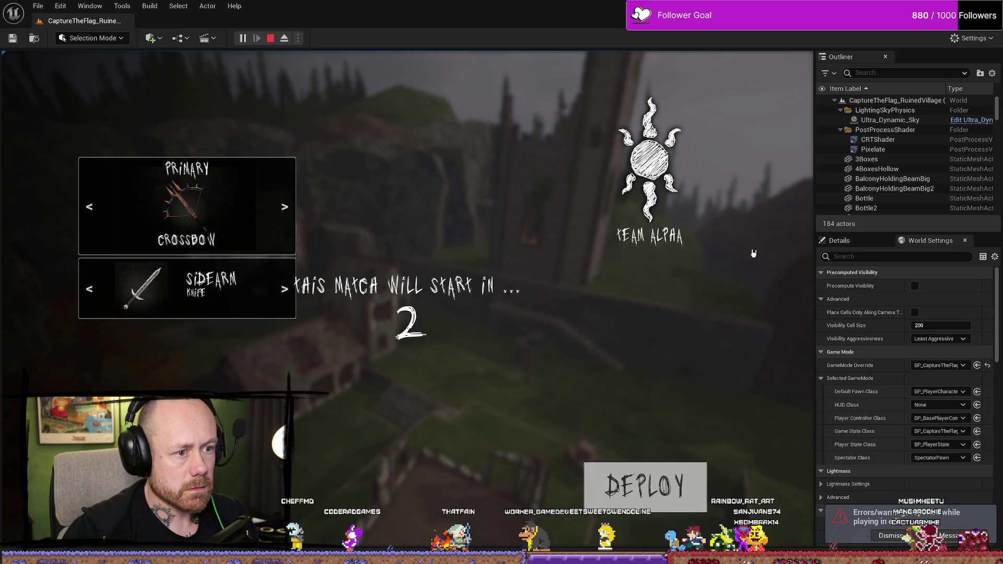
pyautogui.click(674, 497)
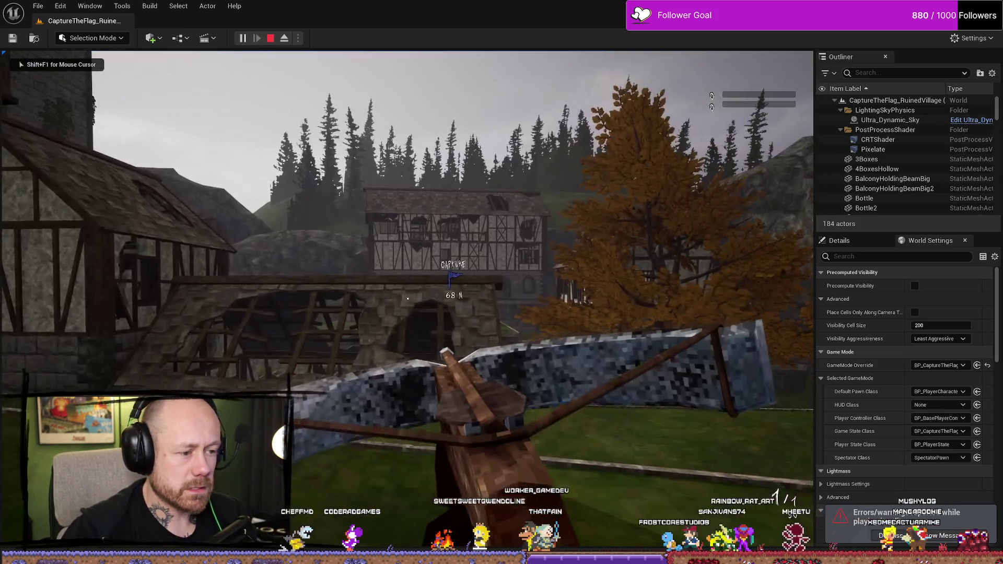
pyautogui.press('Tab')
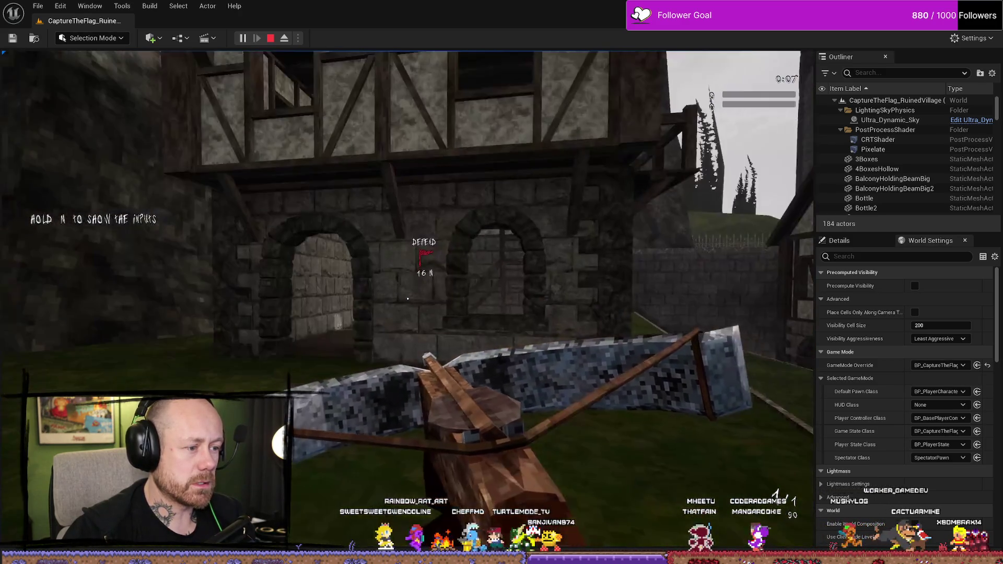
pyautogui.press('w')
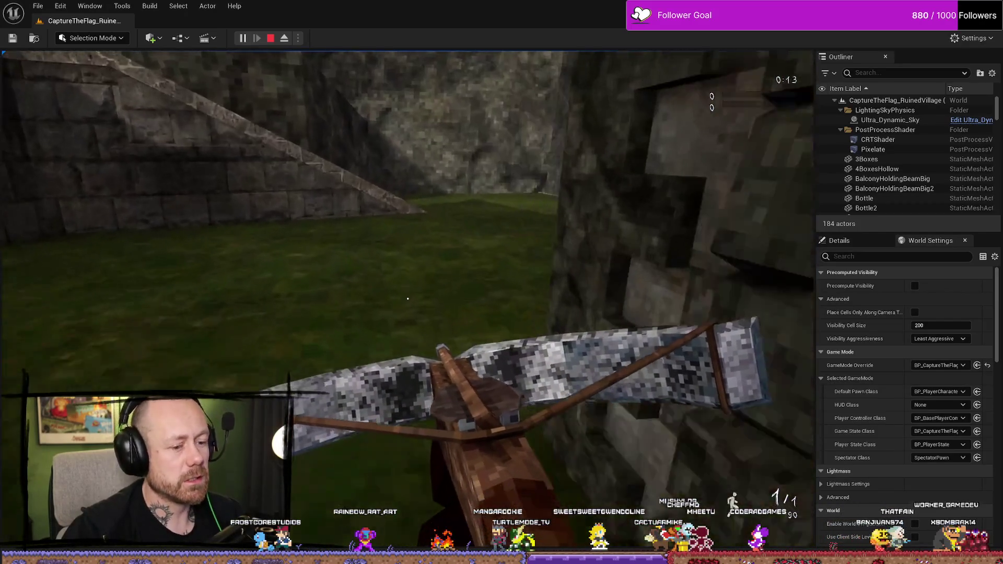
pyautogui.press('w')
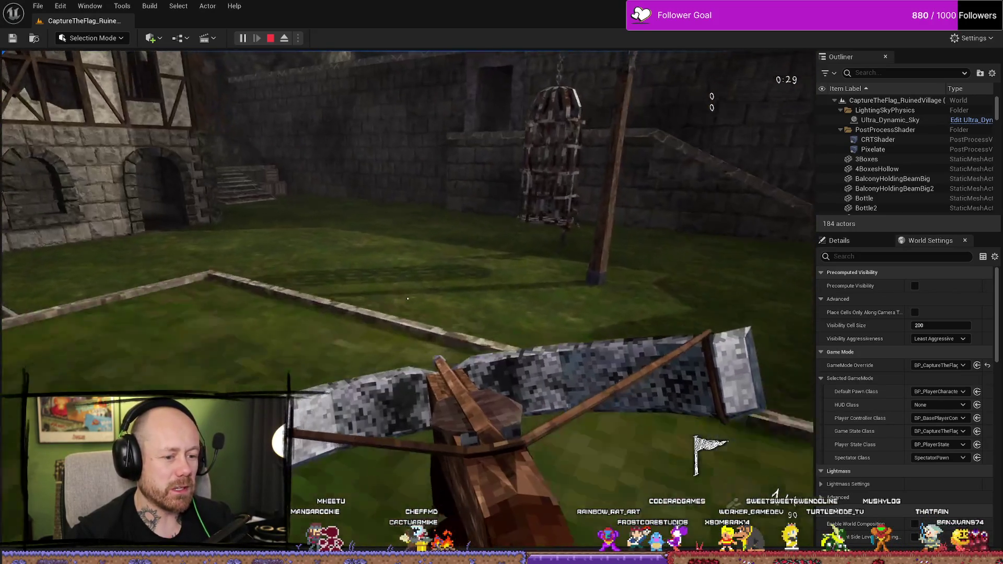
pyautogui.press('w')
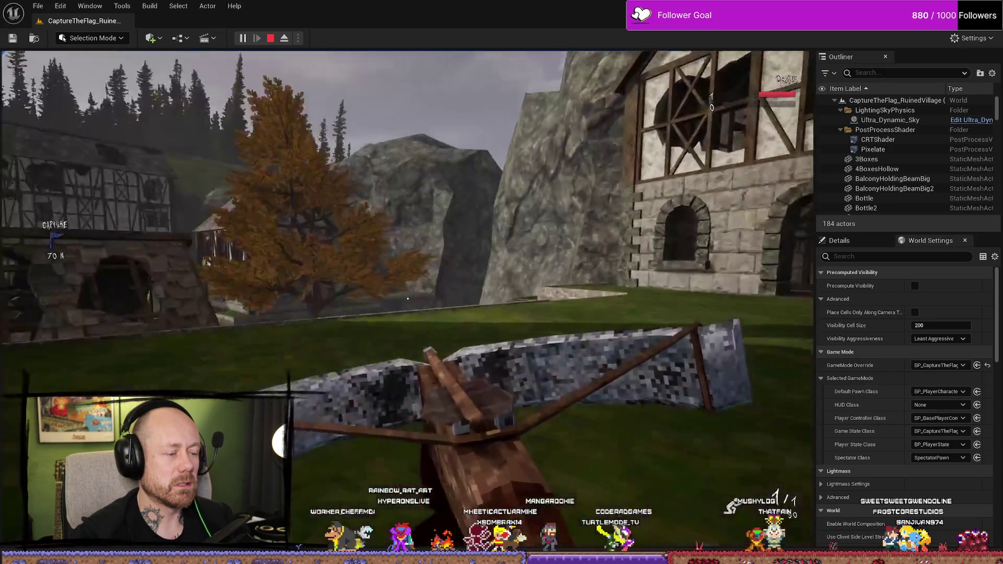
# Approach the CAPTURE flag marker, then stop play and dismiss the error log
pyautogui.press('w')
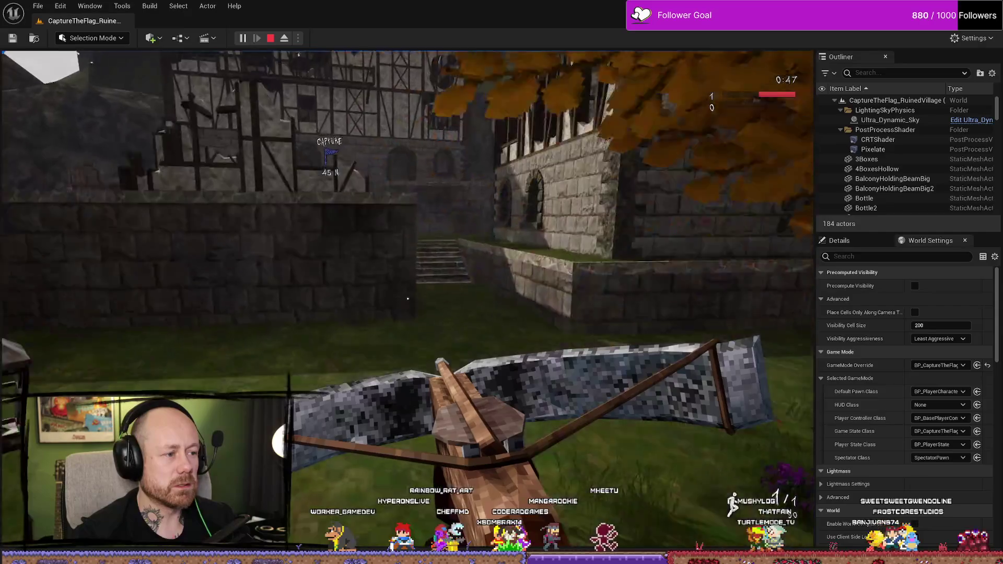
pyautogui.press('w')
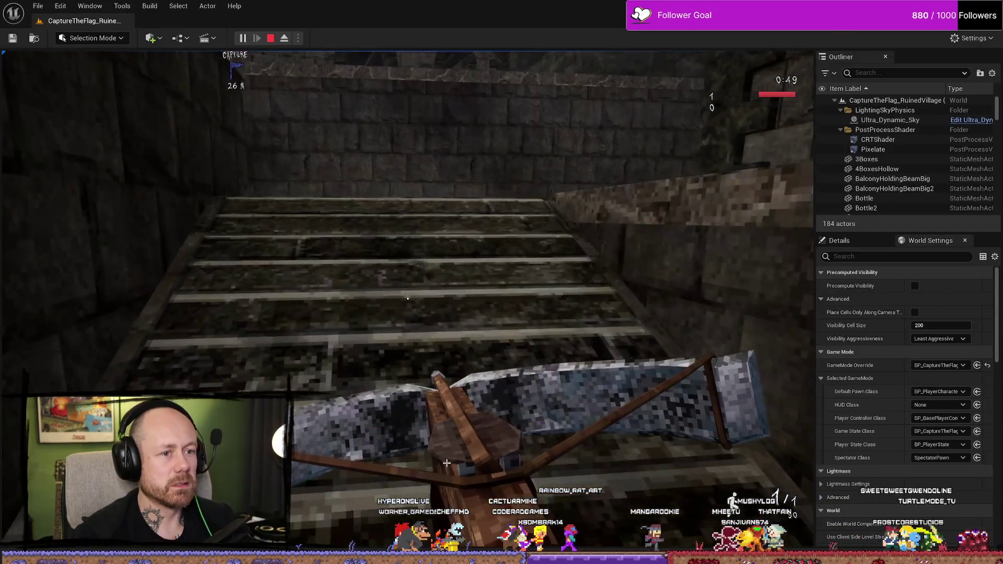
pyautogui.press('Escape')
pyautogui.click(844, 32)
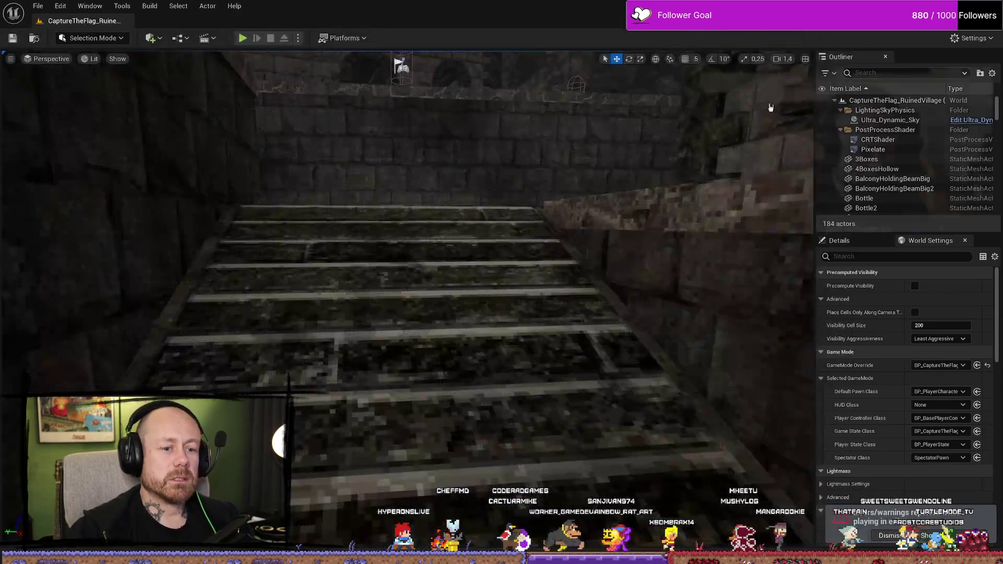
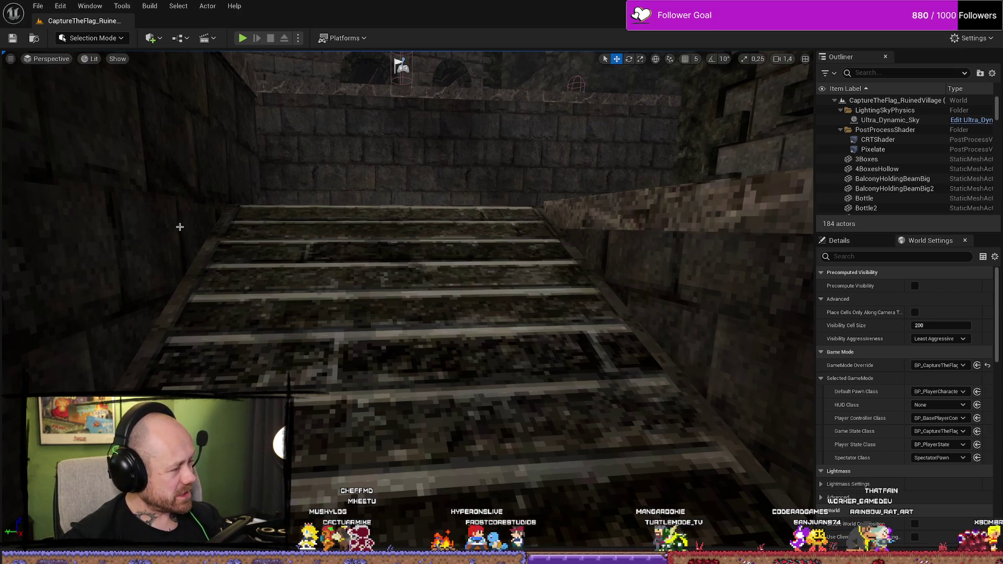
# Fly the Unreal viewport up from the stairs toward the timbered village houses, briefly checking the File menu
pyautogui.moveTo(481, 260); pyautogui.dragTo(481, 219)
pyautogui.moveTo(716, 259); pyautogui.dragTo(606, 217)
pyautogui.hotkey('ctrl', 'space')
pyautogui.hotkey('ctrl', 'space')
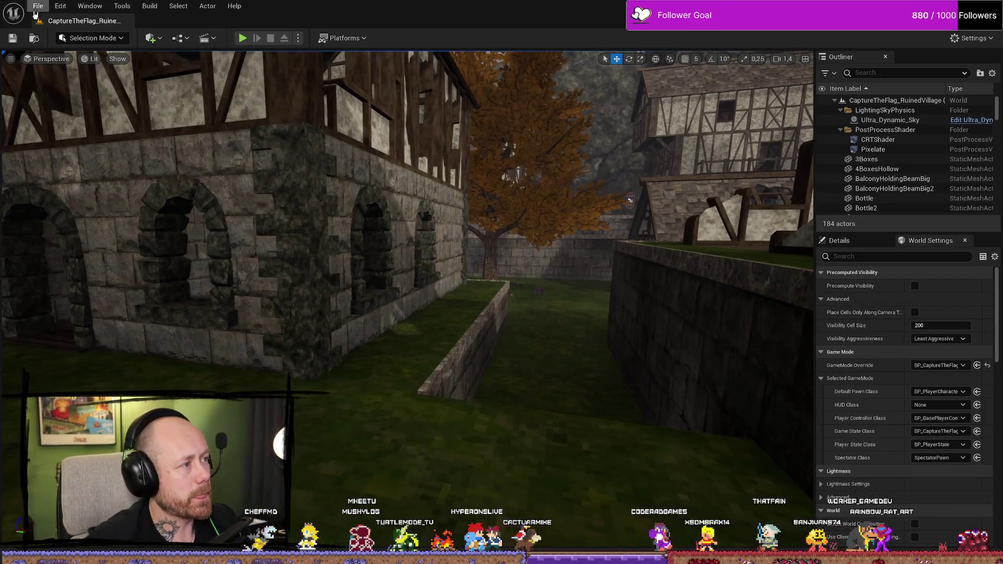
pyautogui.click(38, 5)
pyautogui.click(105, 137)
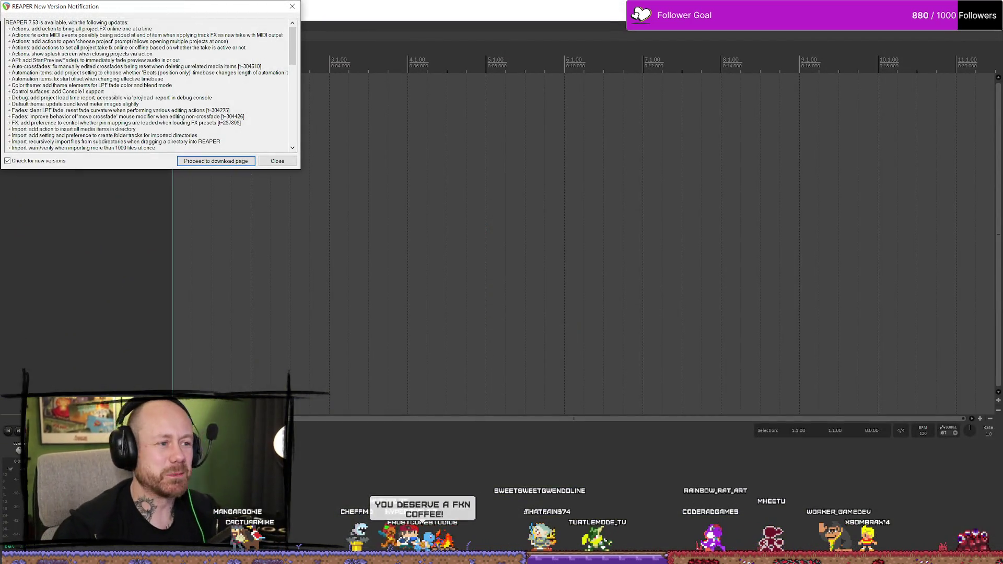
# Dismiss the REAPER update notice and open Voice.rpp from the AnnouncementsHitindic folder
pyautogui.click(272, 164)
pyautogui.click(7, 17)
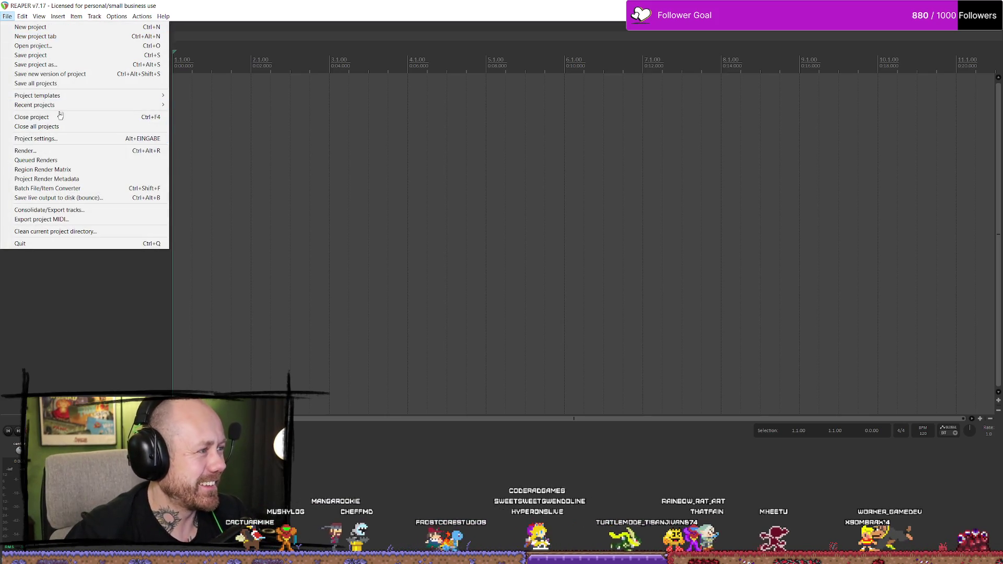
pyautogui.click(61, 45)
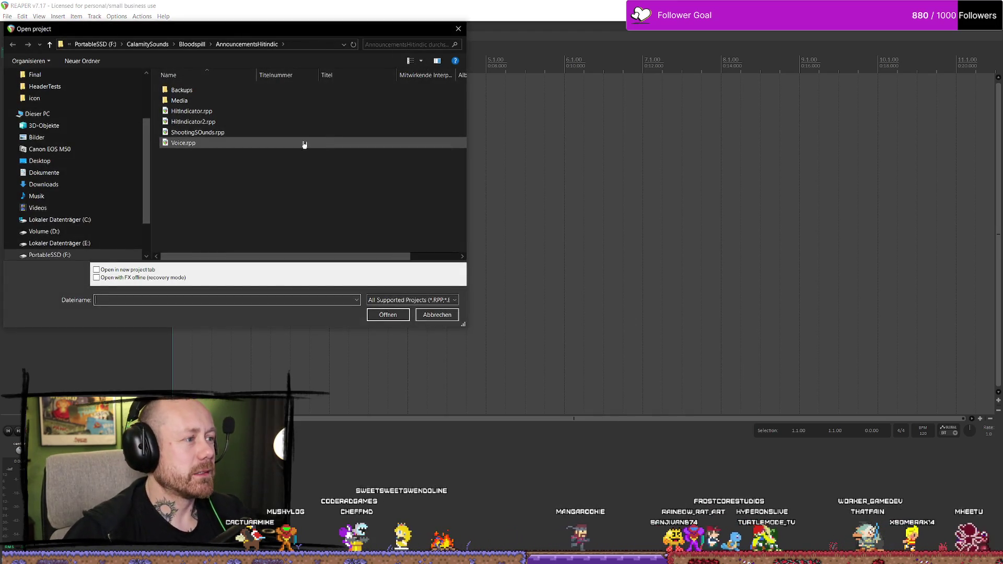
pyautogui.doubleClick(219, 145)
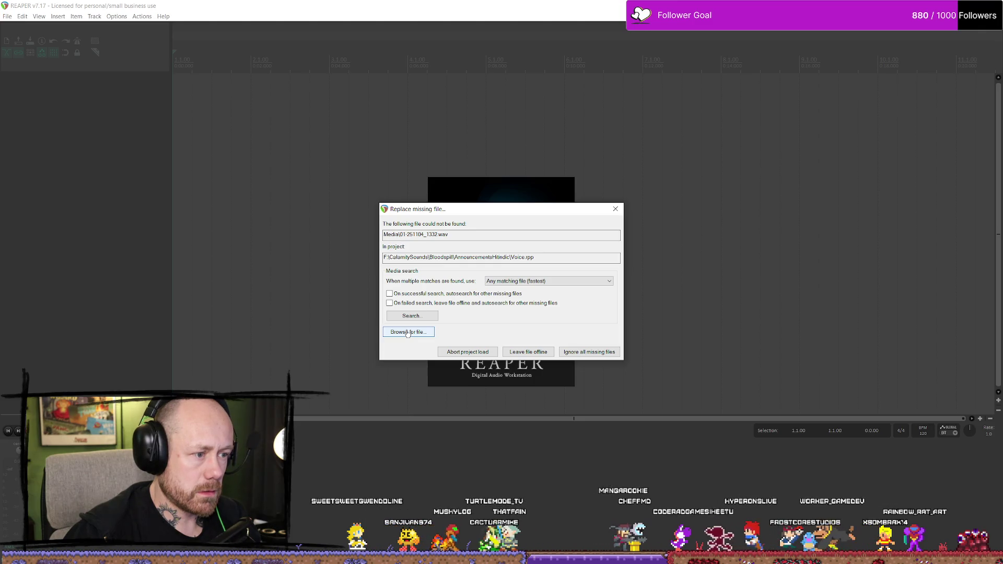
# Browse for the missing file, checking the Media and peaks folders and trying 01-251104_1332.wav by name
pyautogui.click(408, 333)
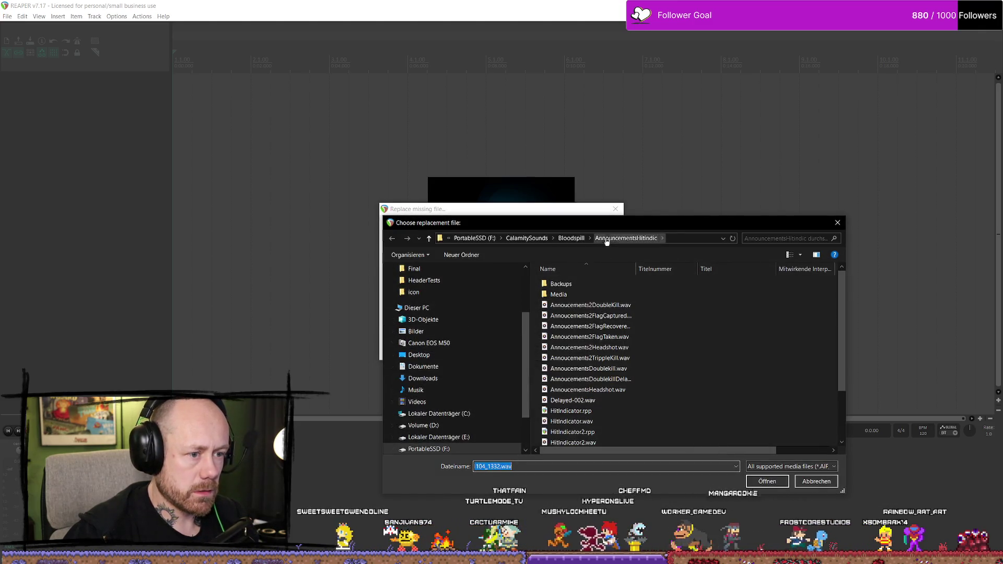
pyautogui.scroll(-2, 602, 354)
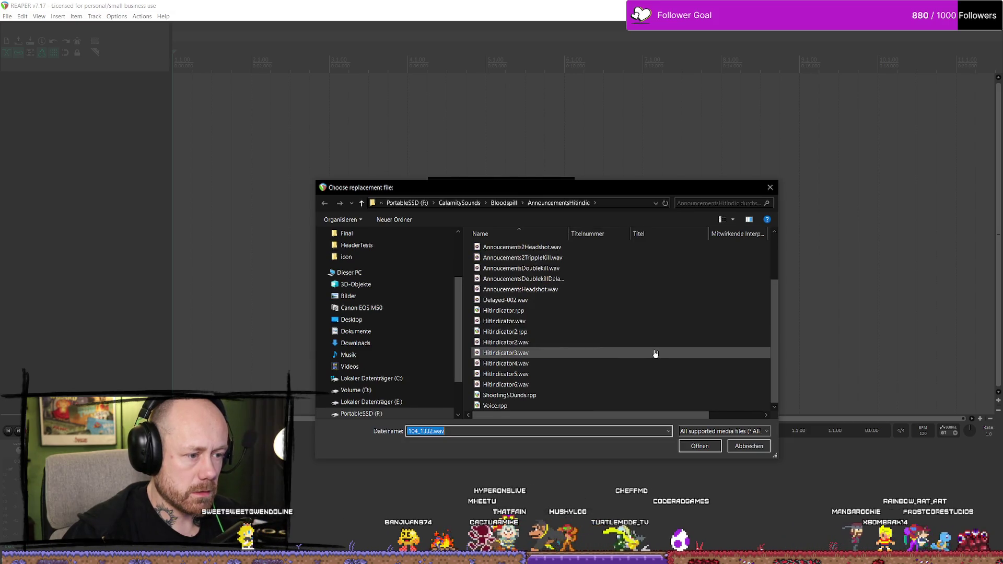
pyautogui.scroll(2, 654, 354)
pyautogui.moveTo(569, 234); pyautogui.dragTo(618, 236)
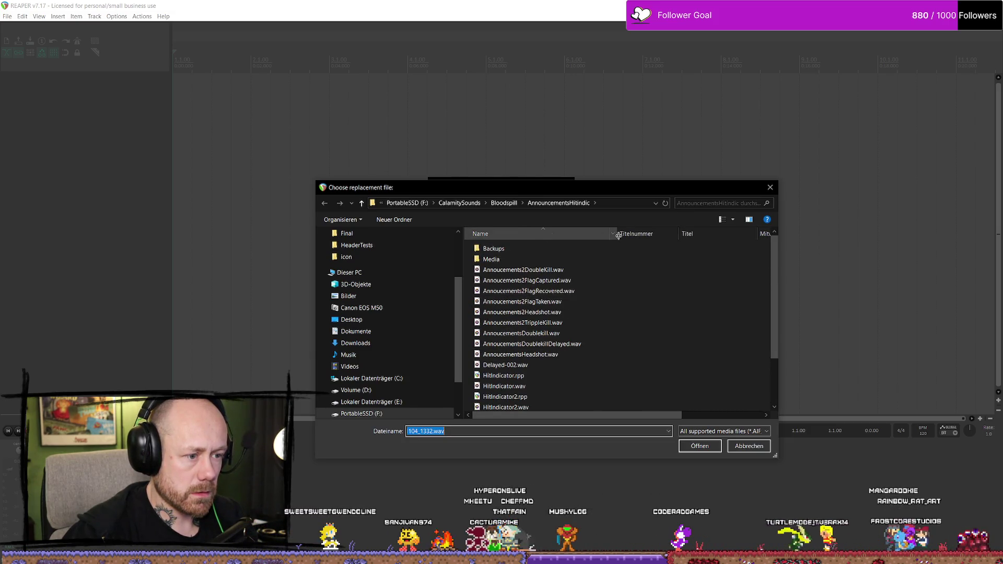
pyautogui.doubleClick(572, 260)
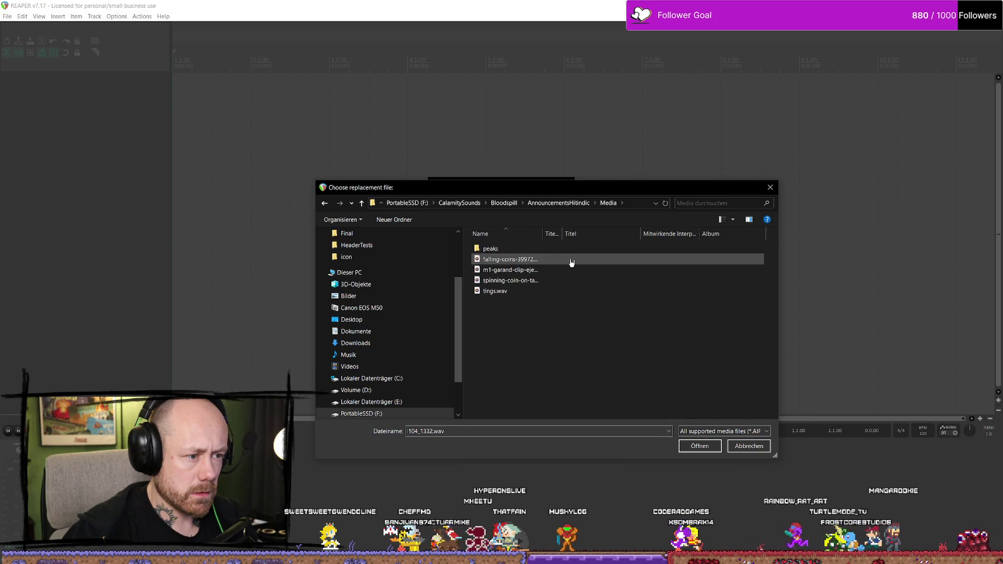
pyautogui.doubleClick(525, 249)
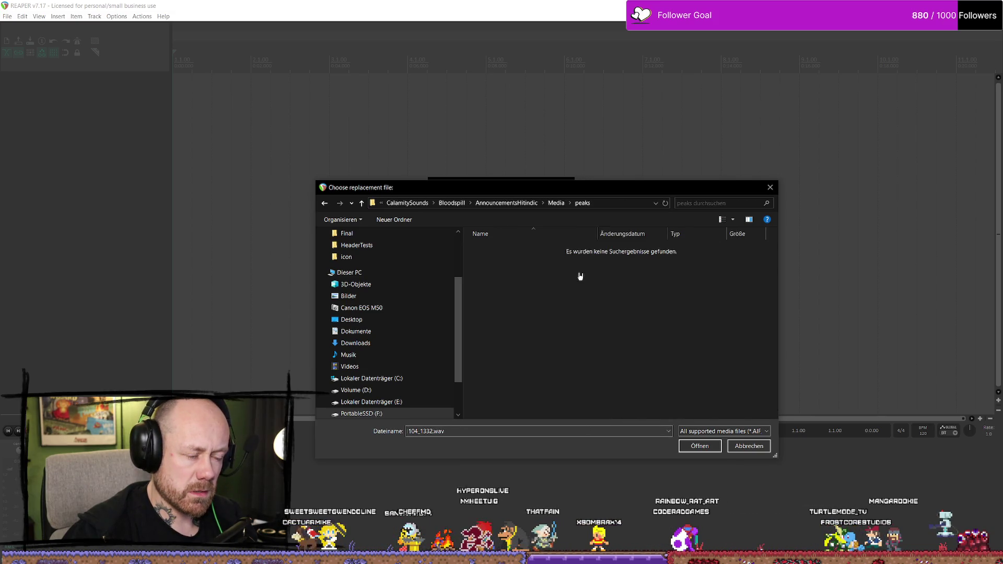
pyautogui.hotkey('alt', 'Left')
pyautogui.hotkey('alt', 'Left')
pyautogui.scroll(-4, 572, 324)
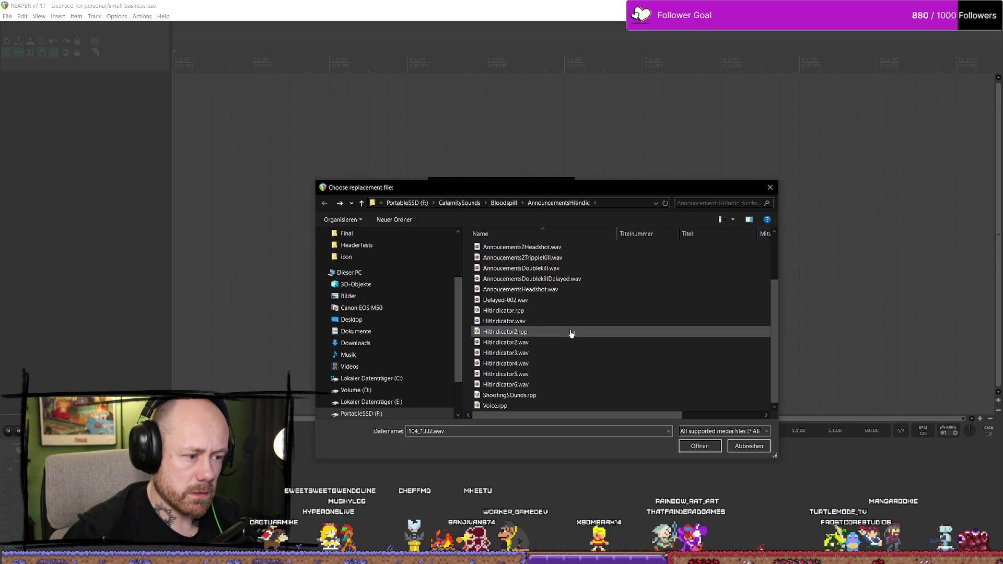
pyautogui.scroll(4, 572, 335)
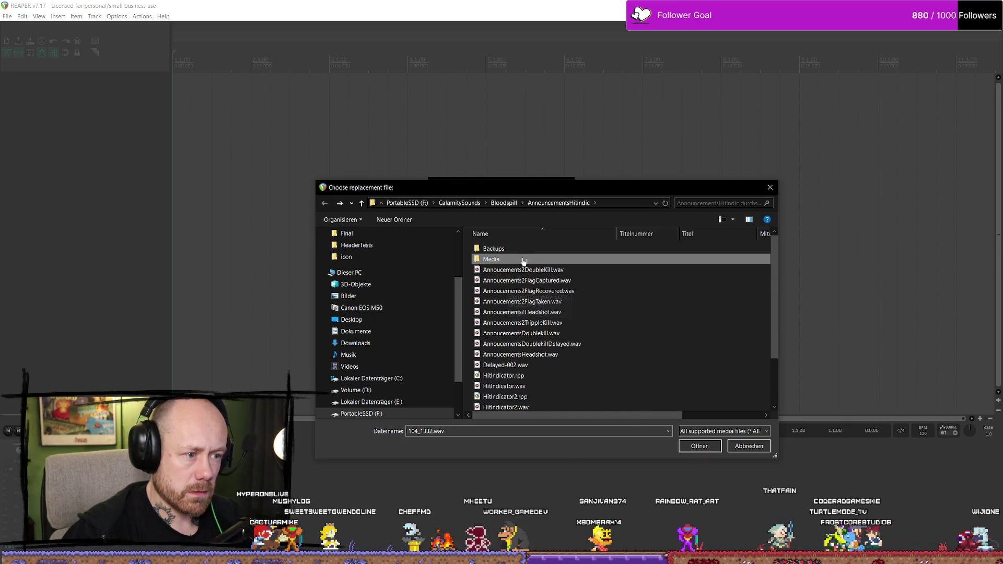
pyautogui.click(708, 450)
# Dismiss the file-not-found warning and climb from AnnouncementsHitindic up to the CalamitySounds folder
pyautogui.scroll(-2, 573, 376)
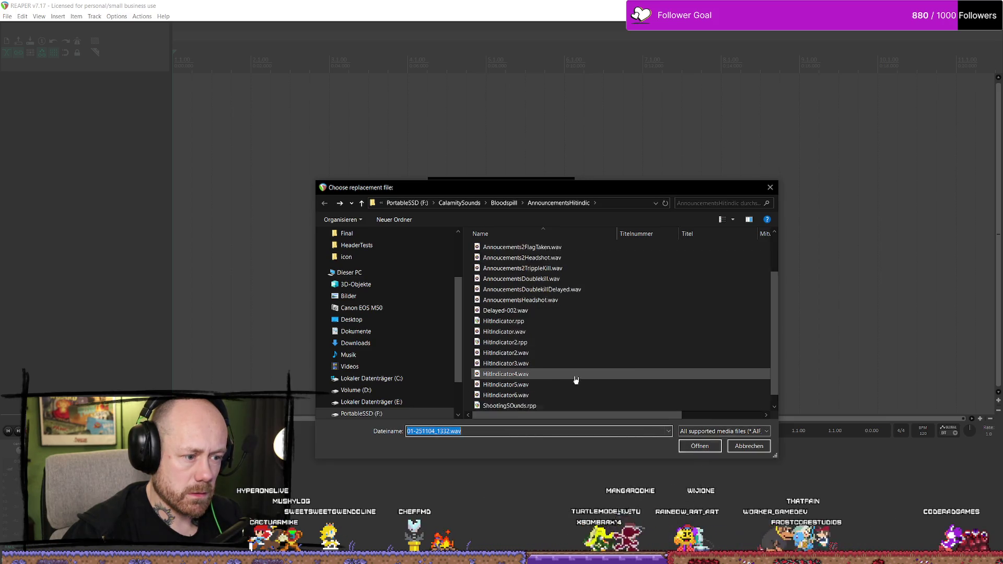
pyautogui.scroll(2, 574, 355)
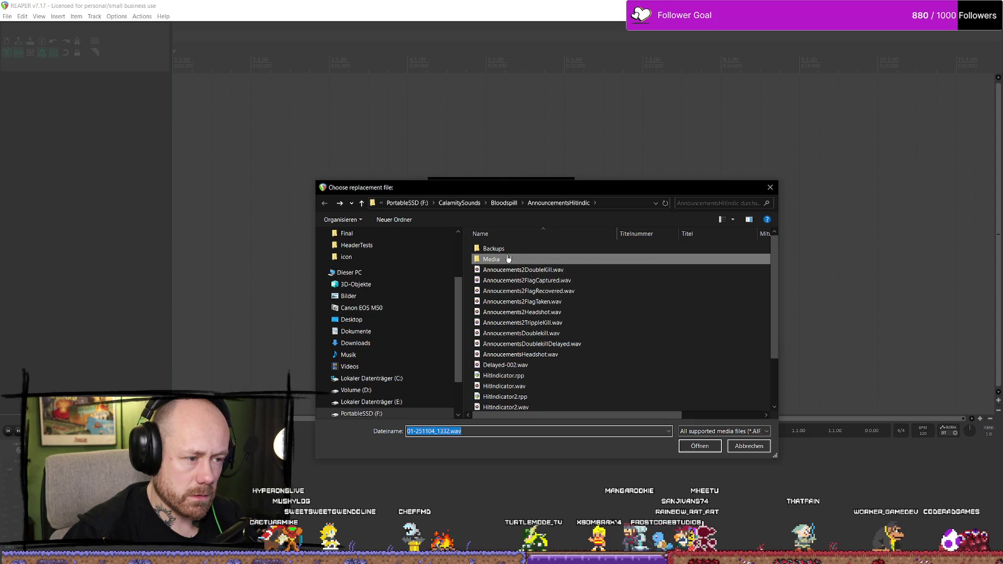
pyautogui.click(514, 204)
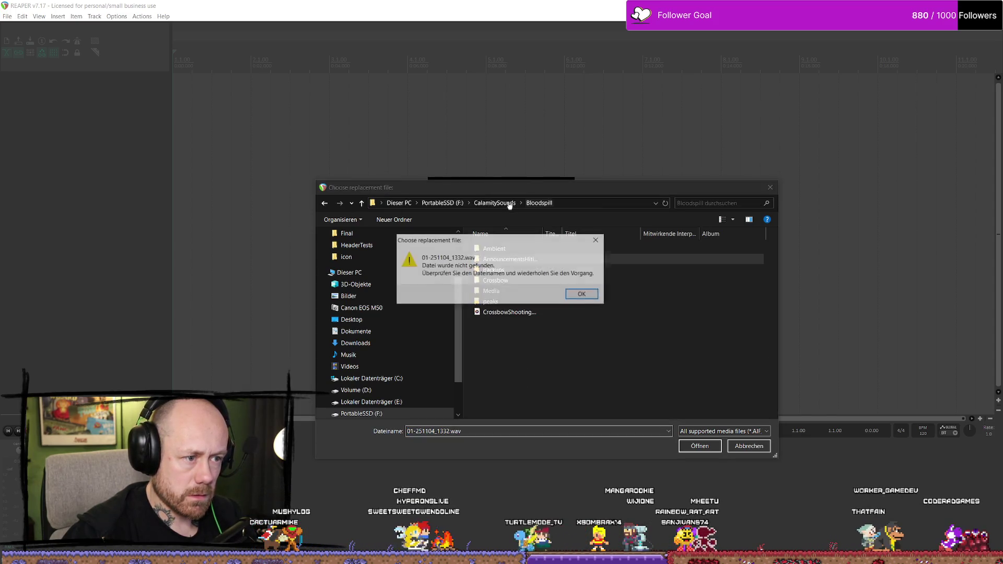
pyautogui.click(581, 293)
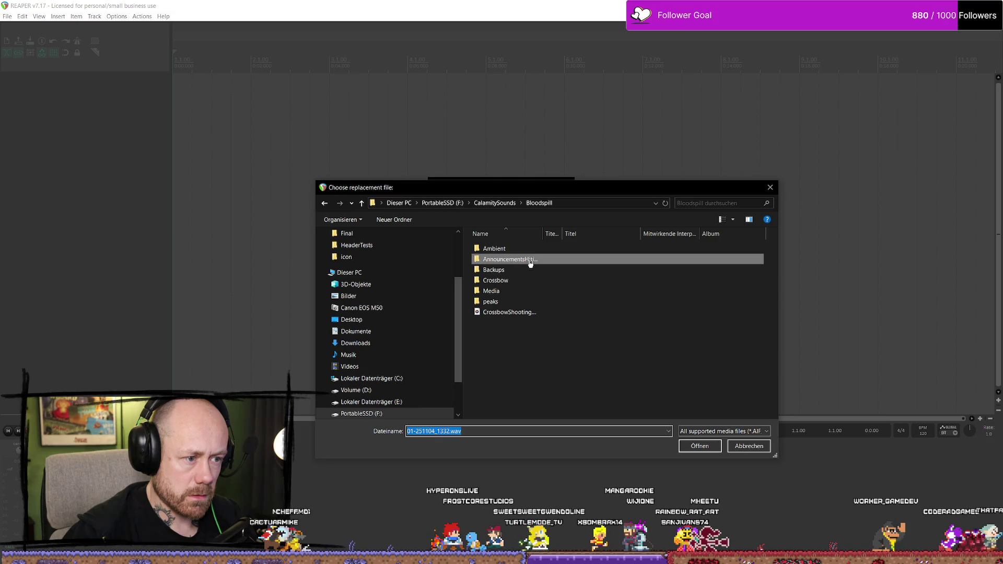
pyautogui.doubleClick(531, 260)
pyautogui.scroll(-3, 567, 329)
pyautogui.scroll(2, 567, 328)
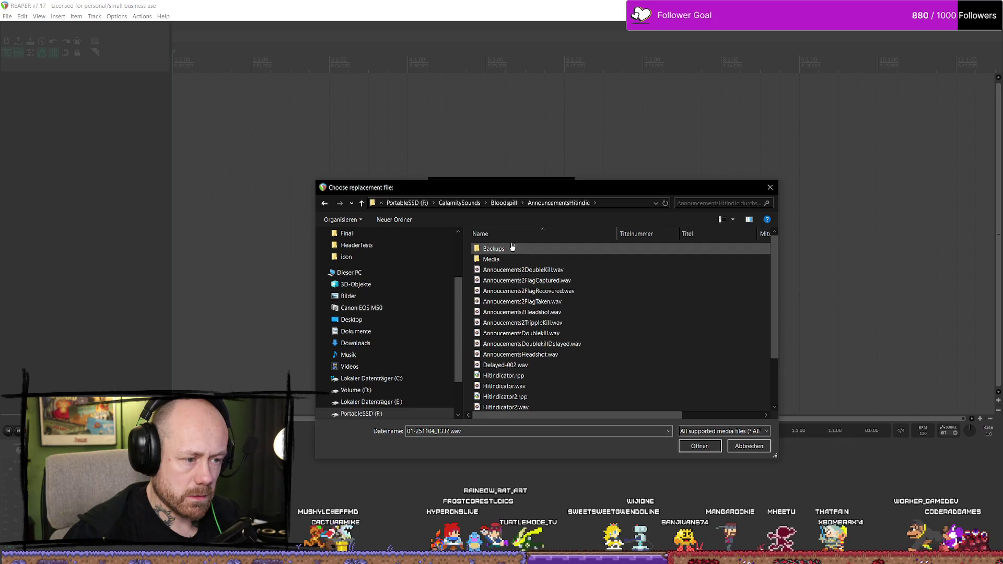
pyautogui.click(450, 204)
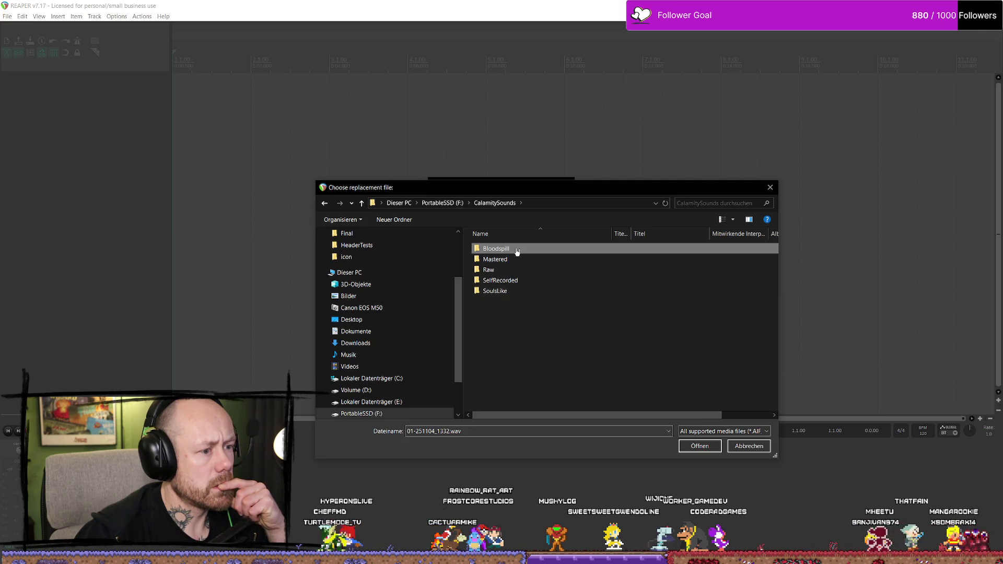
# Check the Raw, SelfRecorded and Mastered folders under CalamitySounds for the missing recording
pyautogui.doubleClick(511, 270)
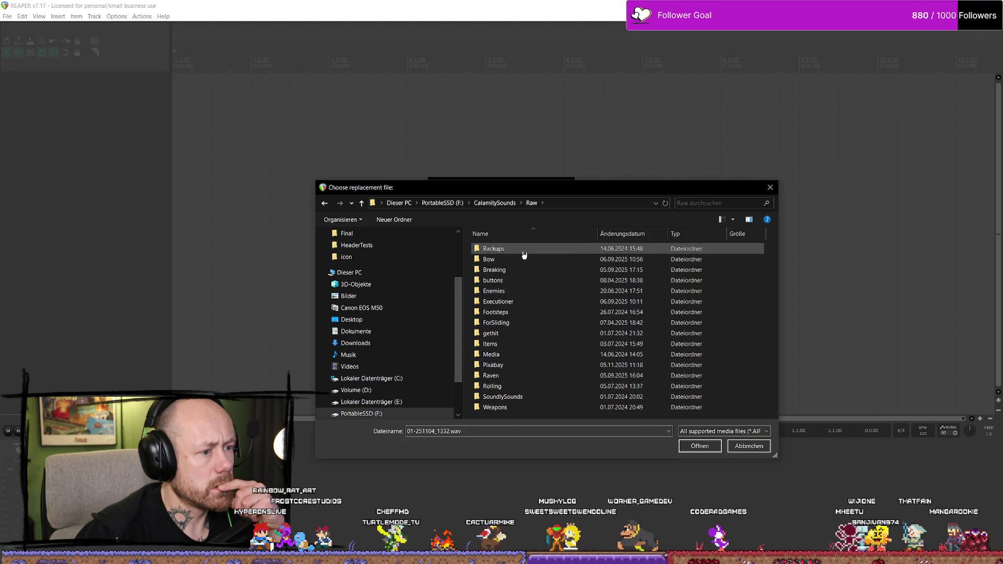
pyautogui.hotkey('alt', 'Up')
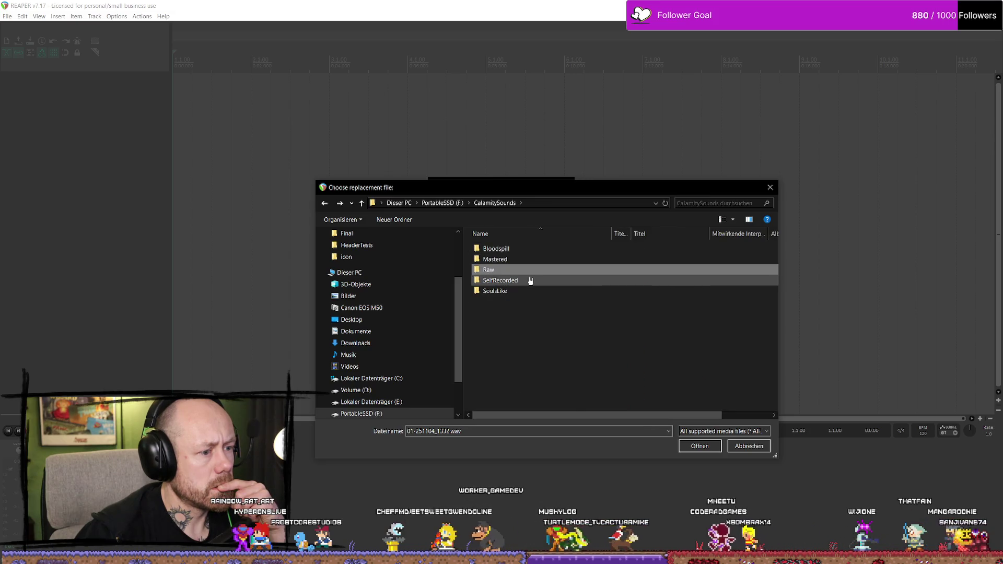
pyautogui.doubleClick(530, 280)
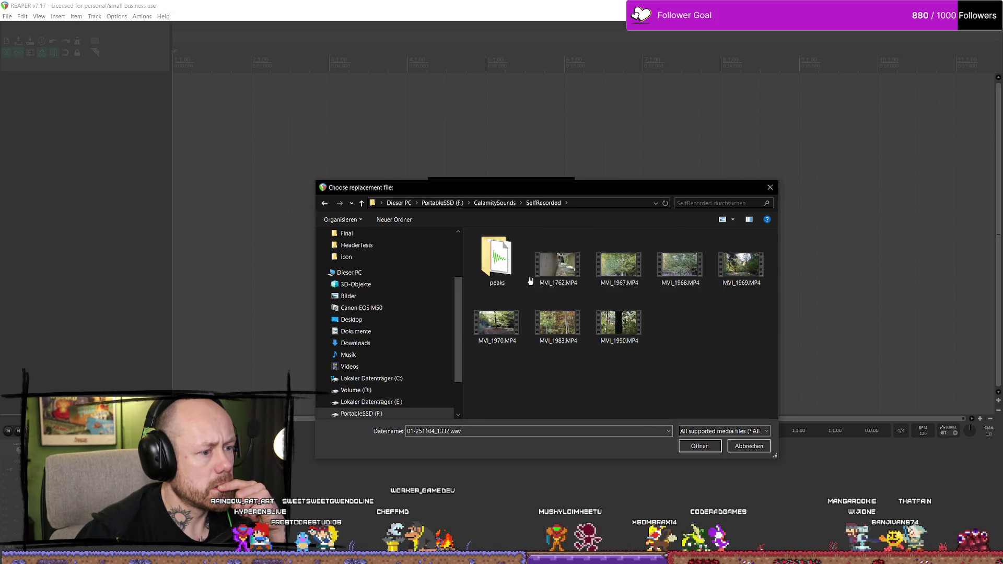
pyautogui.hotkey('alt', 'Up')
pyautogui.doubleClick(530, 261)
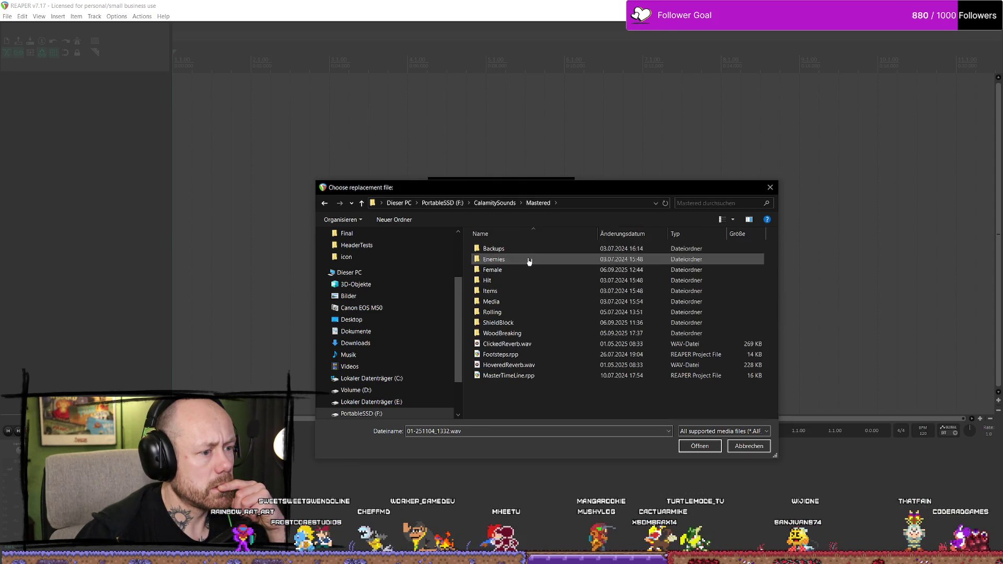
pyautogui.hotkey('alt', 'Up')
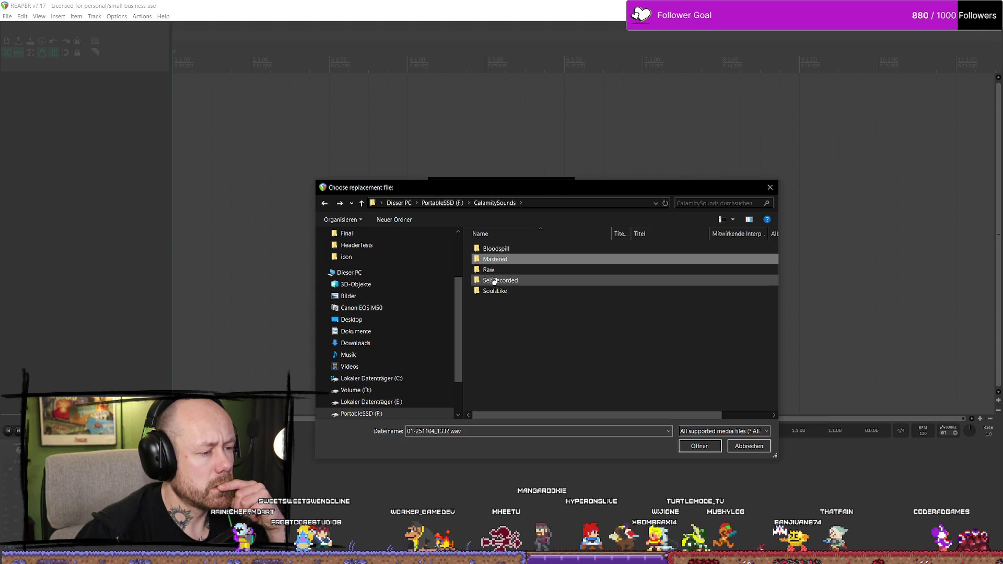
# Return to the AnnouncementsHitindic folder and cancel the replacement file chooser
pyautogui.doubleClick(505, 269)
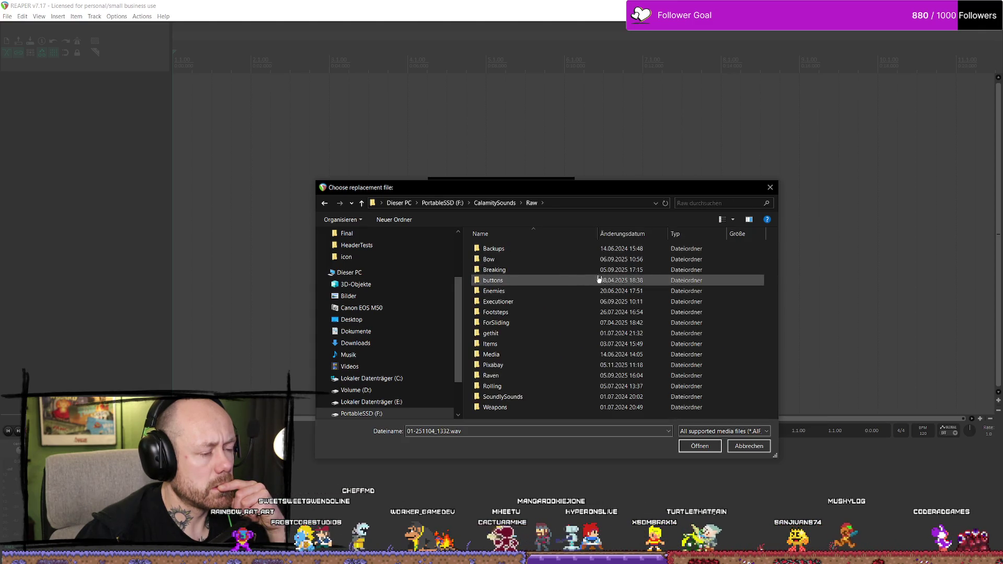
pyautogui.doubleClick(532, 301)
pyautogui.doubleClick(523, 288)
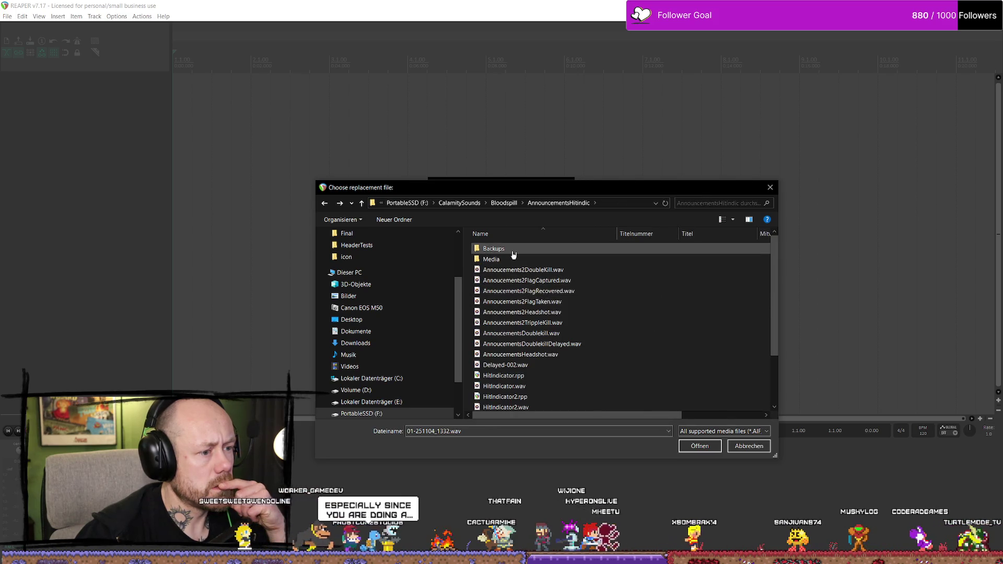
pyautogui.scroll(-2, 556, 321)
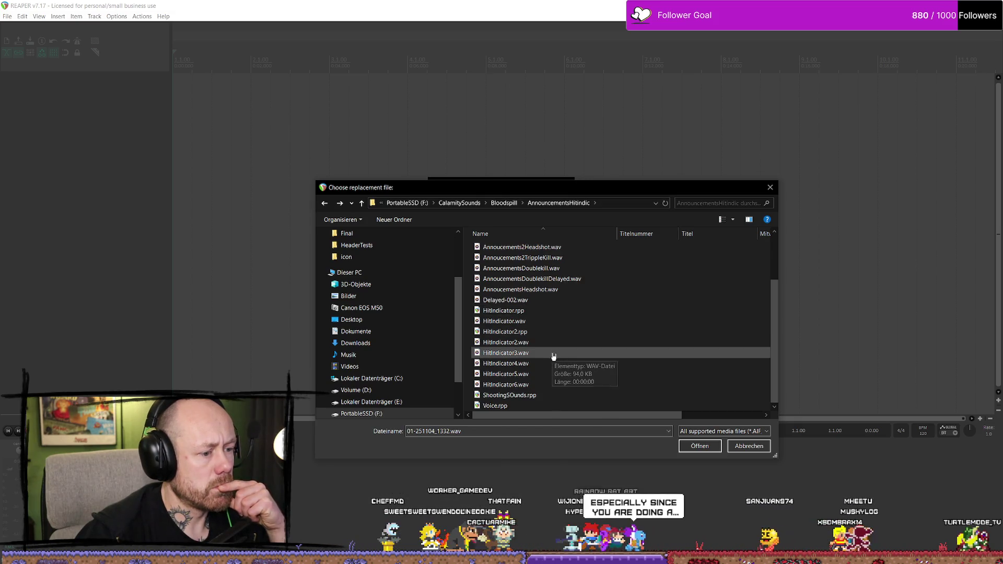
pyautogui.click(750, 446)
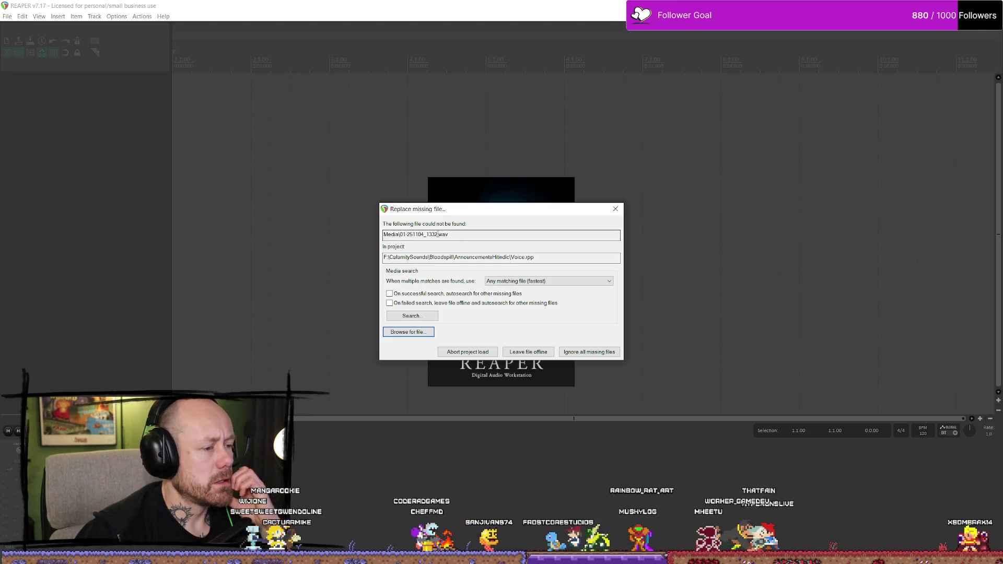
# Browse again, try the Media folder under AnnouncementsHitindic, then go up to Bloodspill
pyautogui.click(396, 333)
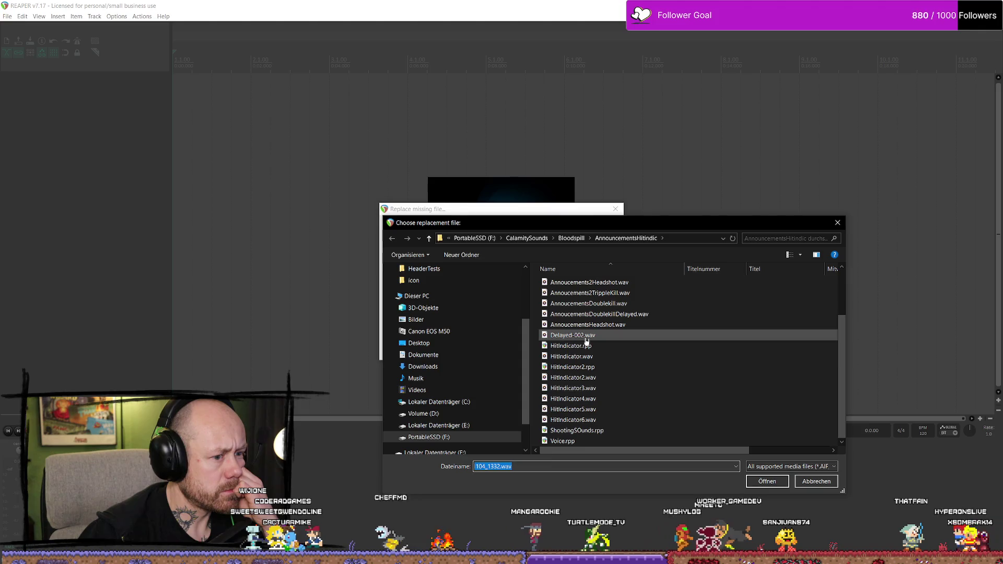
pyautogui.moveTo(592, 339)
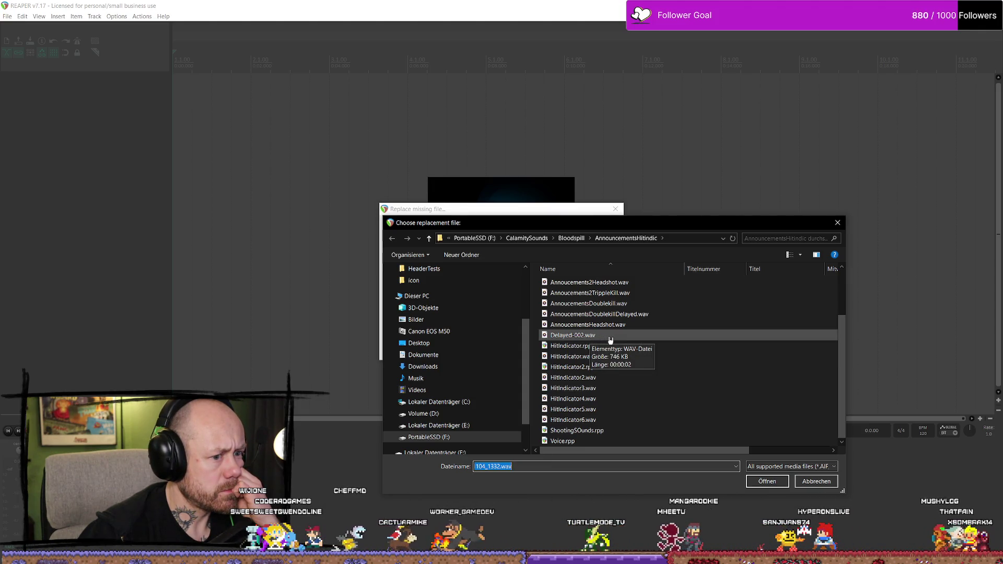
pyautogui.scroll(2, 611, 337)
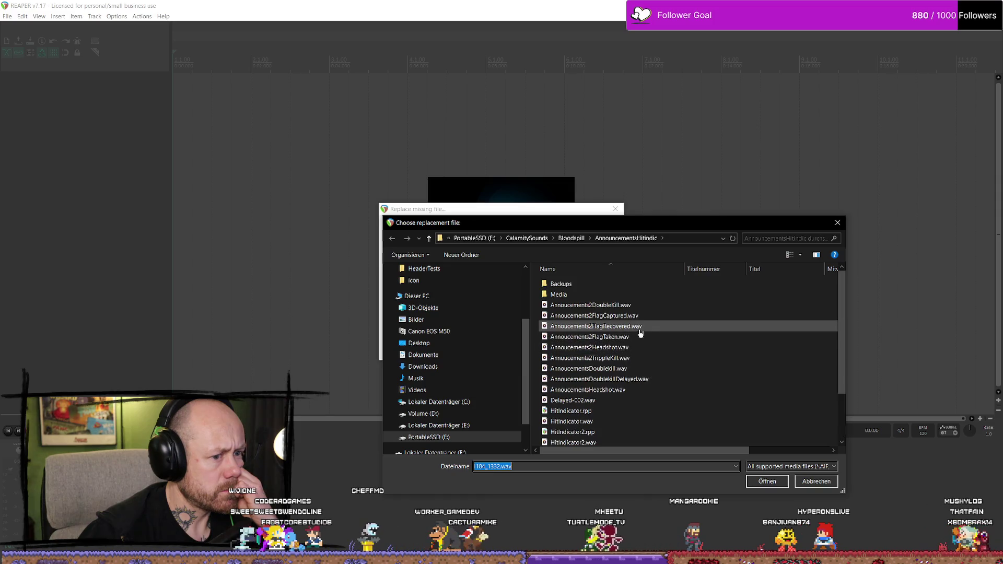
pyautogui.doubleClick(600, 292)
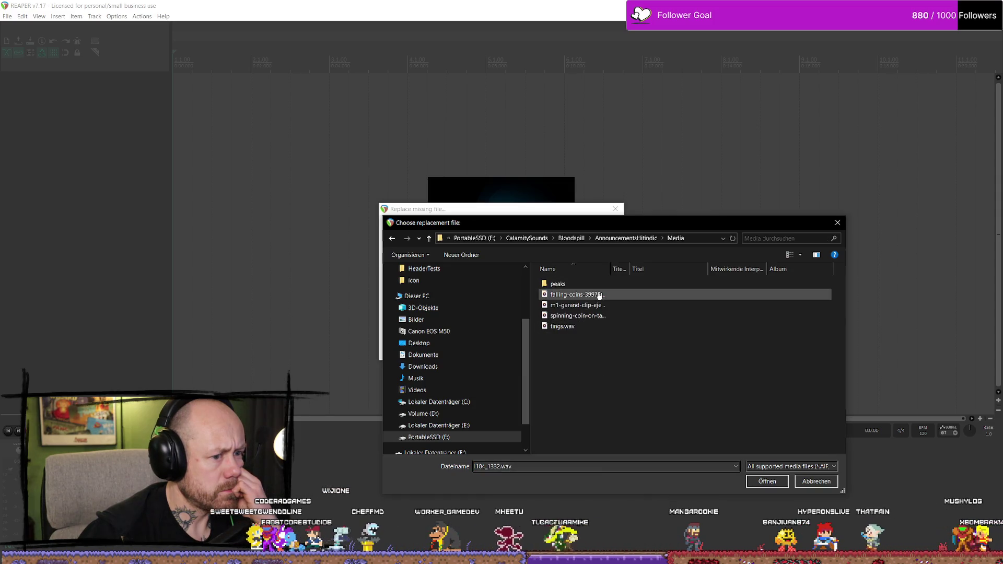
pyautogui.click(764, 481)
pyautogui.press('Return')
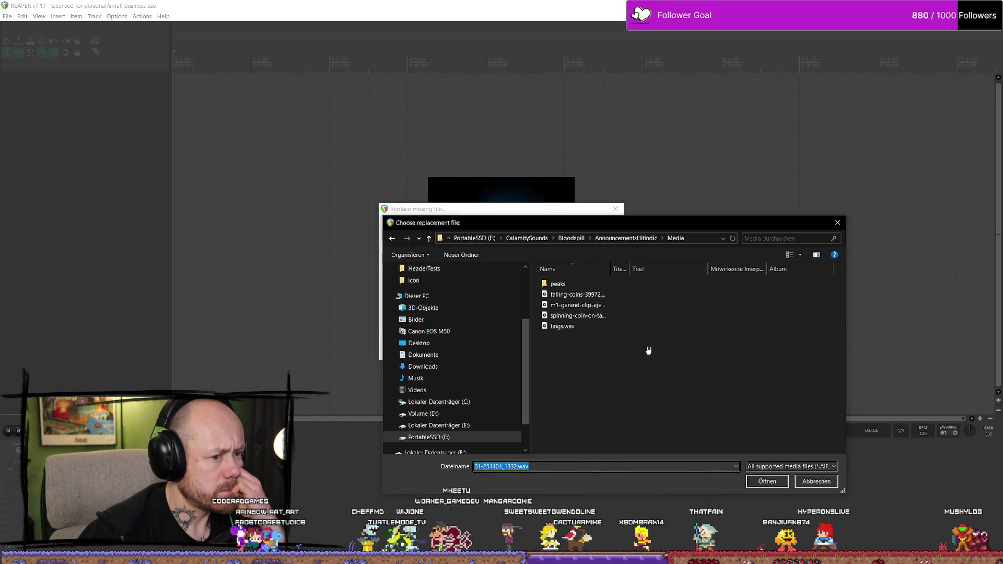
pyautogui.hotkey('alt', 'Left')
pyautogui.scroll(-2, 649, 349)
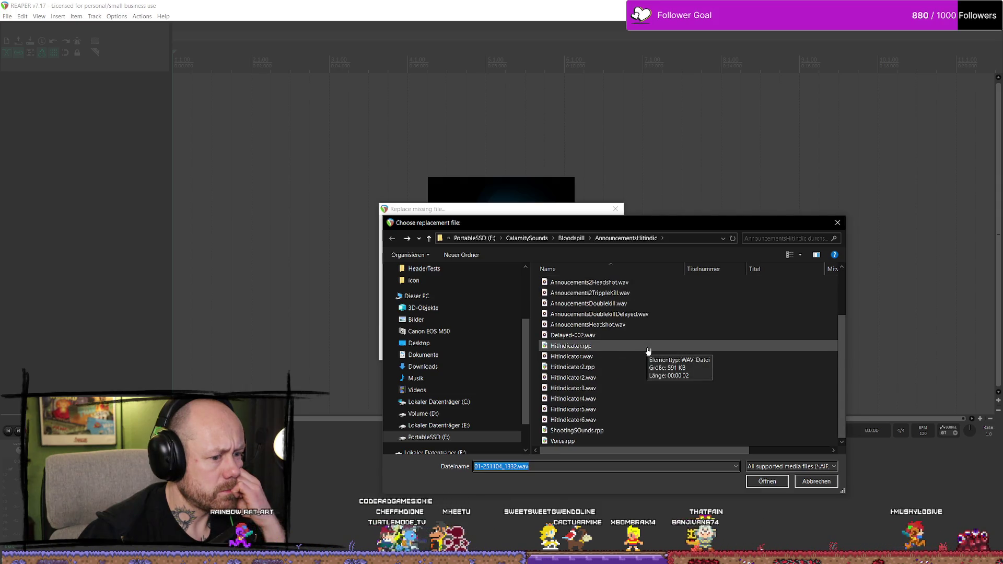
pyautogui.scroll(2, 649, 351)
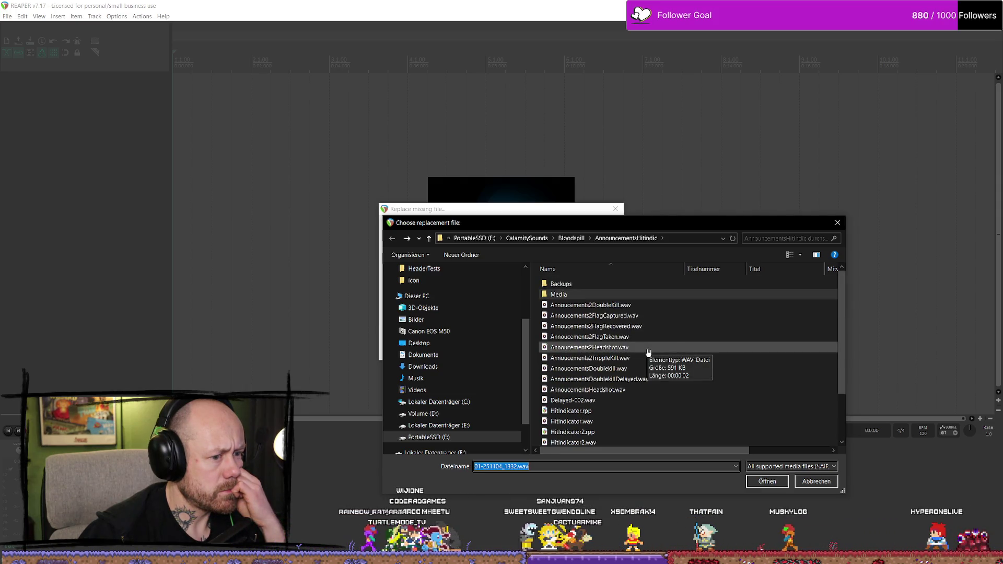
pyautogui.click(571, 239)
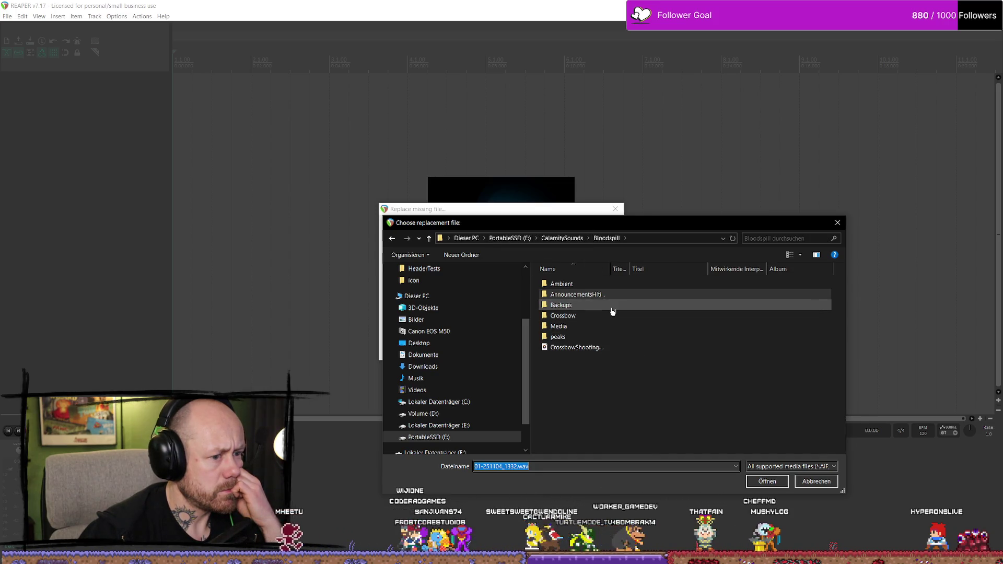
# Check Ambient, Backups and Crossbow, then pick 01-251104_1332.wav from Bloodspill's Media folder
pyautogui.doubleClick(602, 286)
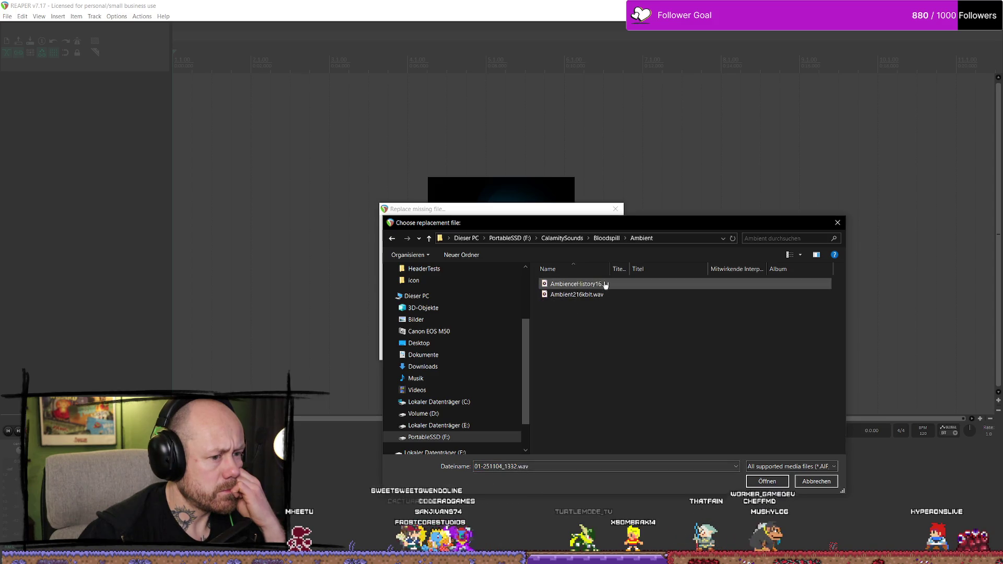
pyautogui.press('BackSpace')
pyautogui.doubleClick(578, 305)
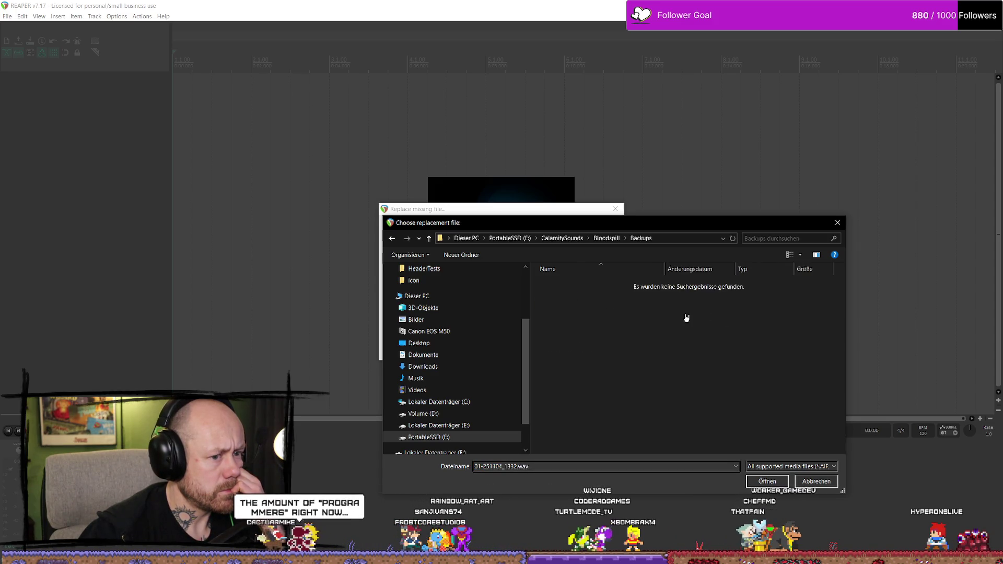
pyautogui.press('BackSpace')
pyautogui.doubleClick(588, 317)
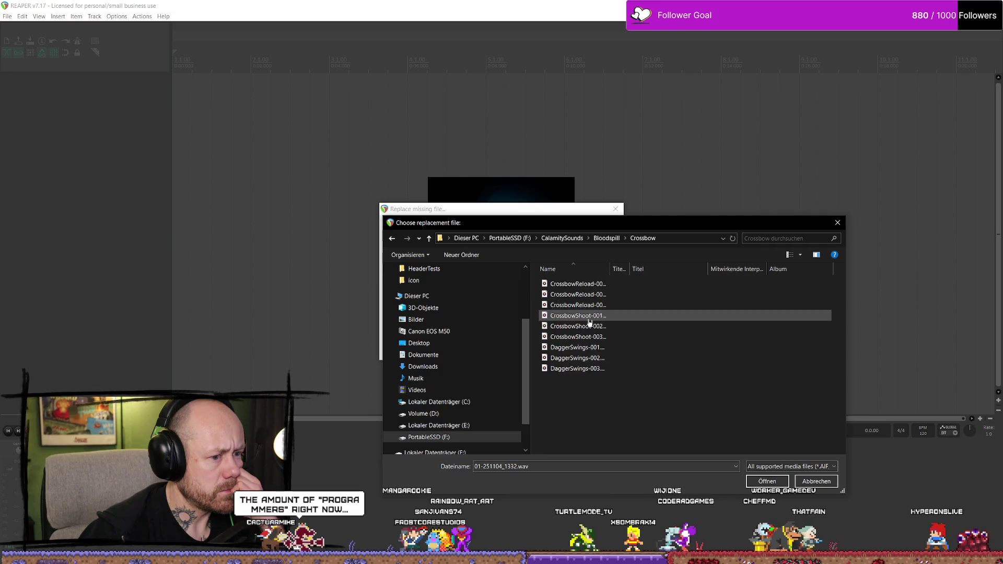
pyautogui.press('BackSpace')
pyautogui.doubleClick(575, 327)
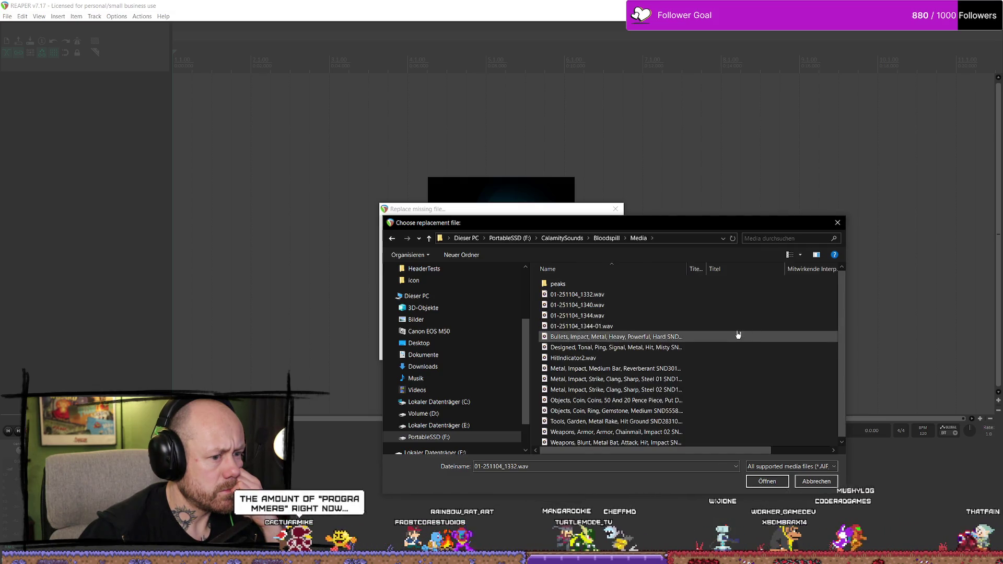
pyautogui.click(764, 486)
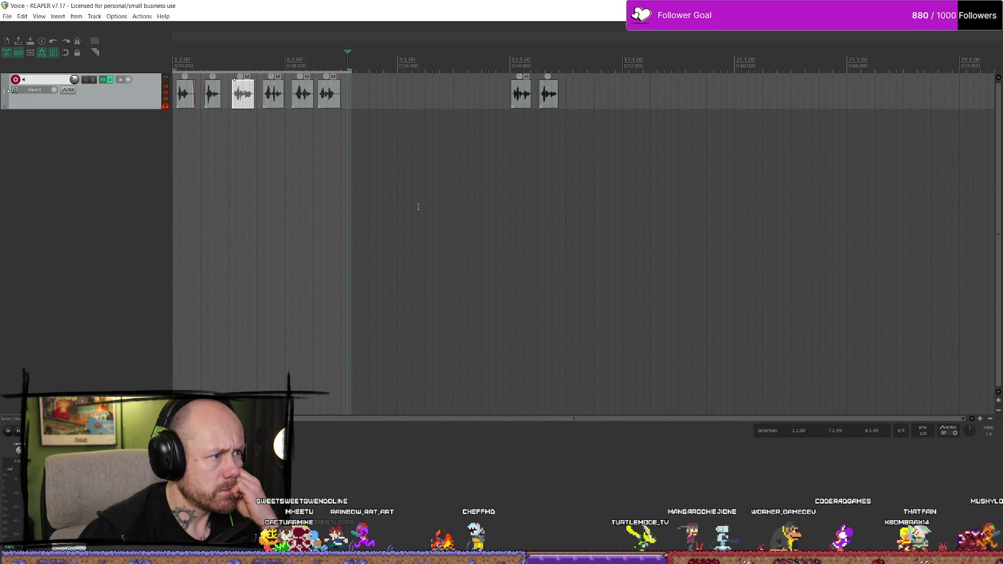
# Move the edit cursor near the start and enable the 16000 Hz sample rate in Project settings
pyautogui.click(284, 66)
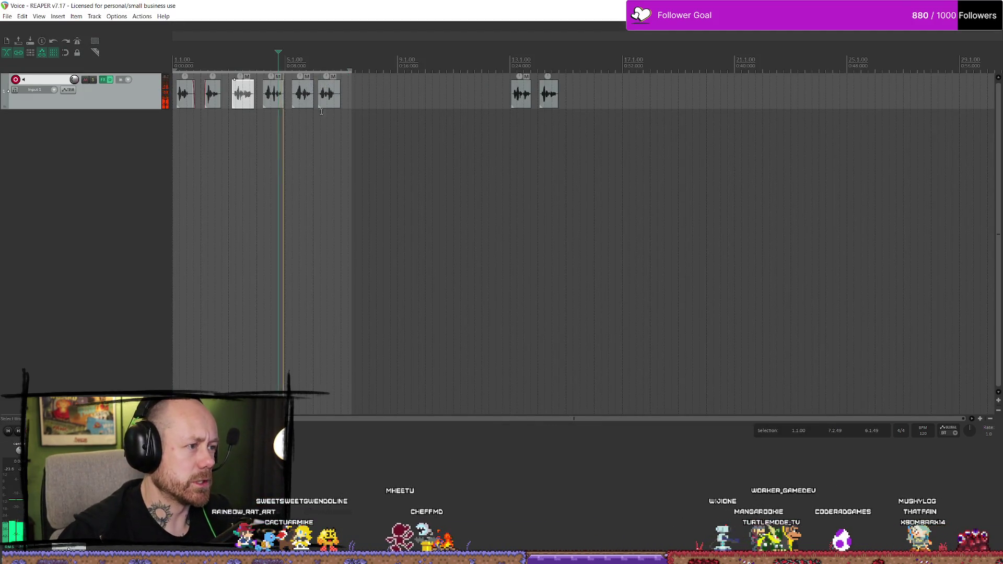
pyautogui.hscroll(5, 315, 106)
pyautogui.hscroll(-5, 315, 105)
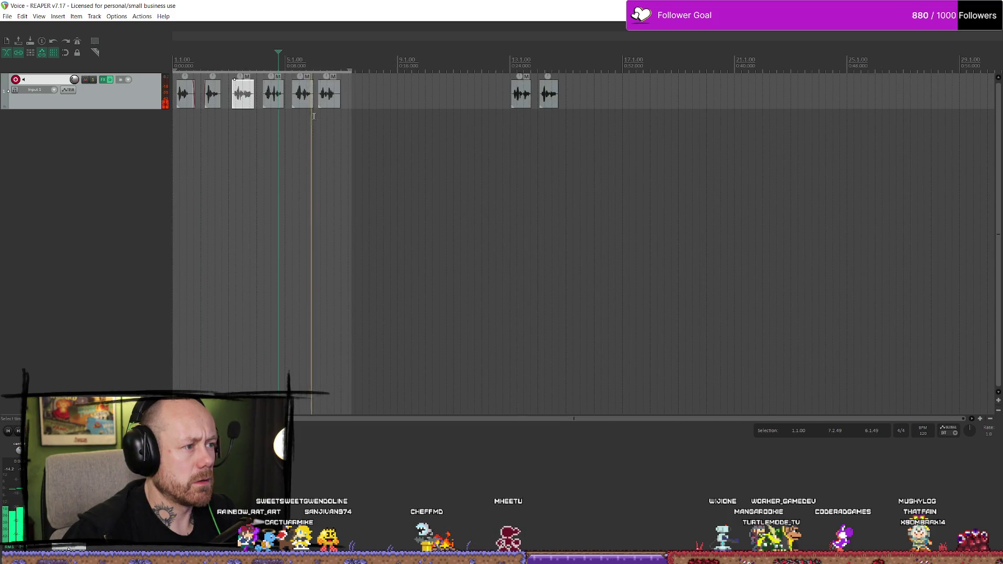
pyautogui.scroll(5, 410, 57)
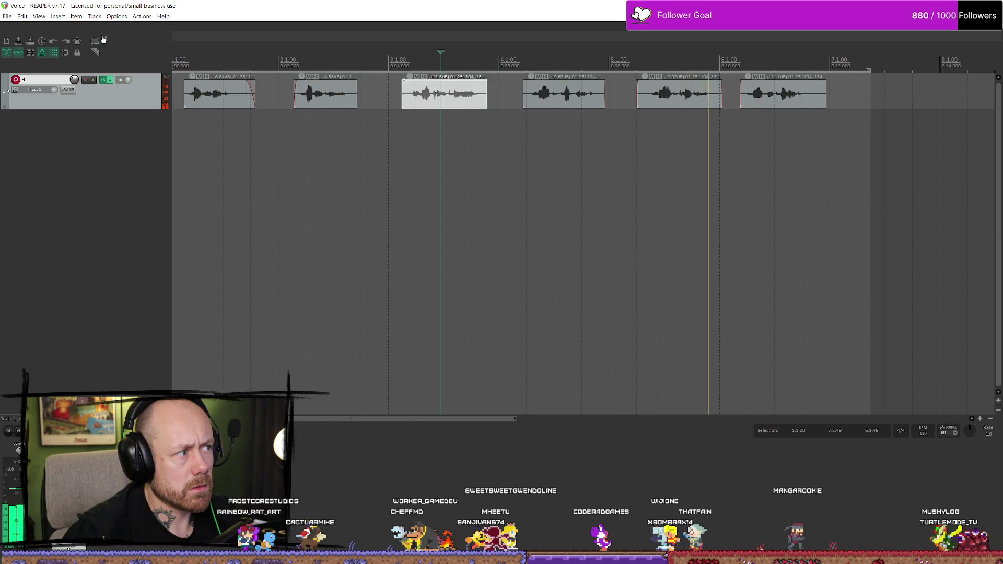
pyautogui.click(7, 16)
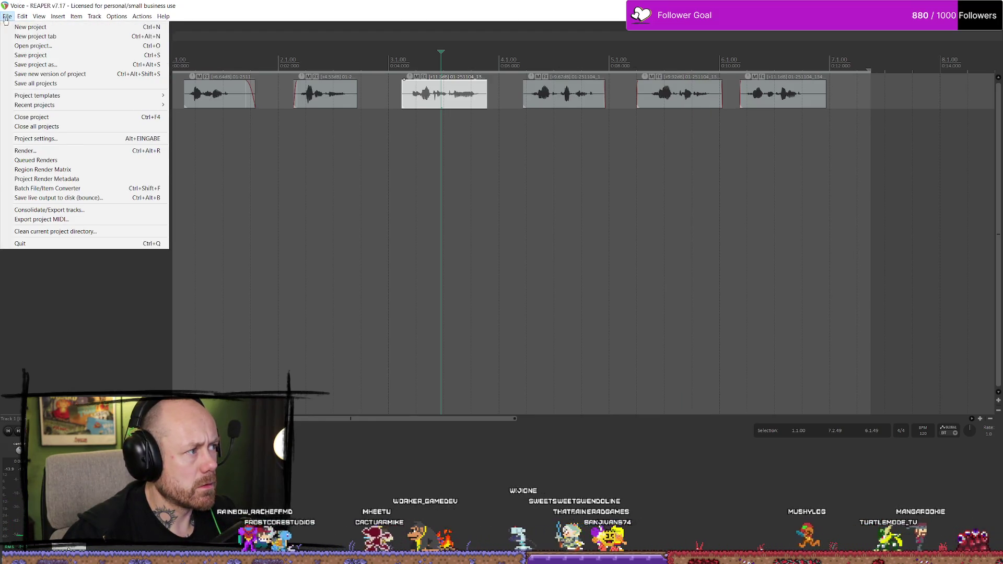
pyautogui.click(62, 139)
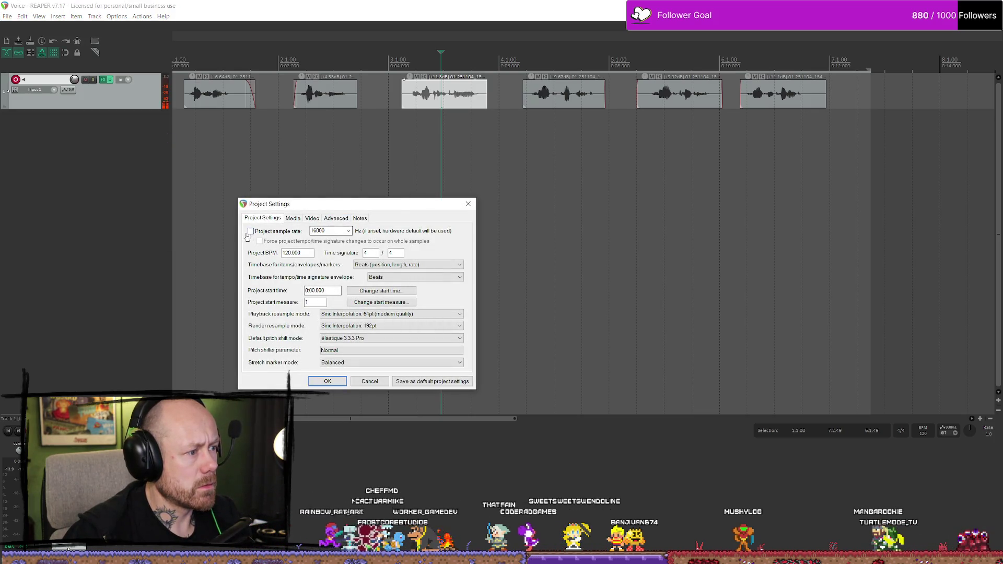
pyautogui.click(321, 384)
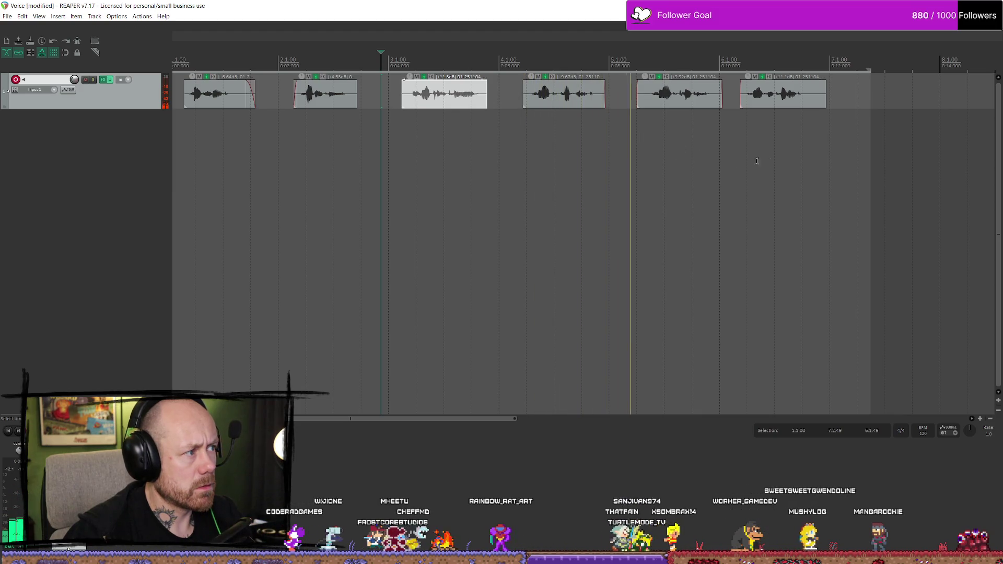
# Stop playback and shift the middle voice clip so it starts around 0:06.38
pyautogui.press('space')
pyautogui.click(553, 63)
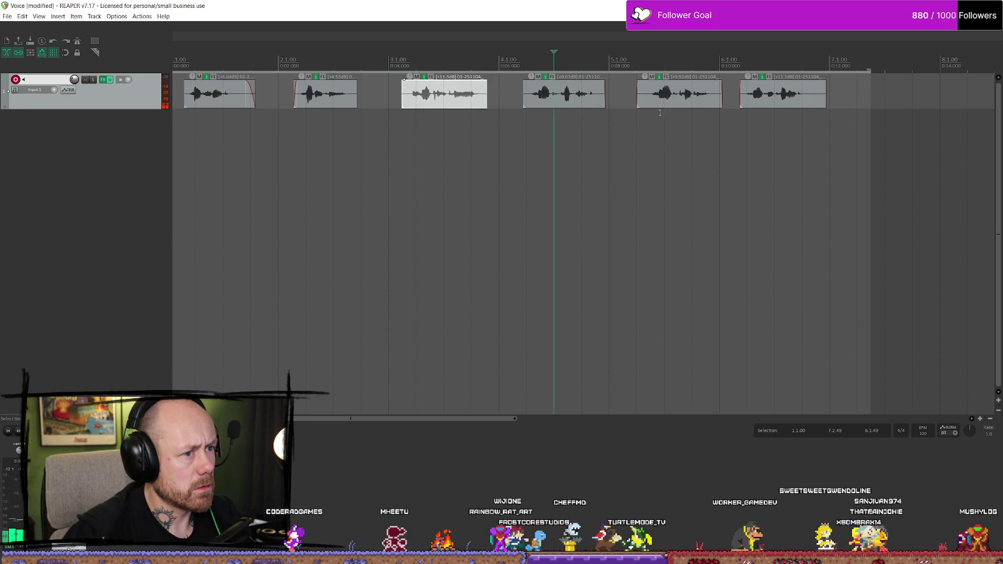
pyautogui.scroll(4, 293, 88)
pyautogui.scroll(1, 293, 88)
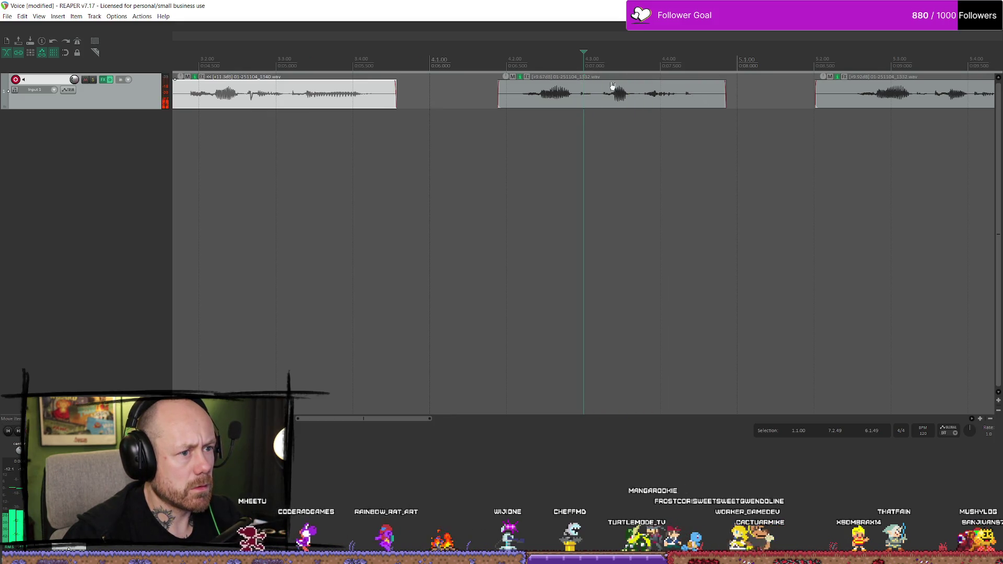
pyautogui.moveTo(605, 100)
pyautogui.mouseDown()
pyautogui.moveTo(595, 96)
pyautogui.moveTo(719, 107)
pyautogui.mouseUp()
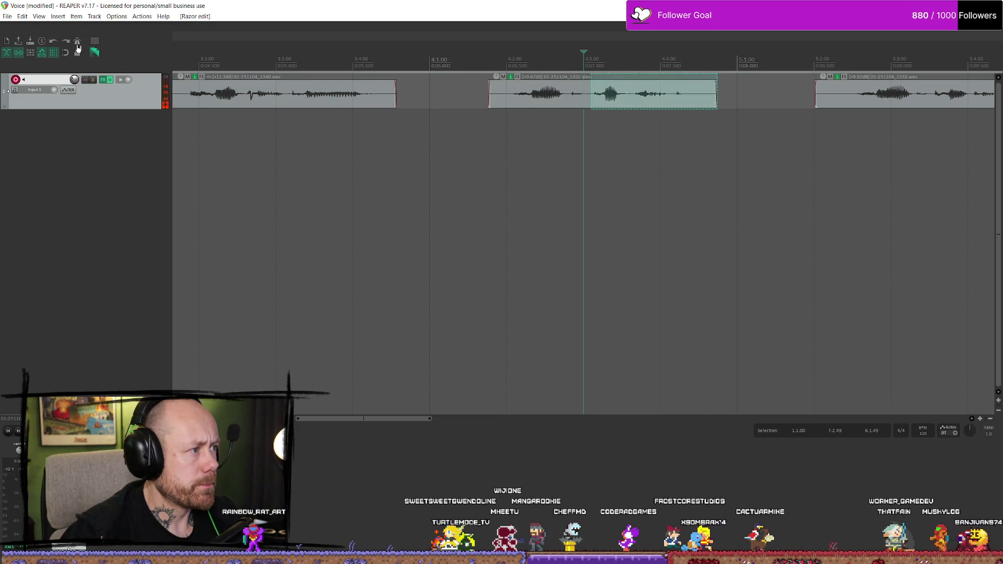
pyautogui.click(577, 97)
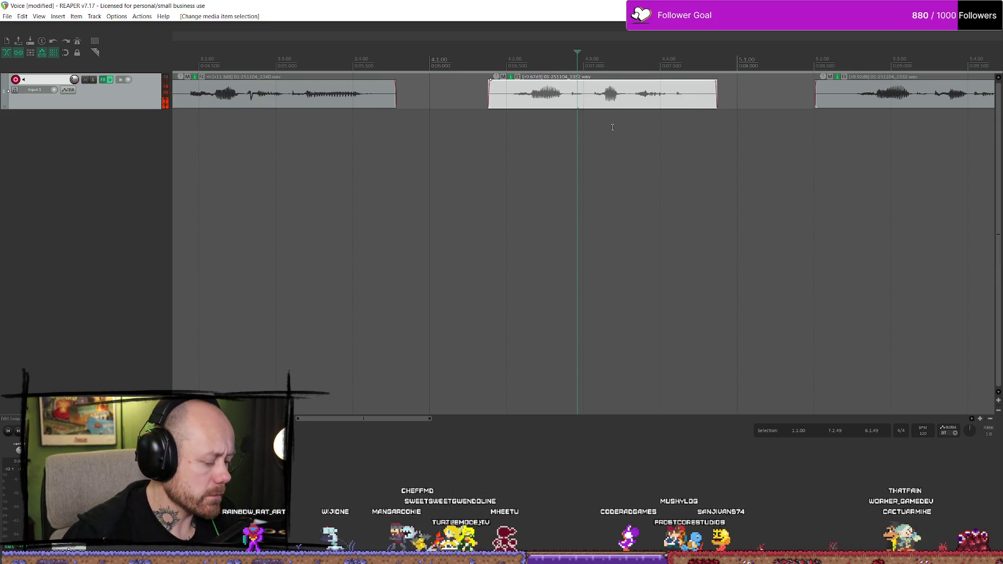
pyautogui.scroll(-6, 622, 122)
pyautogui.click(517, 120)
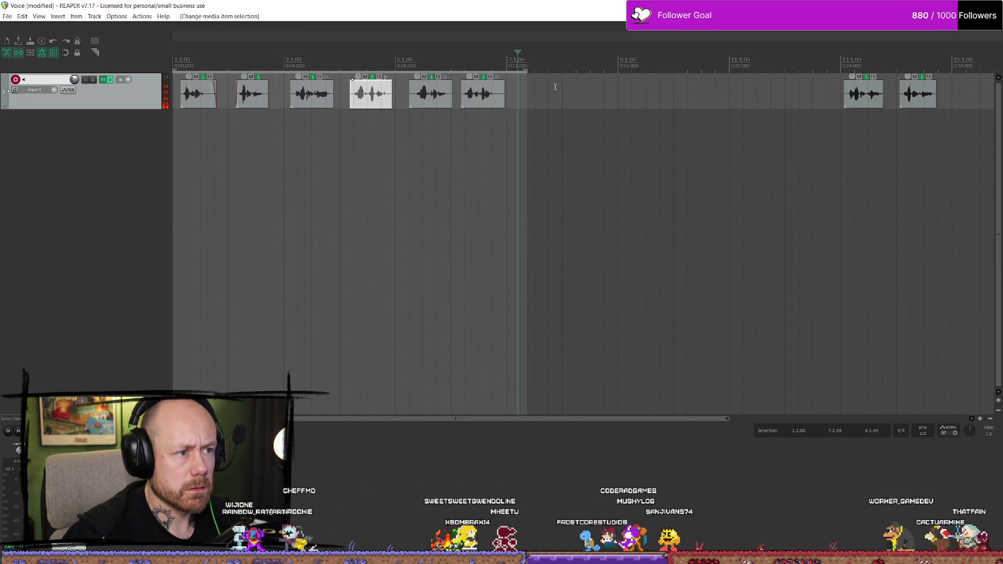
# Paste a copy of the clip and razor-edit its second phrase later, leaving a gap
pyautogui.hotkey('ctrl', 'v')
pyautogui.moveTo(526, 71); pyautogui.dragTo(564, 73)
pyautogui.hotkey('alt', 't')
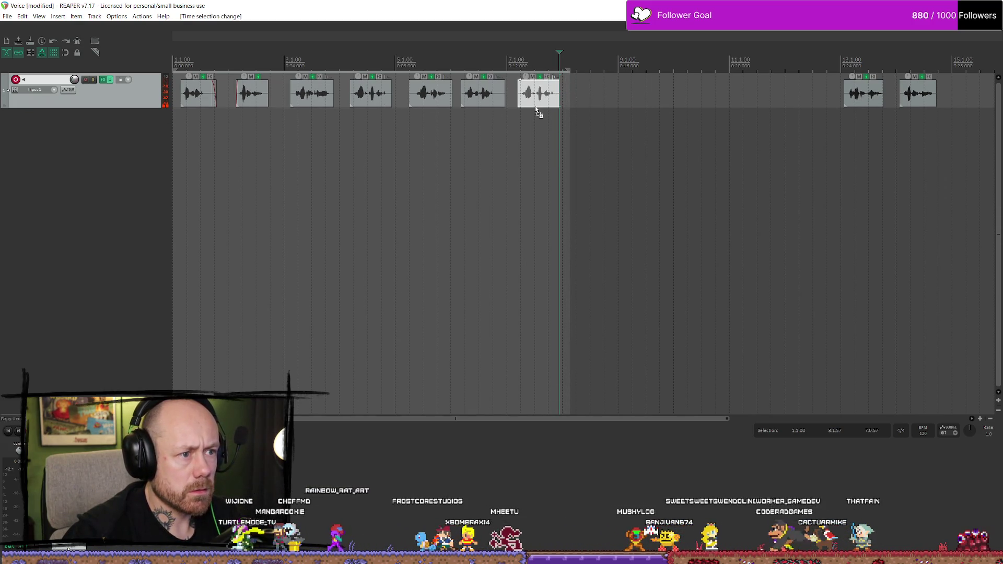
pyautogui.scroll(5, 520, 96)
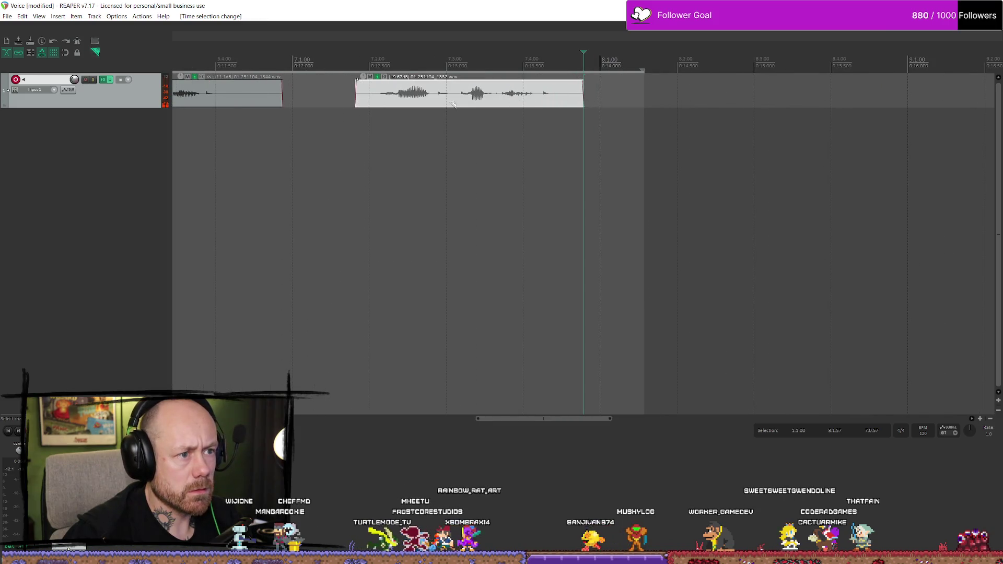
pyautogui.moveTo(459, 99); pyautogui.dragTo(585, 108)
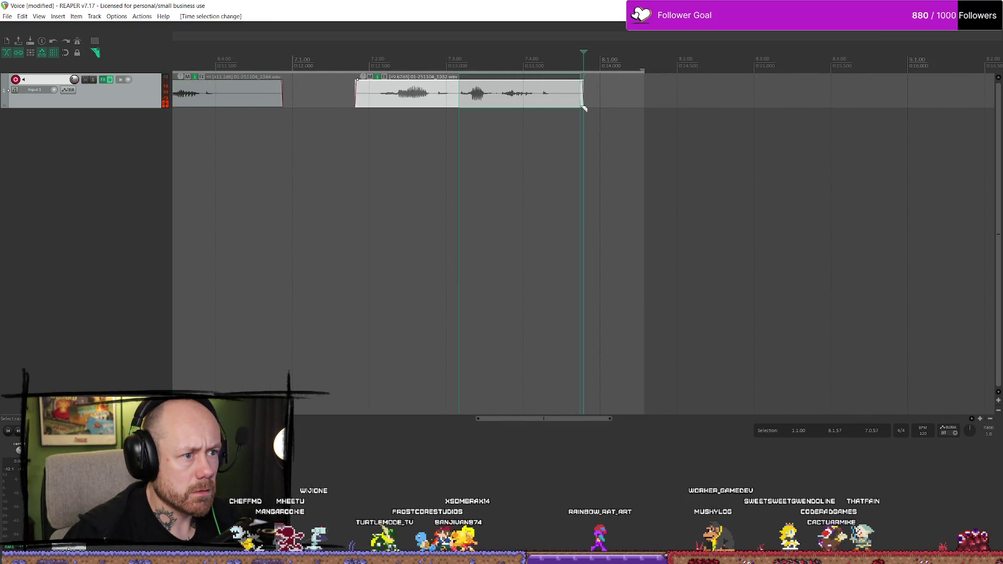
pyautogui.hotkey('ctrl', 'alt', 'r')
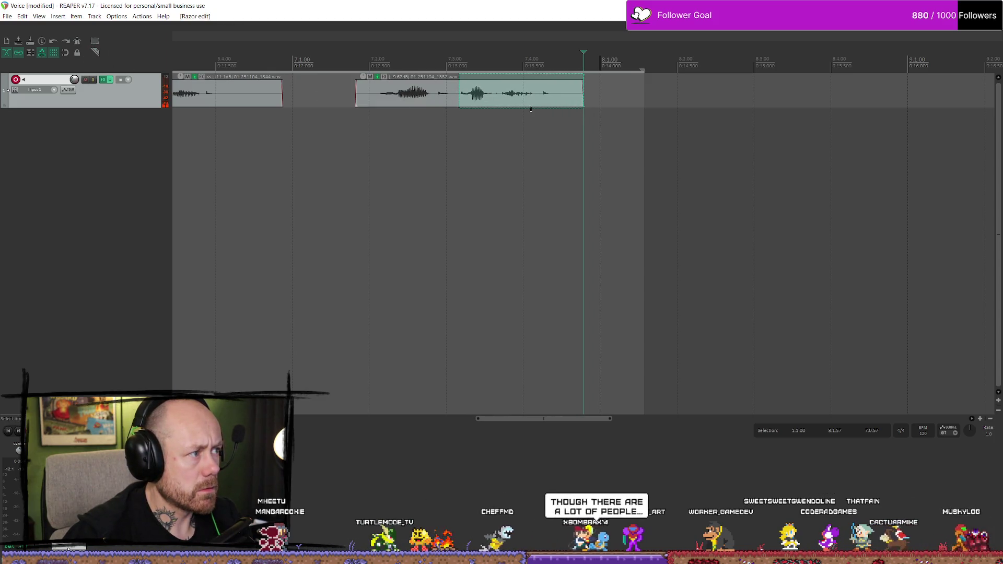
pyautogui.moveTo(532, 100); pyautogui.dragTo(582, 101)
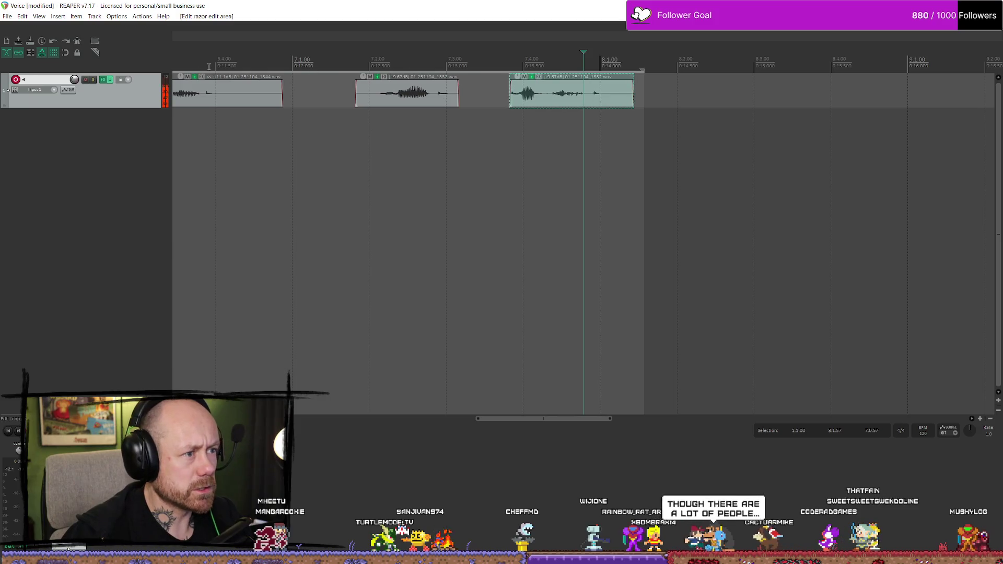
pyautogui.click(449, 103)
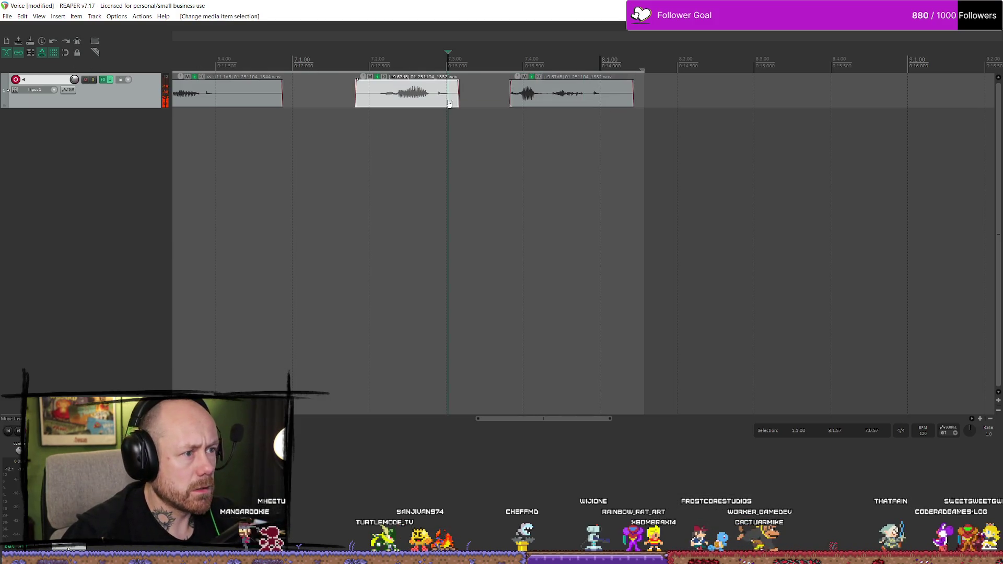
# Delete the middle voice clip and drag the last clip left toward the others
pyautogui.press('Delete')
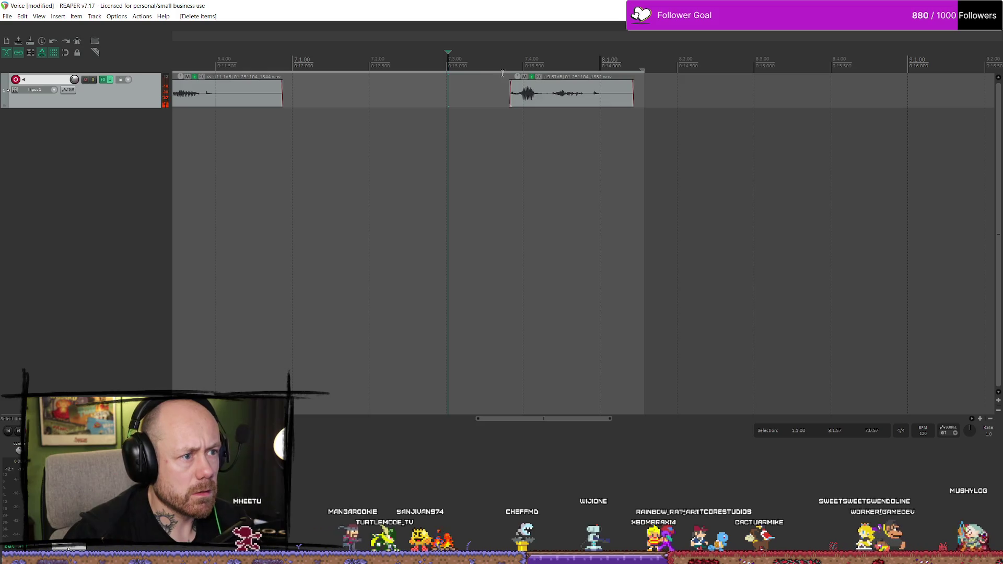
pyautogui.press('Home')
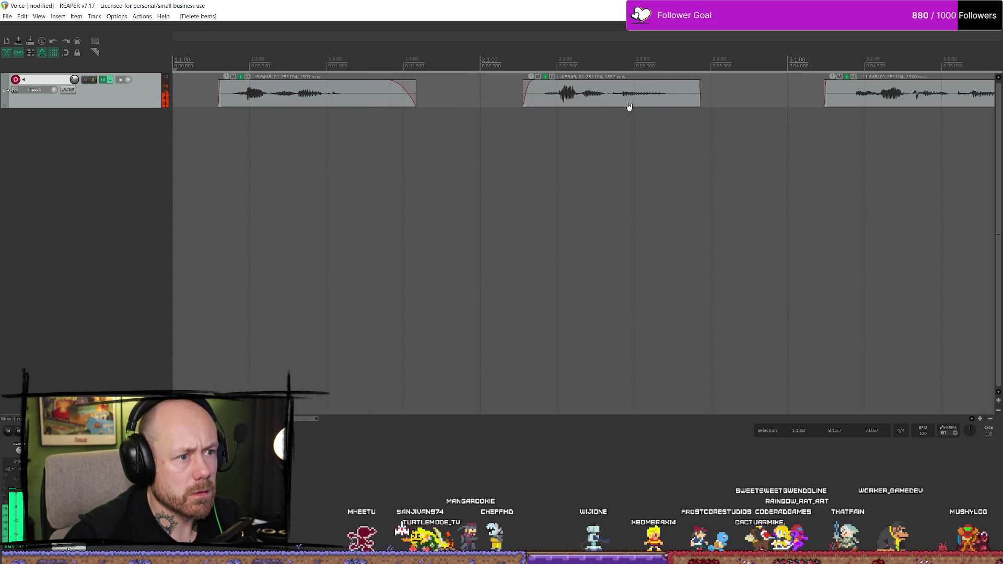
pyautogui.scroll(-4, 640, 119)
pyautogui.scroll(2, 611, 105)
pyautogui.moveTo(612, 94)
pyautogui.mouseDown()
pyautogui.moveTo(567, 96)
pyautogui.moveTo(582, 103)
pyautogui.mouseUp()
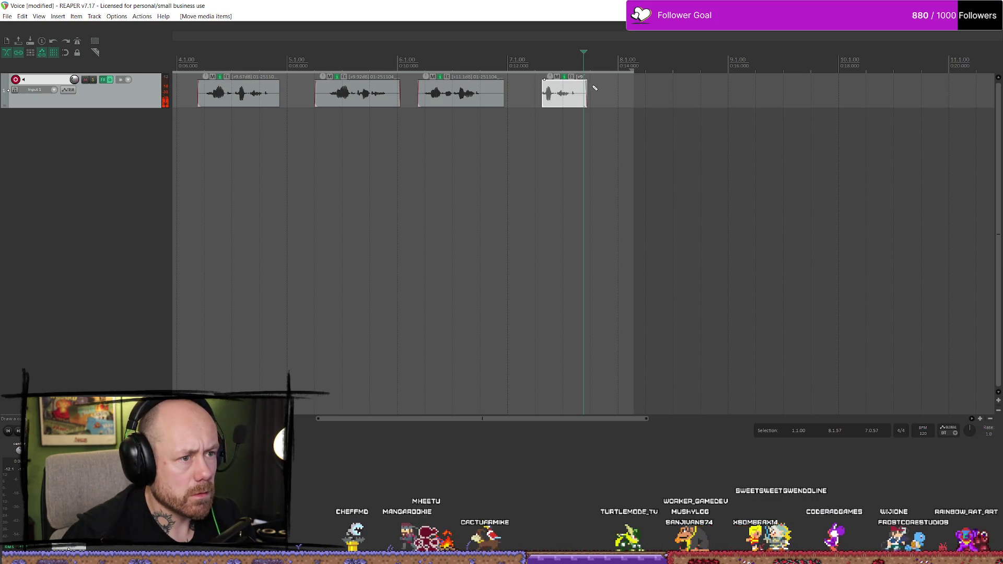
# Render the selected last clip to Captured.wav in the AnnouncementsHitindic folder
pyautogui.click(622, 111)
pyautogui.click(562, 94)
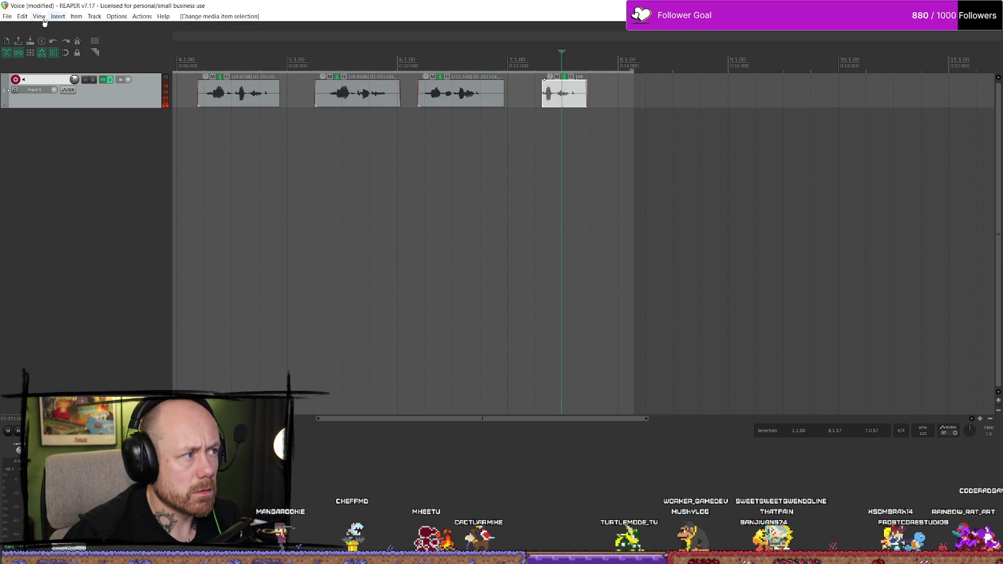
pyautogui.click(7, 16)
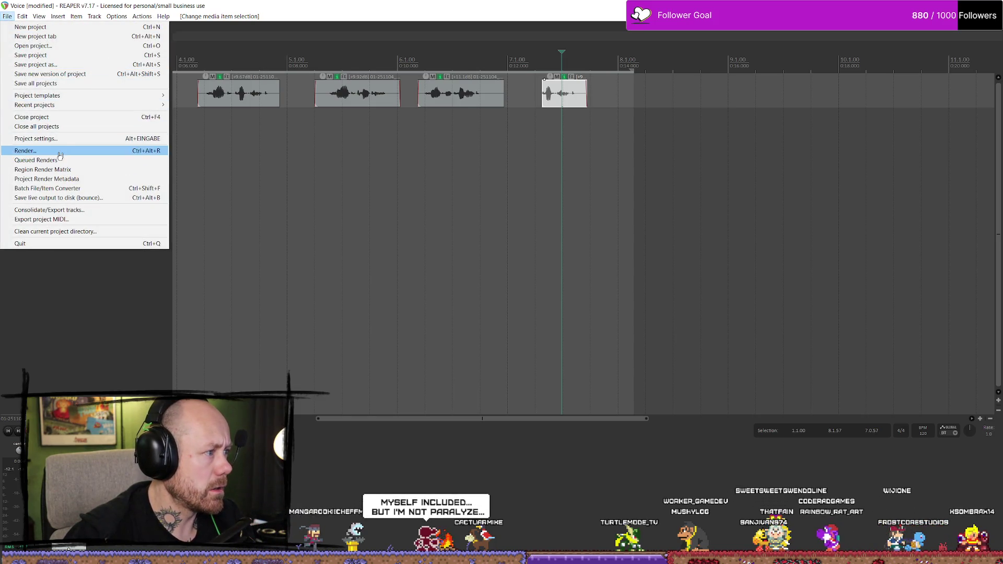
pyautogui.click(26, 150)
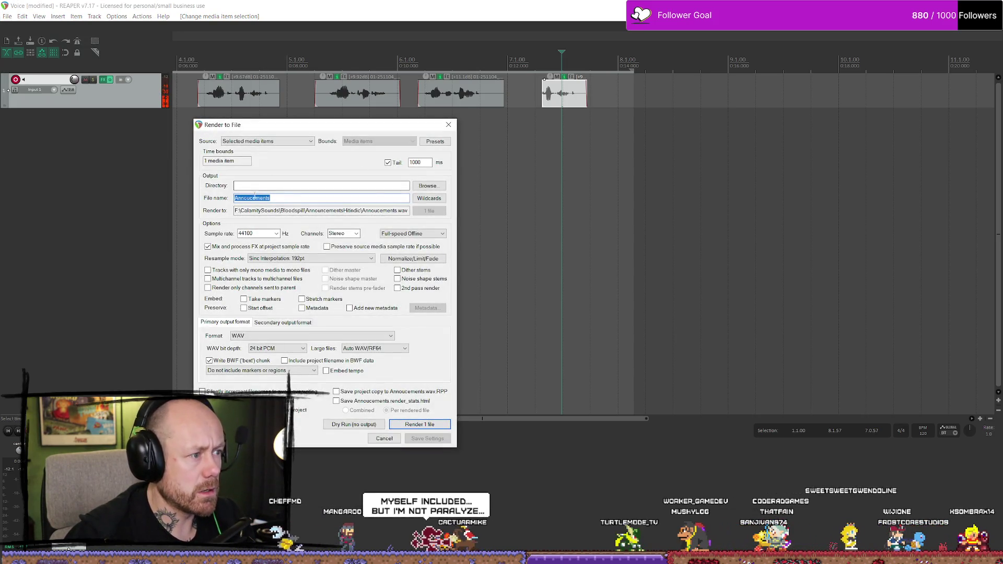
pyautogui.click(429, 187)
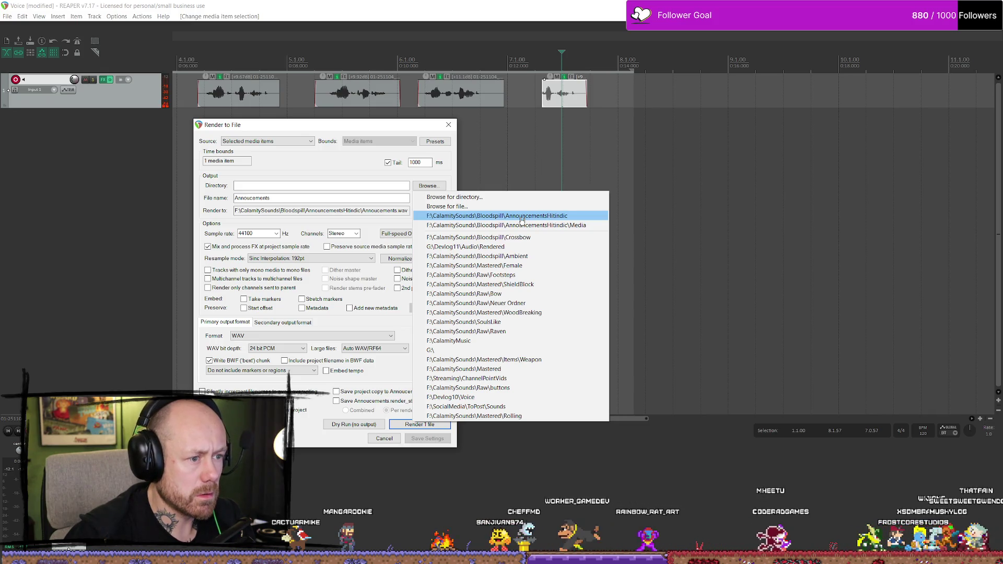
pyautogui.click(522, 218)
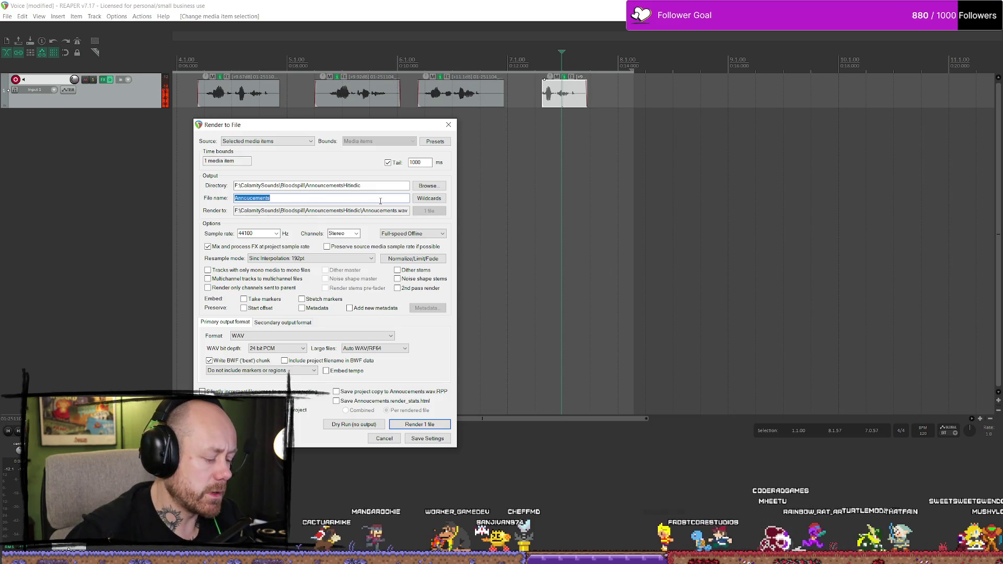
pyautogui.write('Captured')
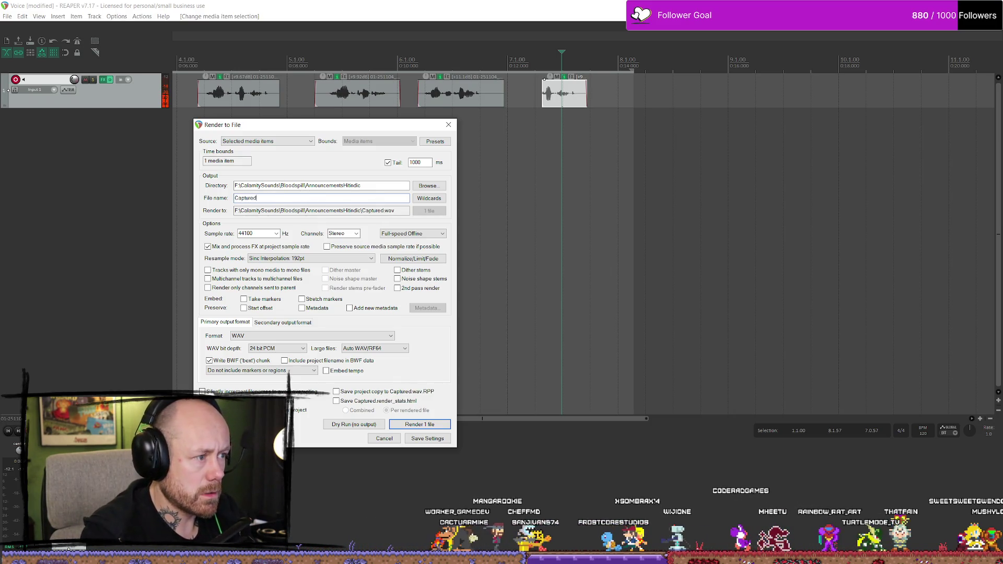
pyautogui.click(425, 425)
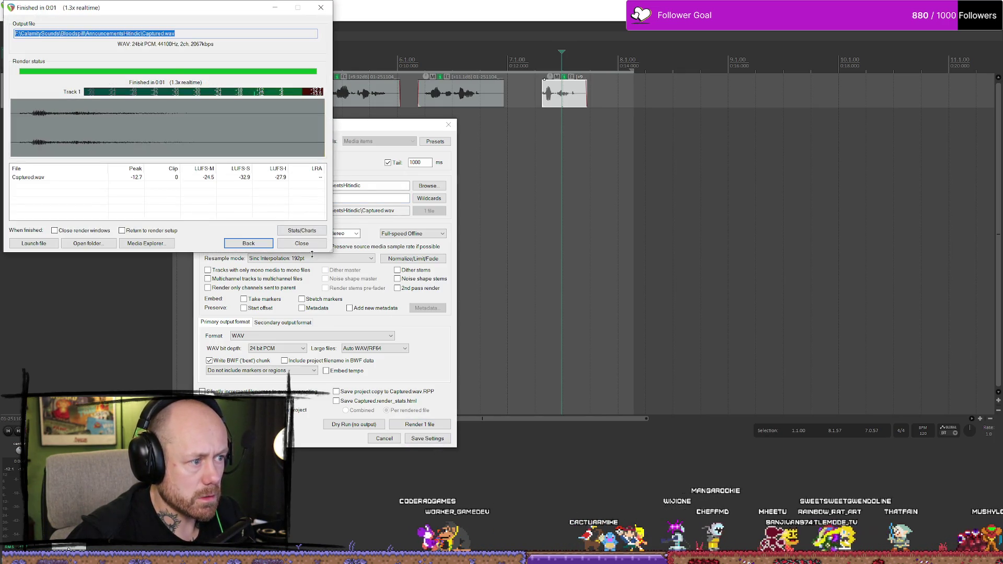
pyautogui.click(263, 245)
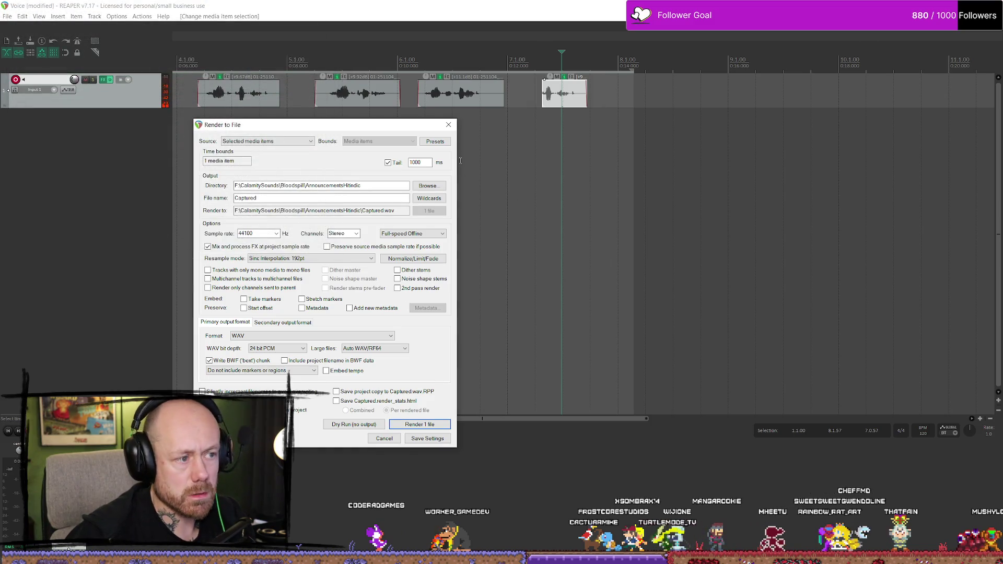
# Quit REAPER, saving the Voice project when prompted
pyautogui.hotkey('alt', 'F4')
pyautogui.hotkey('alt', 'F4')
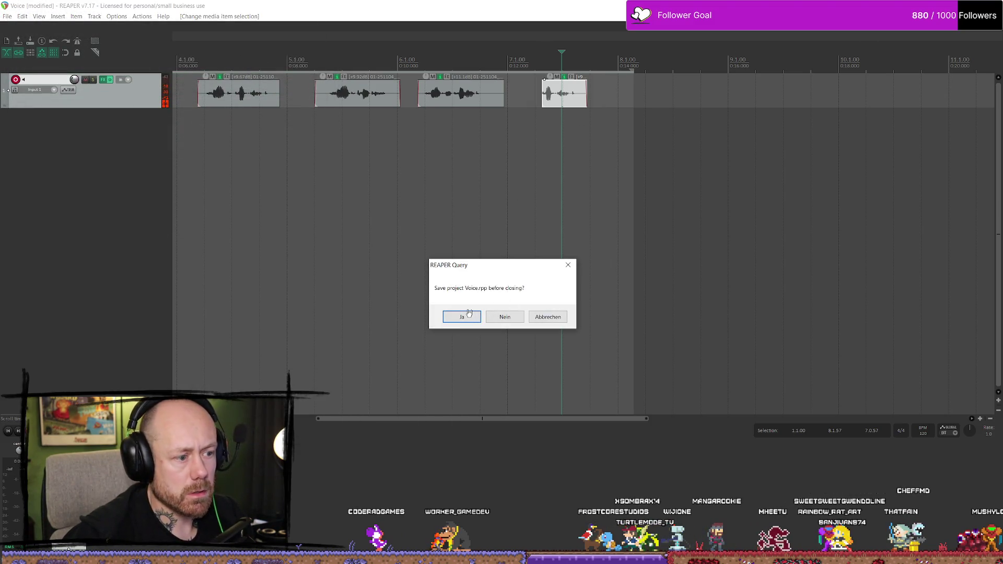
pyautogui.click(467, 318)
pyautogui.hotkey('ctrl', 'space')
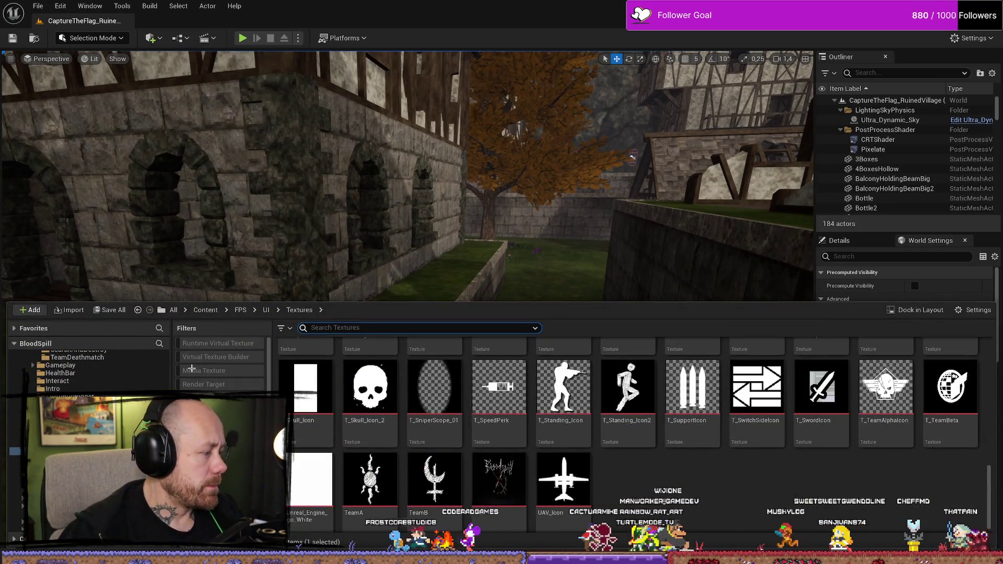
# In Explorer, open Voice.rpp's folder and rename Captured.wav to AnnoucementsCaptured.wav
pyautogui.press('super+e')
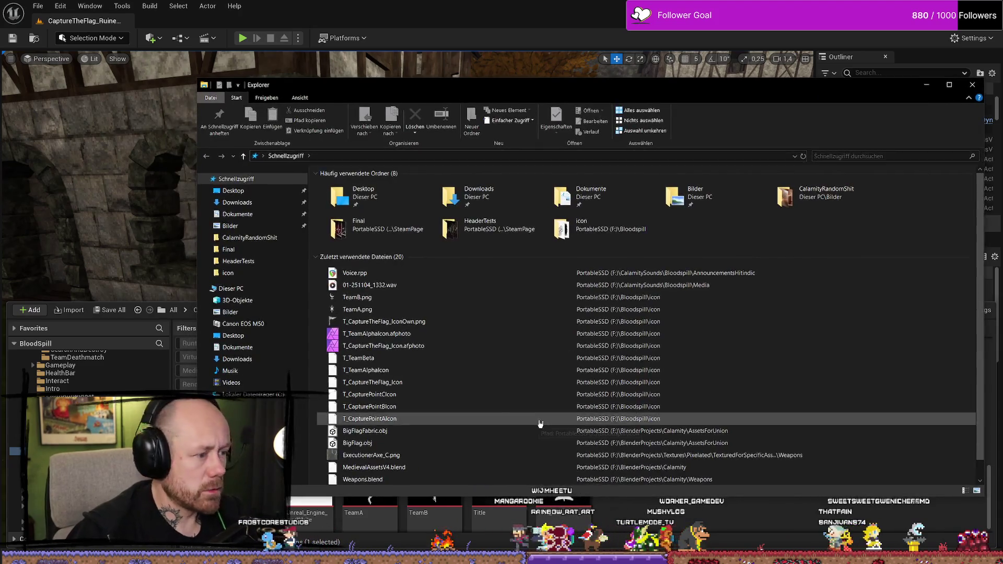
pyautogui.rightClick(389, 270)
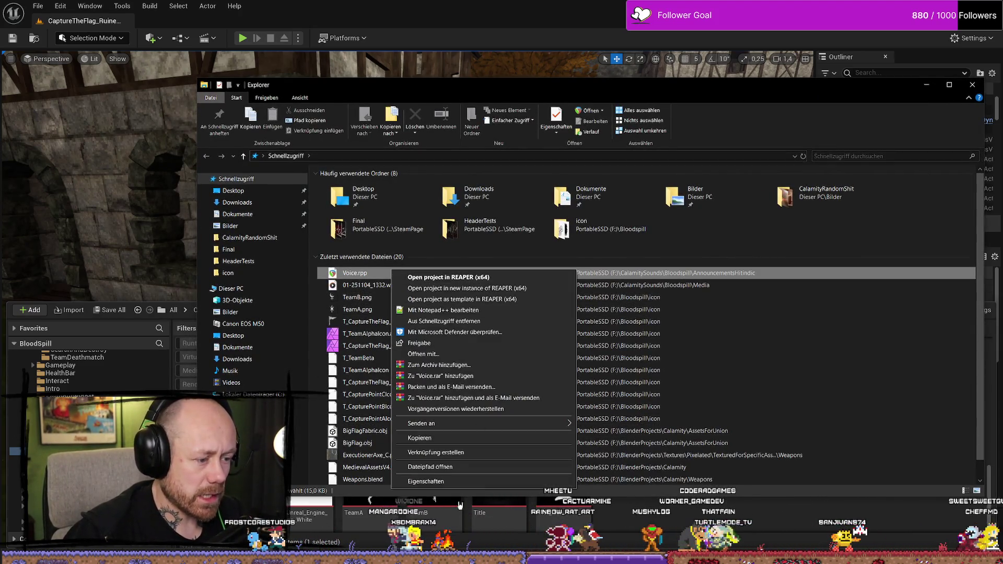
pyautogui.click(459, 472)
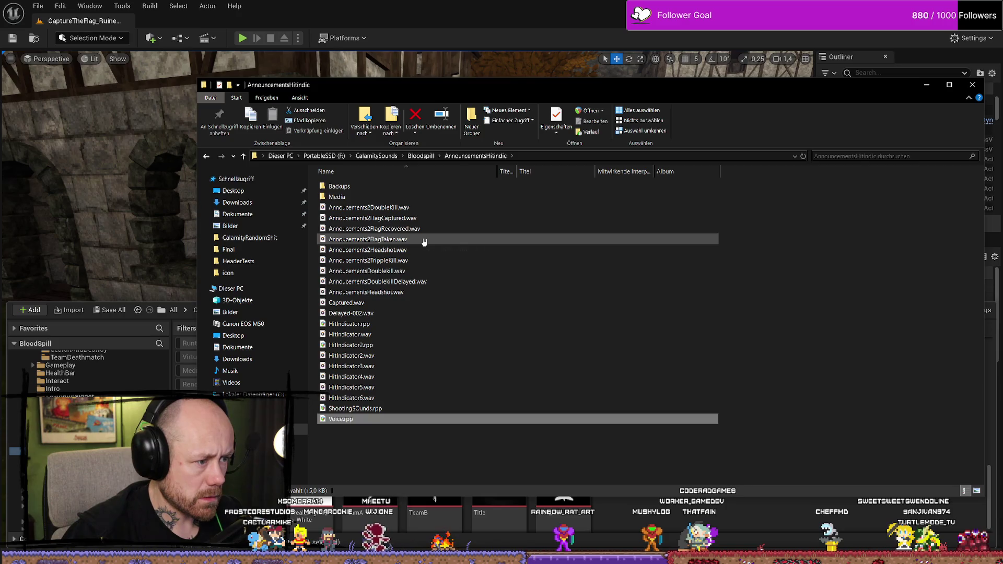
pyautogui.click(395, 306)
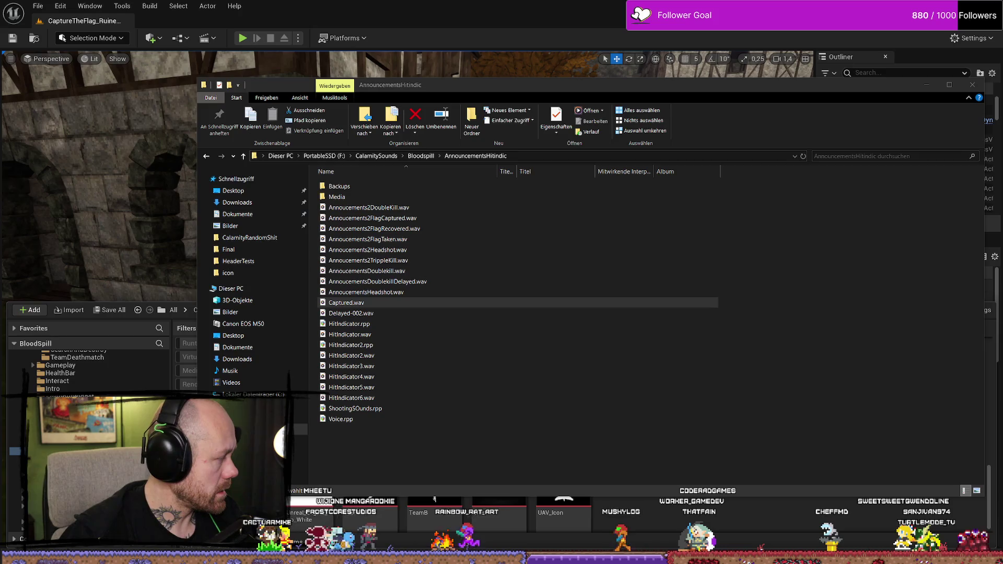
pyautogui.rightClick(354, 303)
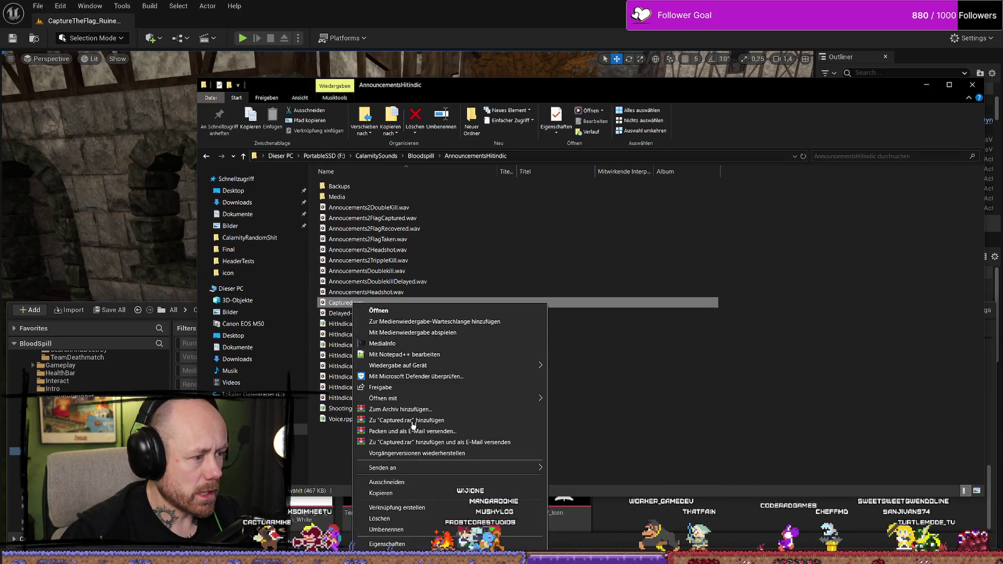
pyautogui.click(406, 531)
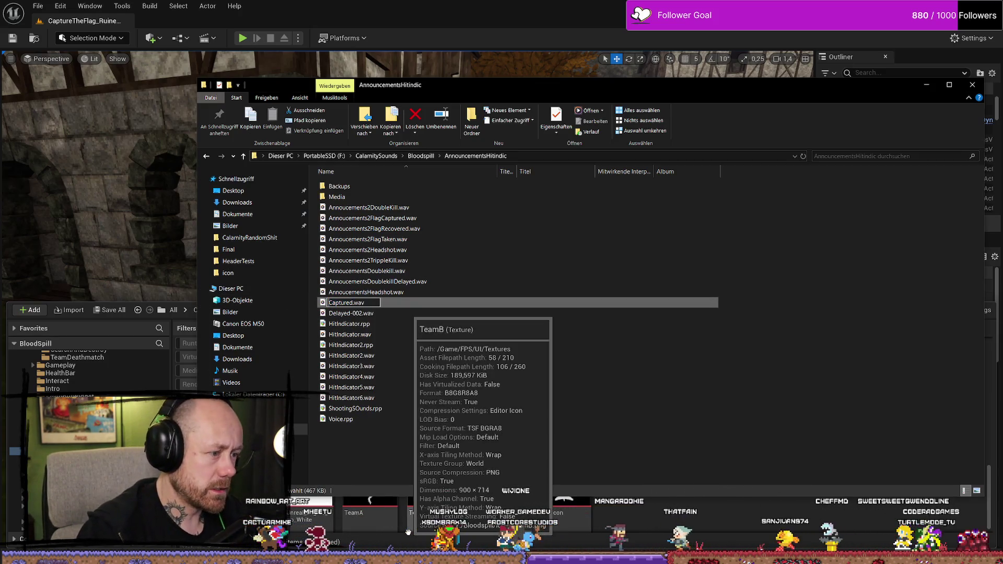
pyautogui.write('Annc')
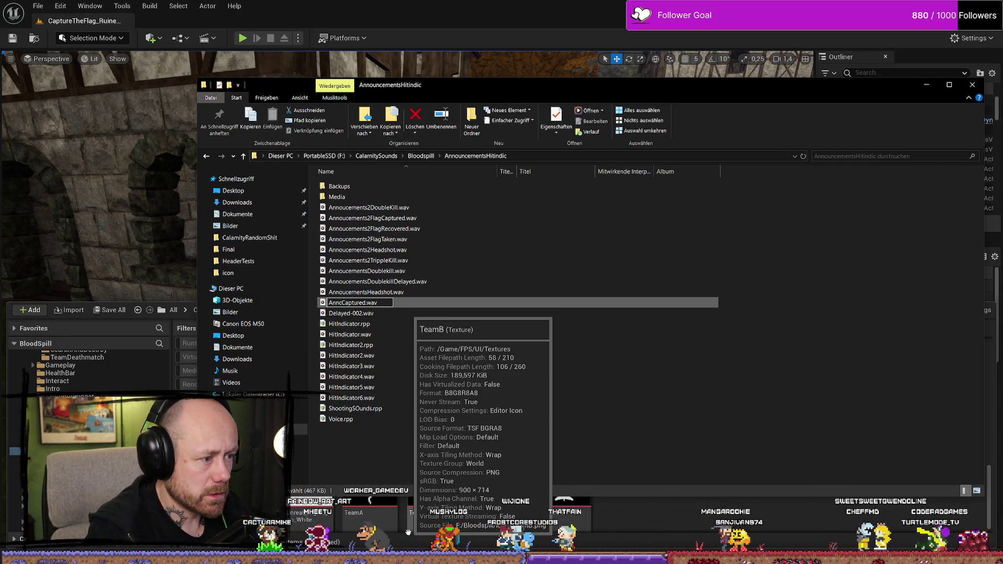
pyautogui.press('BackSpace')
pyautogui.write('ou')
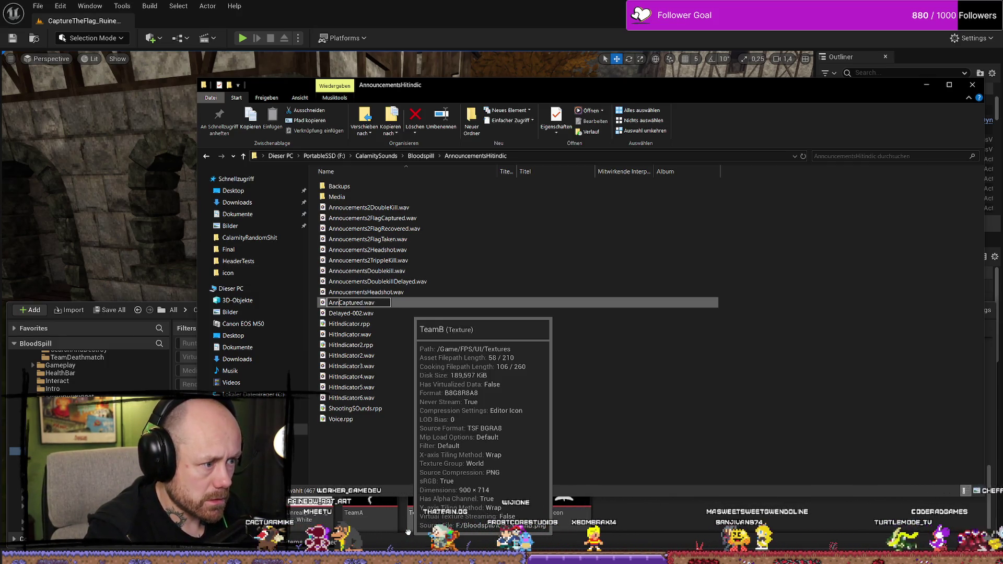
pyautogui.write('cements')
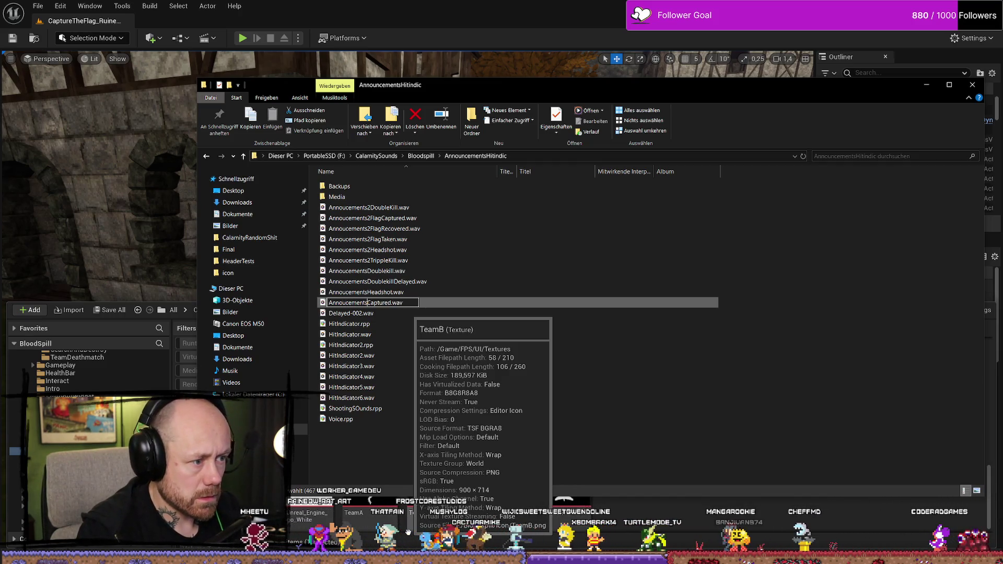
pyautogui.press('Return')
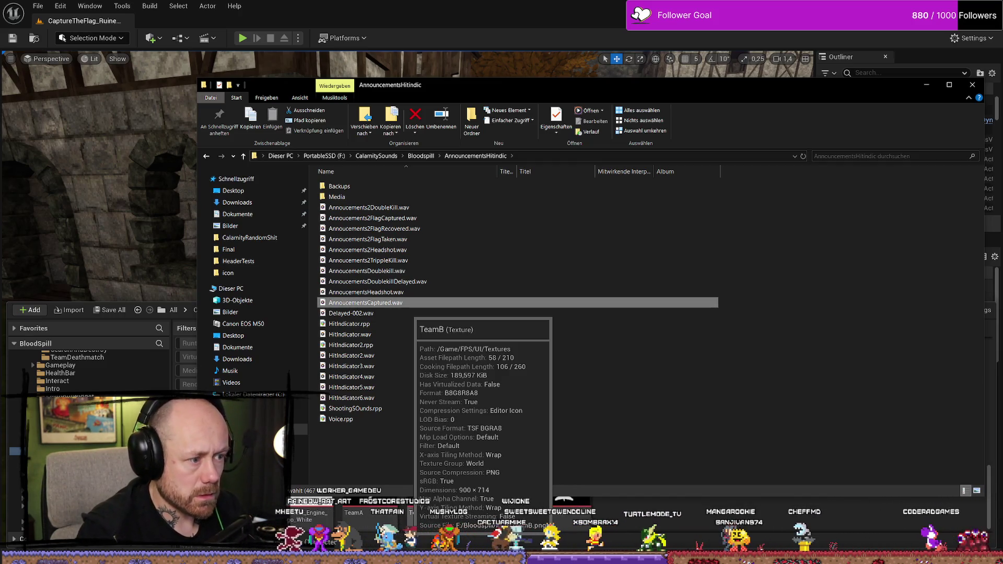
# Compare AnnoucementsCaptured.wav with Annoucements2FlagCaptured.wav, then reopen Voice.rpp in REAPER
pyautogui.click(406, 294)
pyautogui.click(421, 307)
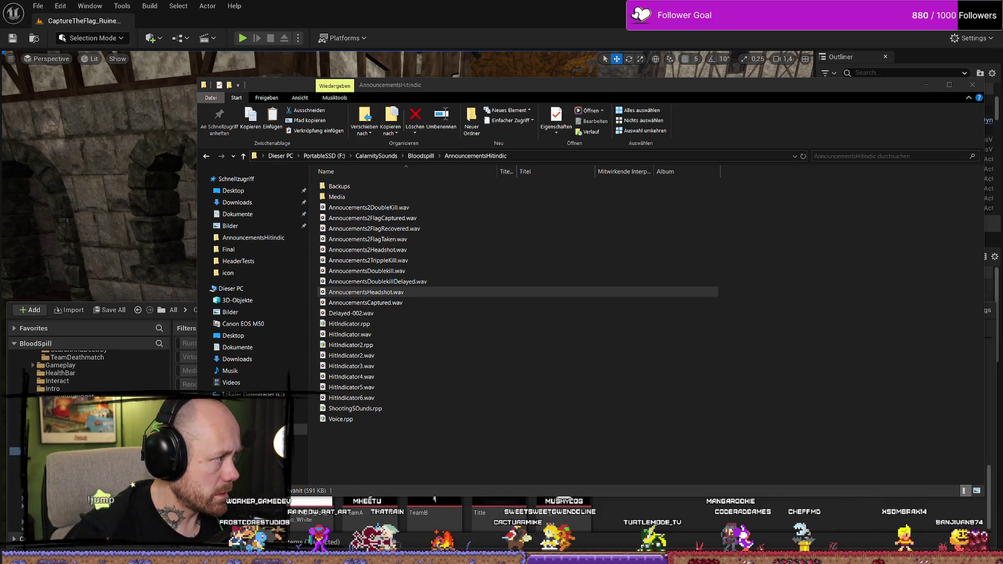
pyautogui.click(390, 309)
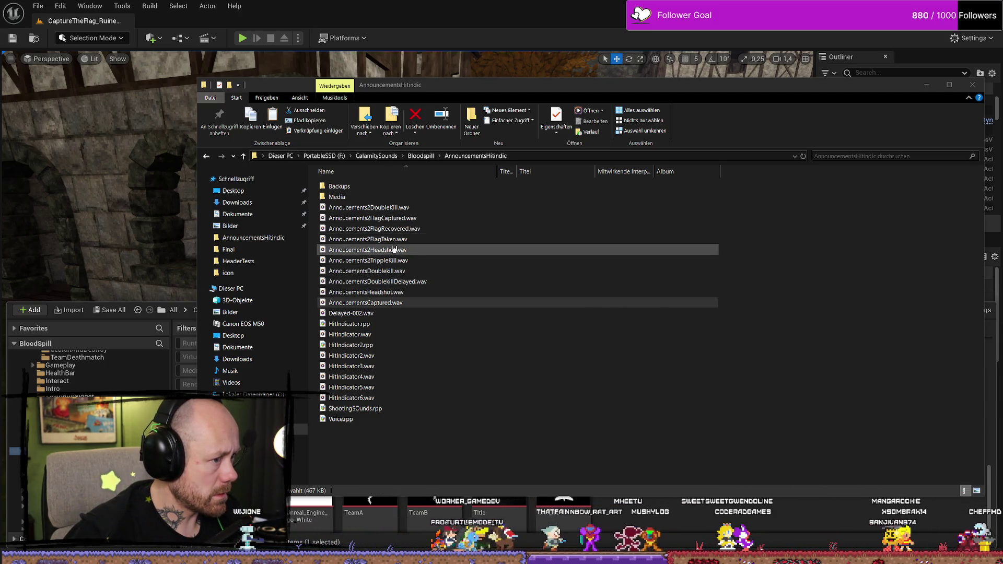
pyautogui.click(411, 220)
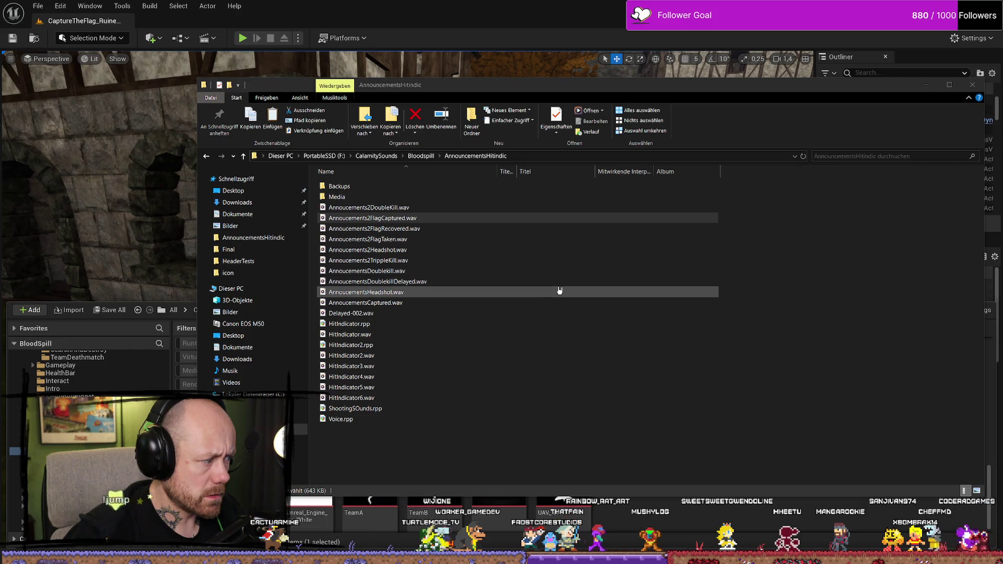
pyautogui.click(425, 304)
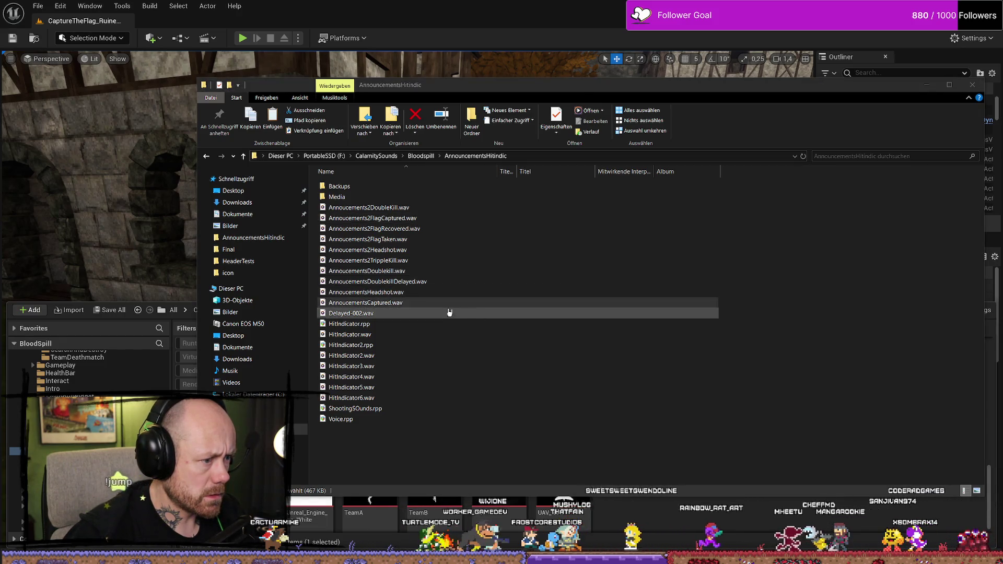
pyautogui.doubleClick(372, 423)
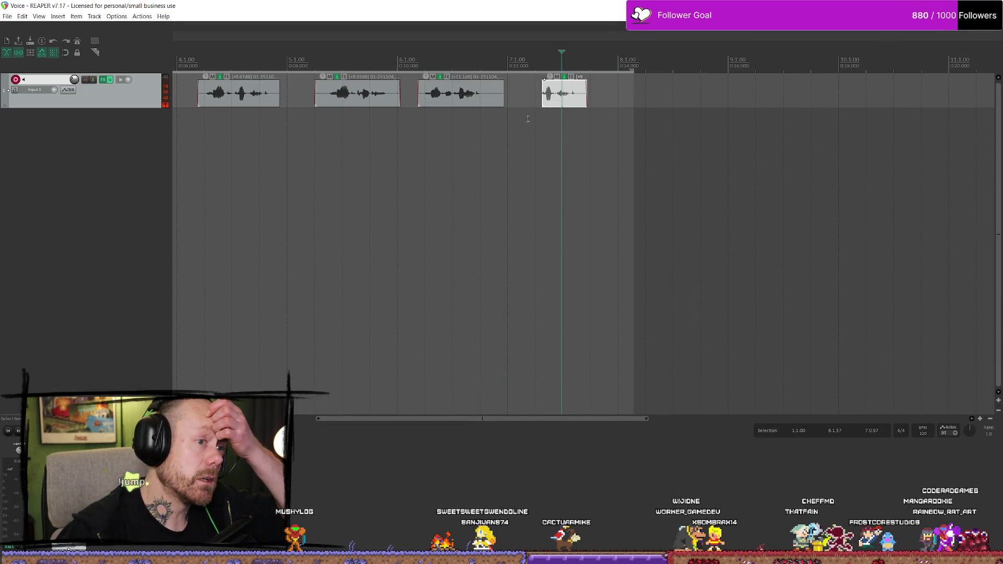
# Audition the clips through Track 1's effect chain, then close the FX chain window
pyautogui.click(103, 79)
pyautogui.moveTo(795, 262)
pyautogui.mouseDown()
pyautogui.moveTo(643, 213)
pyautogui.moveTo(392, 191)
pyautogui.mouseUp()
pyautogui.click(376, 298)
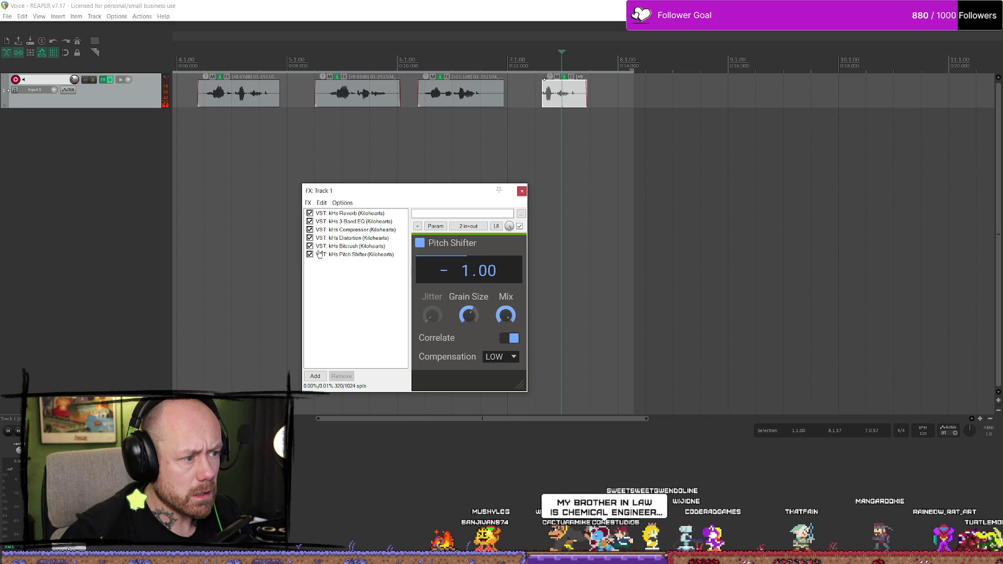
pyautogui.click(528, 200)
pyautogui.press('space')
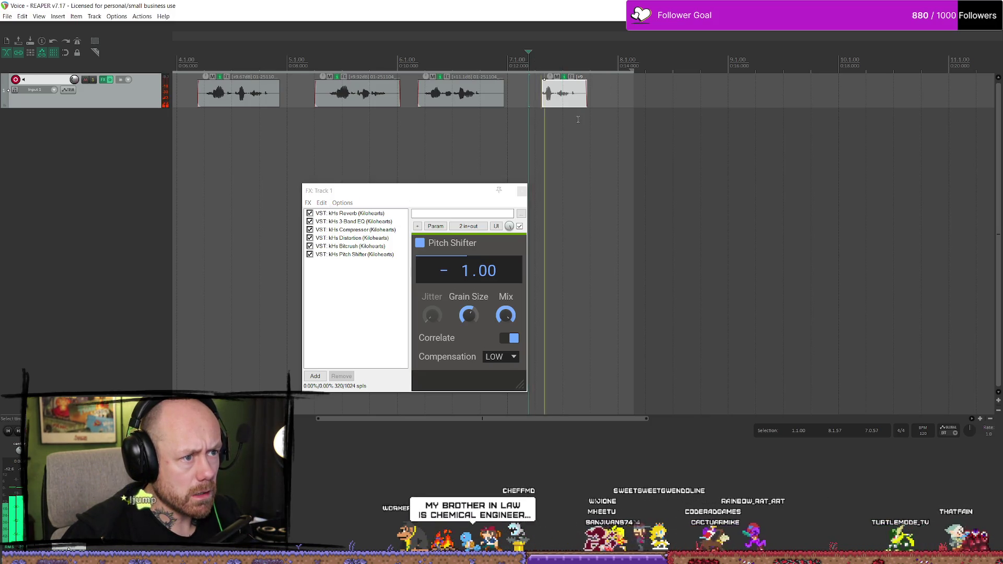
pyautogui.press('space')
pyautogui.click(521, 192)
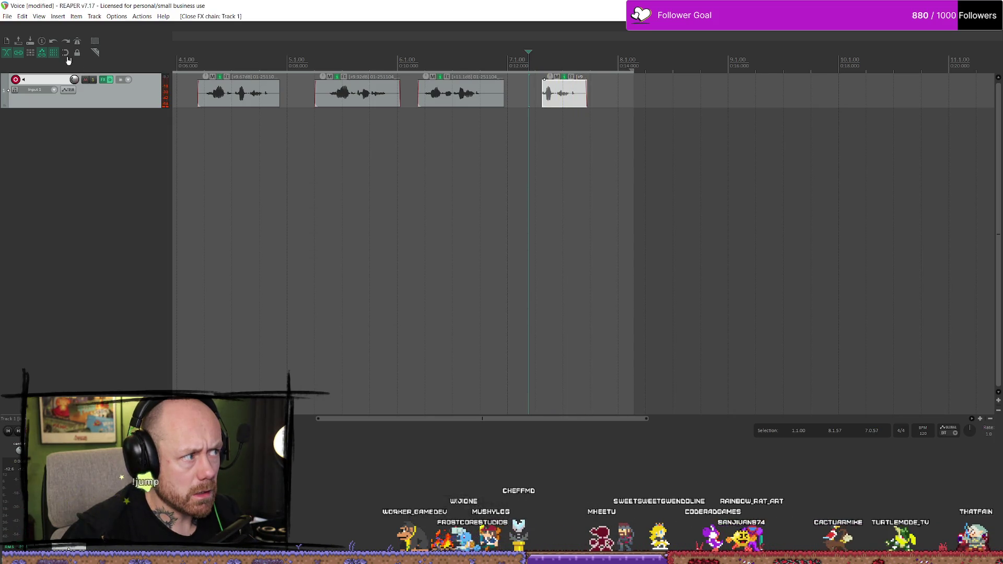
# Close the Voice project via File > Open project and switch to the AnnouncementsHitindic folder in Explorer
pyautogui.click(8, 16)
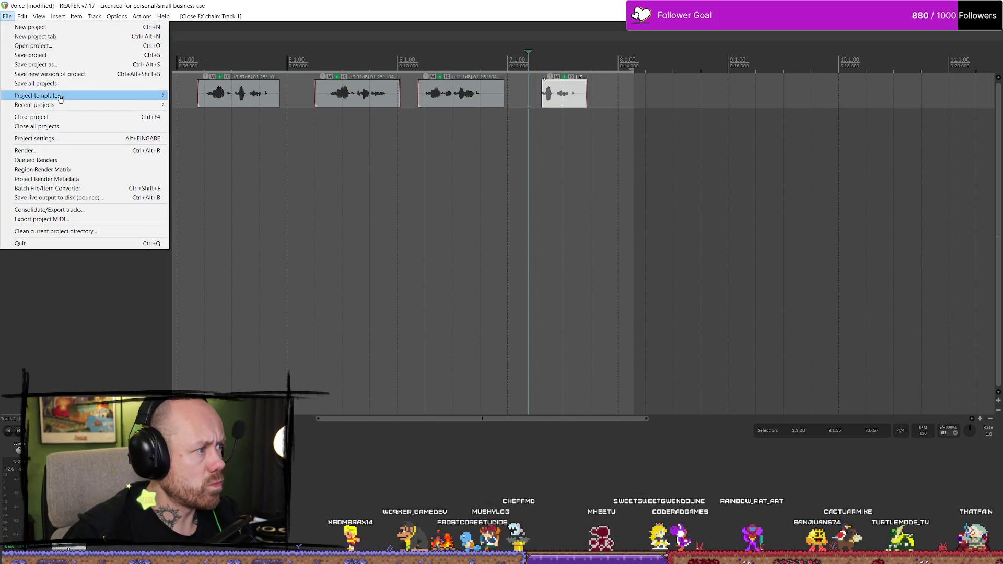
pyautogui.click(55, 46)
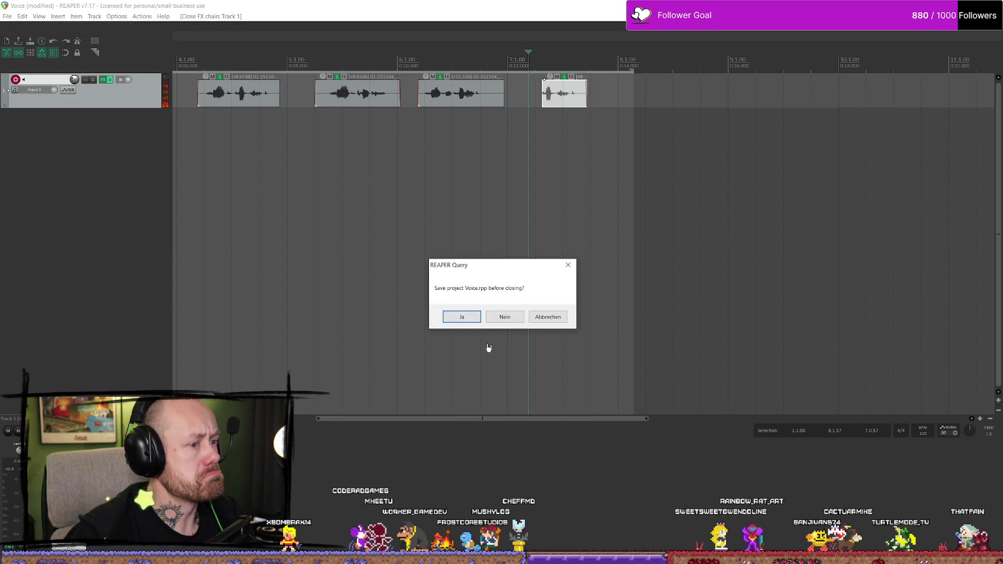
pyautogui.click(502, 316)
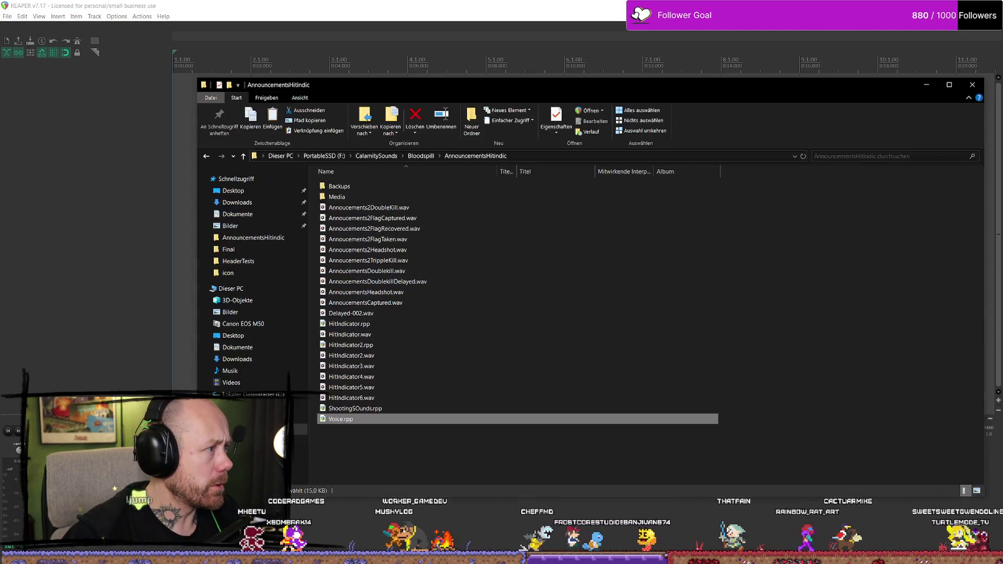
pyautogui.hotkey('alt', 'Tab')
pyautogui.hotkey('alt', 'Tab')
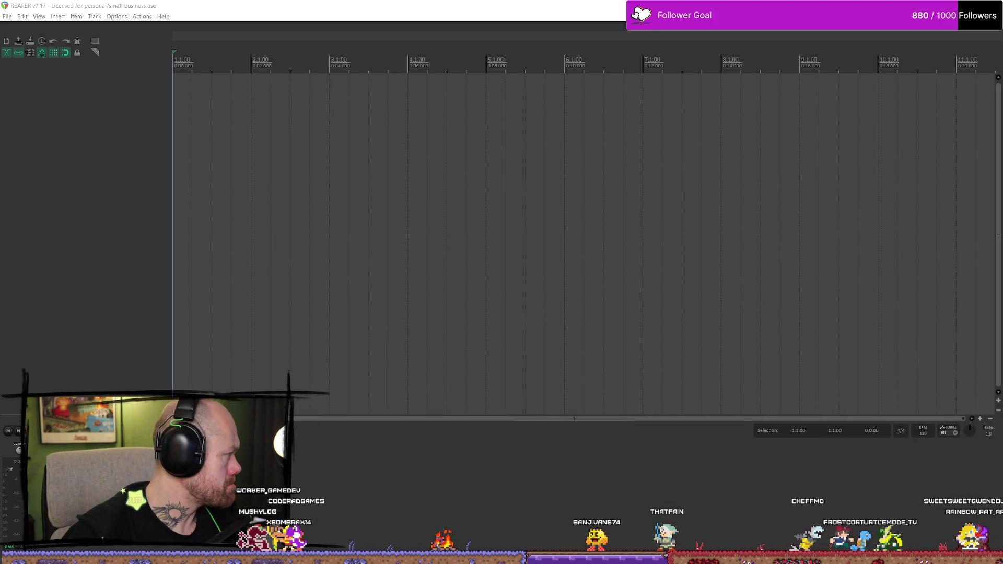
# Import the FlagCaptured announcement WAV onto a new track and shorten its end
pyautogui.moveTo(144, 189); pyautogui.dragTo(183, 115)
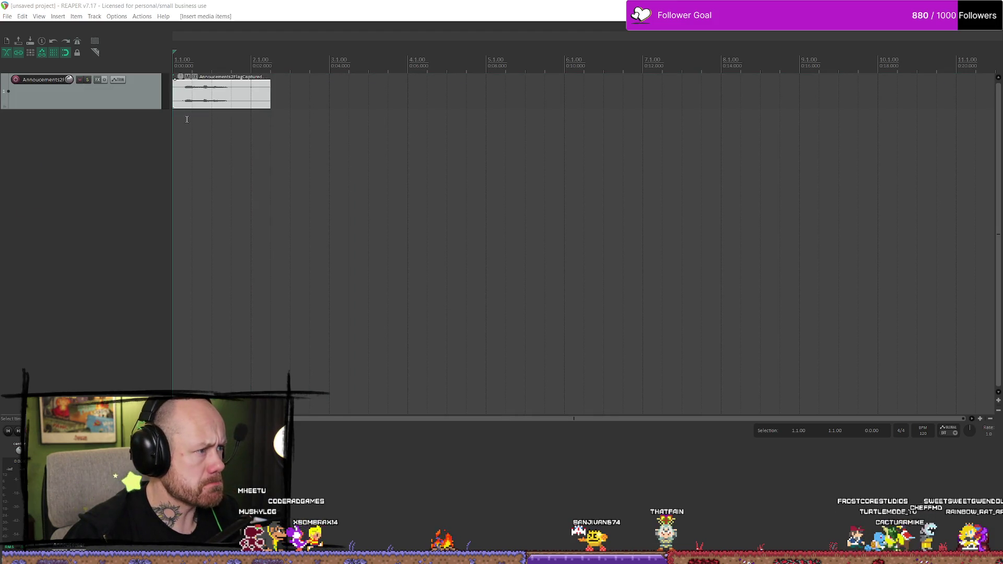
pyautogui.press('space')
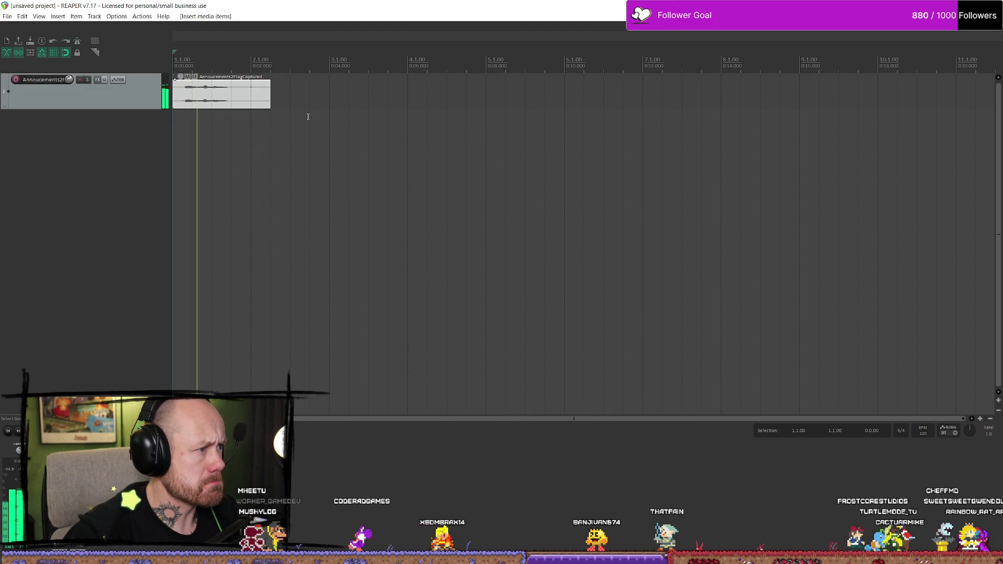
pyautogui.moveTo(273, 96); pyautogui.dragTo(251, 96)
# Set the project sample rate to 16000 Hz and play the clip again
pyautogui.click(12, 18)
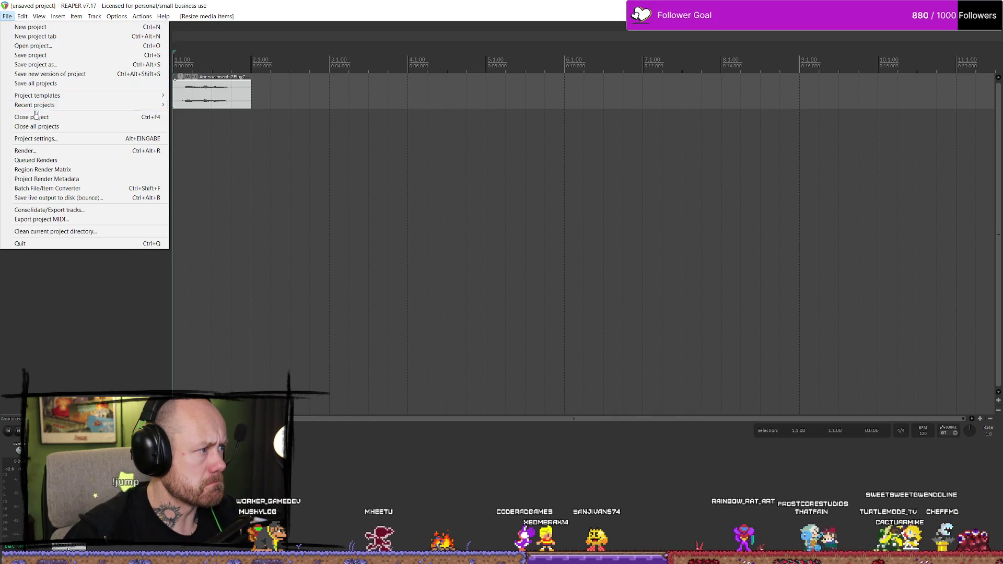
pyautogui.click(53, 140)
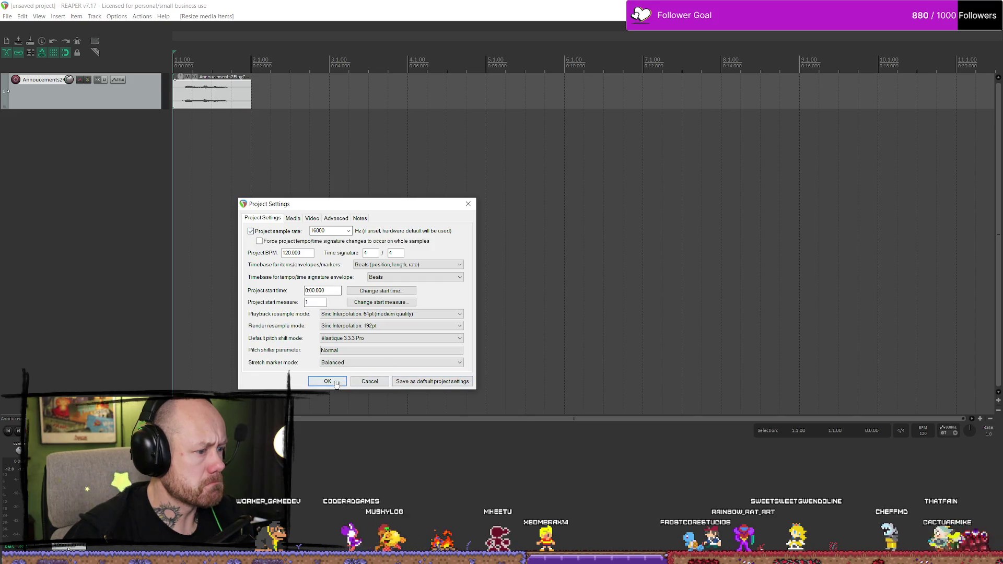
pyautogui.click(336, 383)
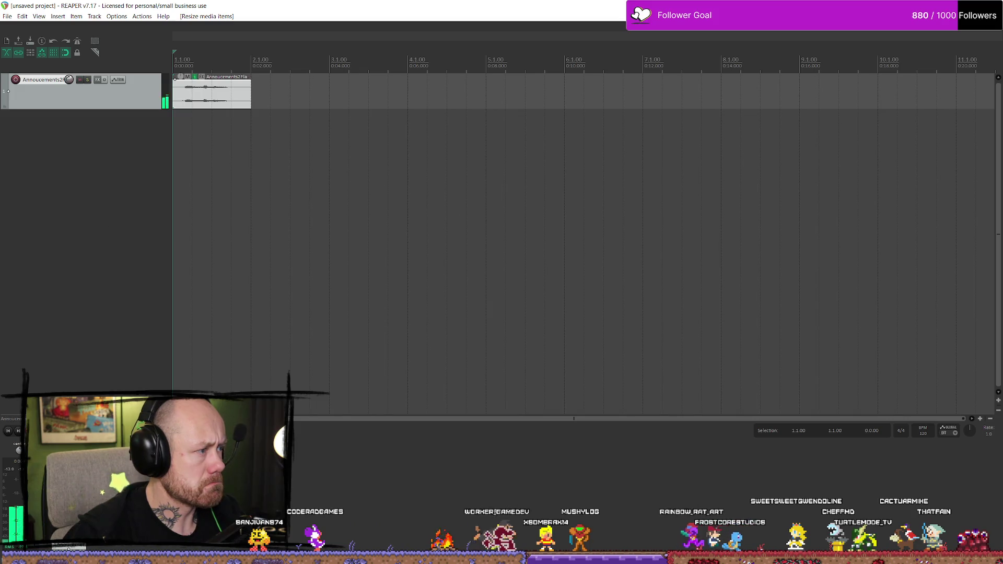
pyautogui.press('space')
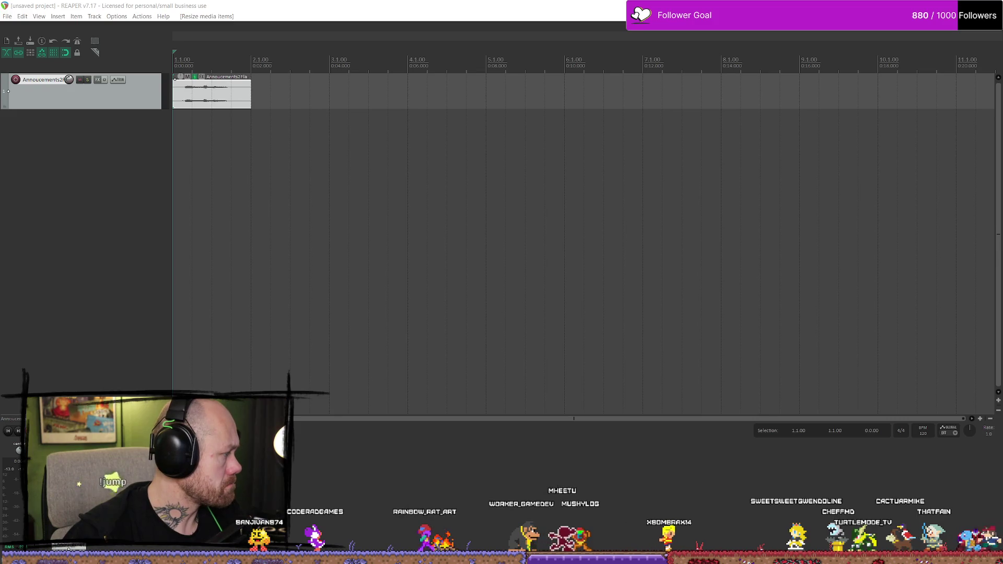
pyautogui.click(368, 236)
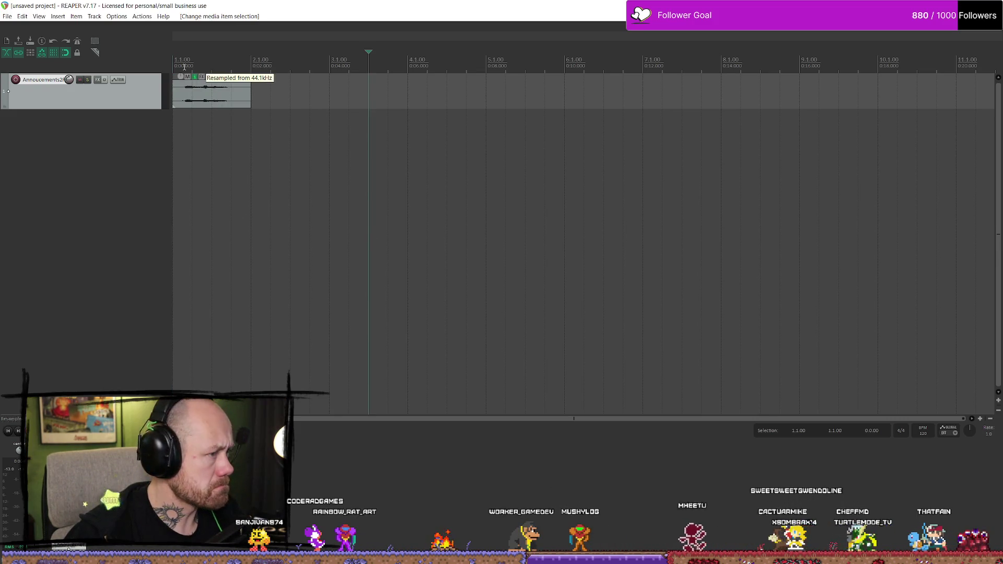
# Check the project settings again, then delete the announcement clip from the track
pyautogui.click(4, 16)
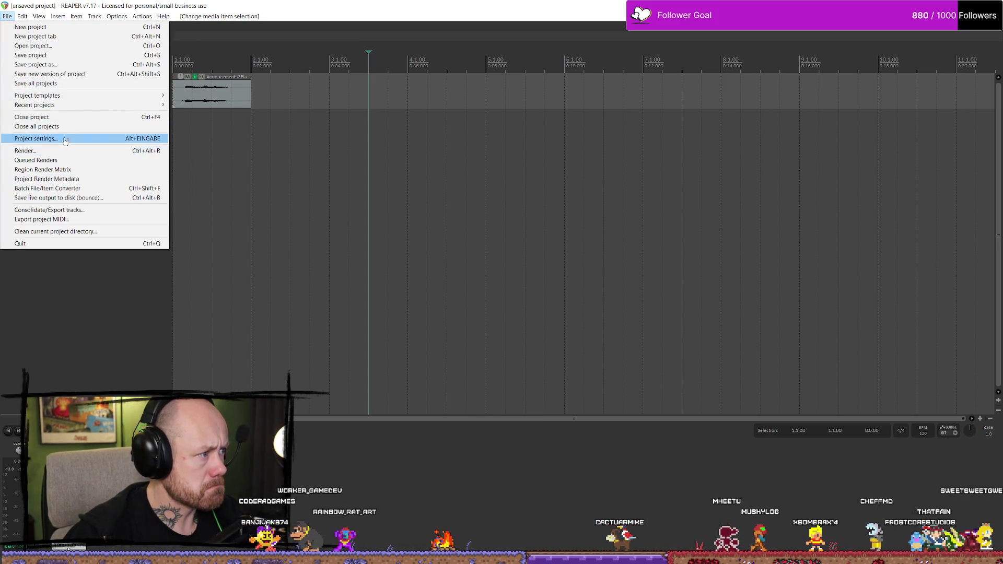
pyautogui.click(73, 138)
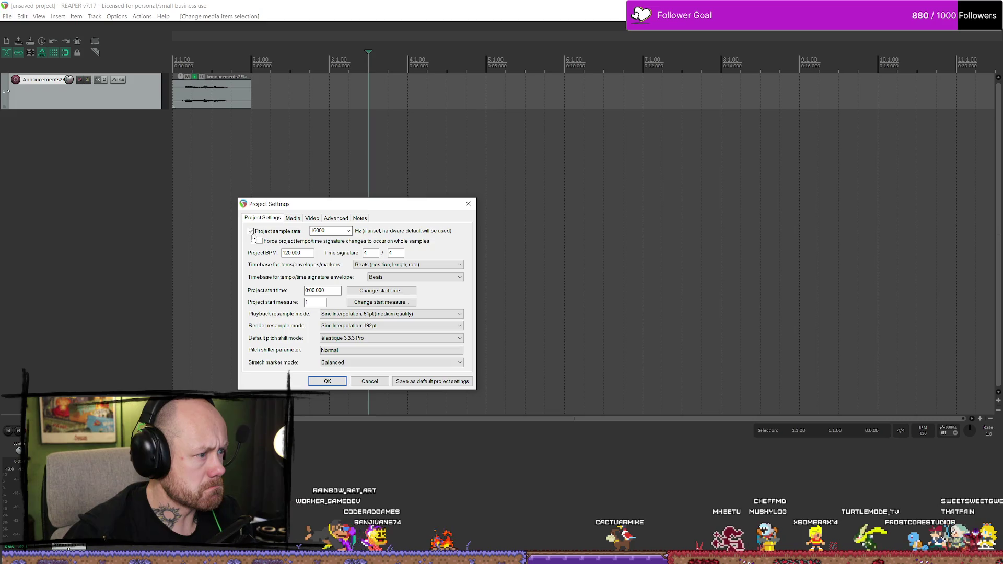
pyautogui.press('Escape')
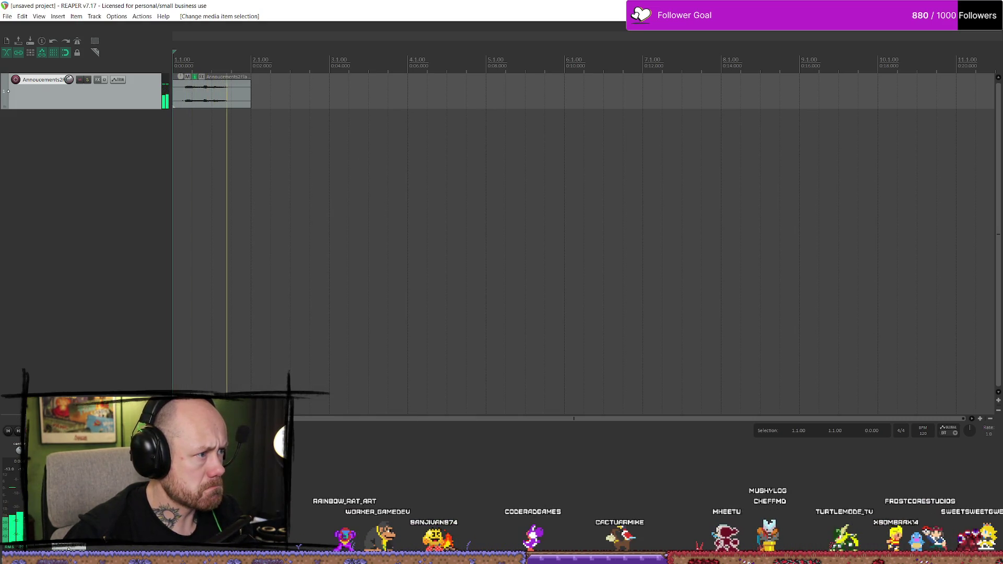
pyautogui.click(232, 94)
pyautogui.press('Delete')
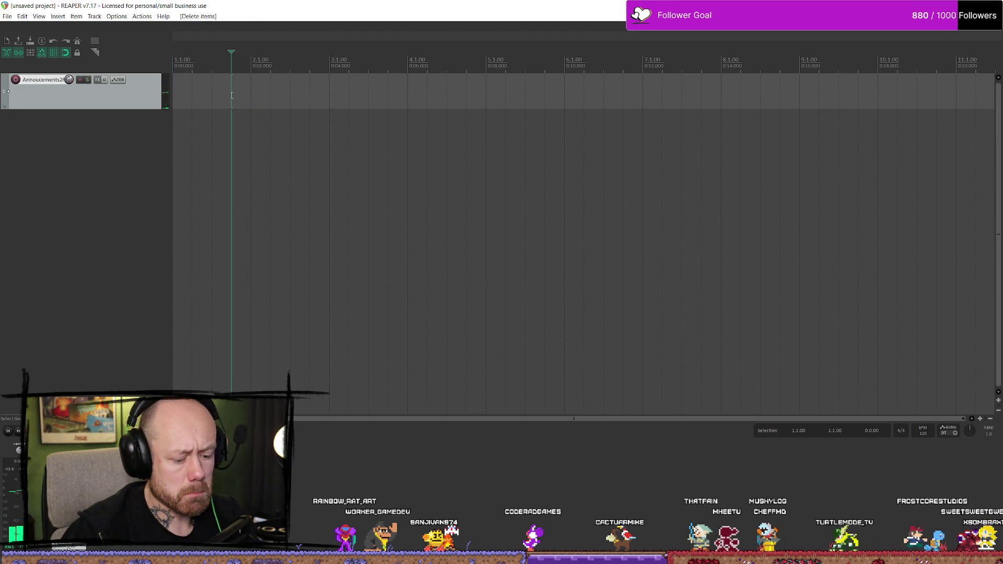
# Re-import Annoucements2FlagCaptured.wav onto the track, try a start trim, then undo it
pyautogui.moveTo(35, 157)
pyautogui.mouseDown()
pyautogui.moveTo(265, 141)
pyautogui.moveTo(213, 92)
pyautogui.mouseUp()
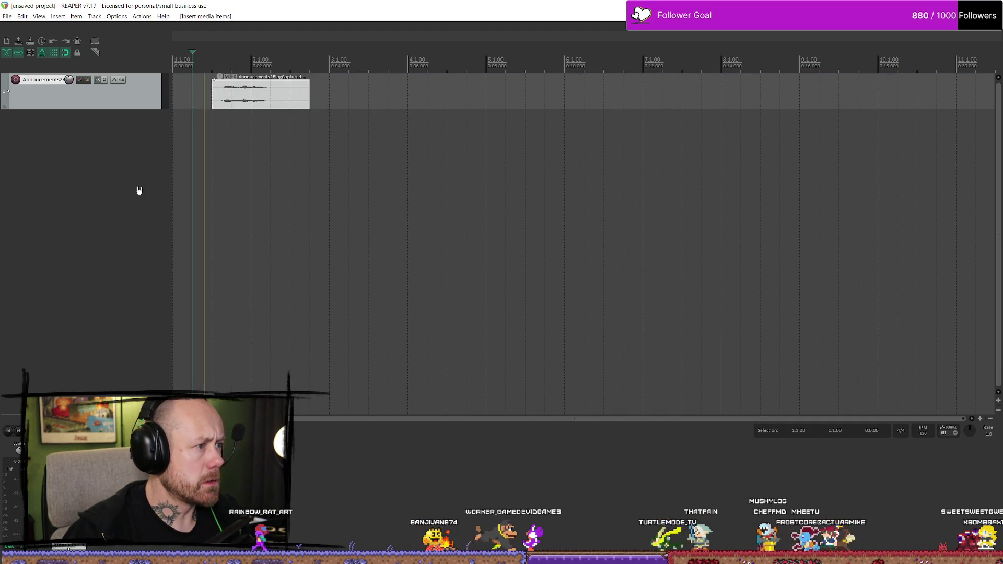
pyautogui.press('space')
pyautogui.press('space')
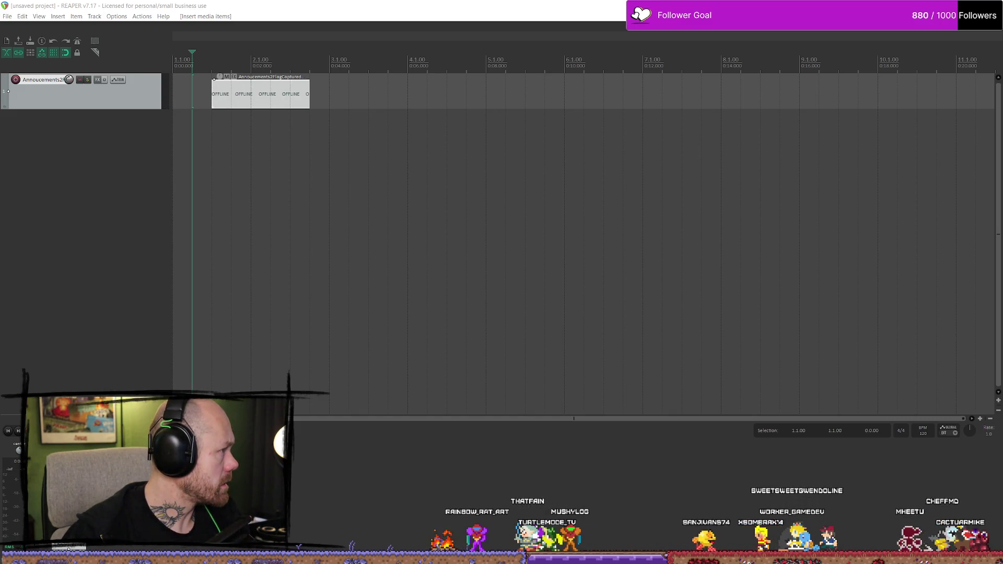
pyautogui.click(368, 228)
pyautogui.click(239, 94)
pyautogui.moveTo(212, 90); pyautogui.dragTo(231, 90)
pyautogui.scroll(3, 250, 91)
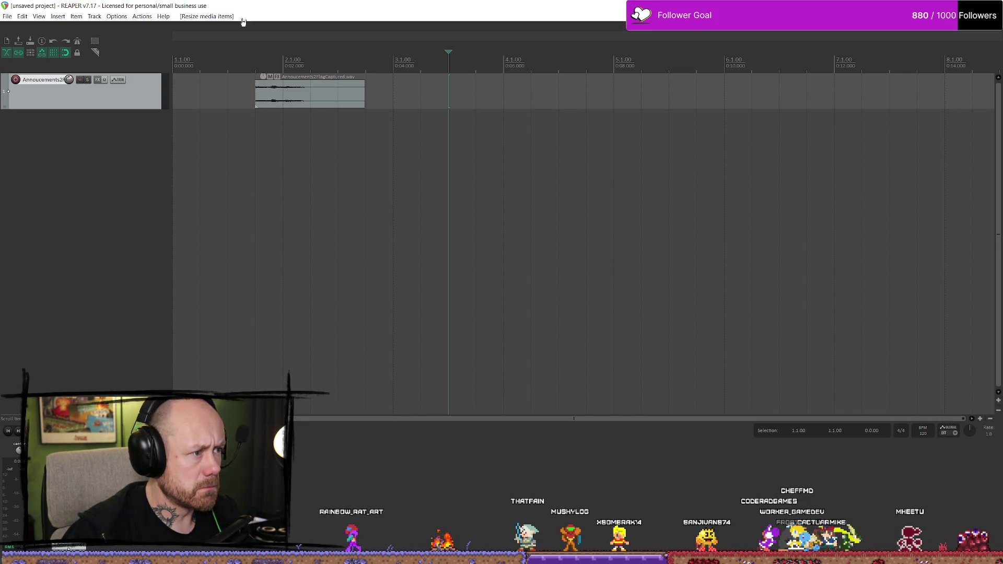
pyautogui.scroll(5, 243, 63)
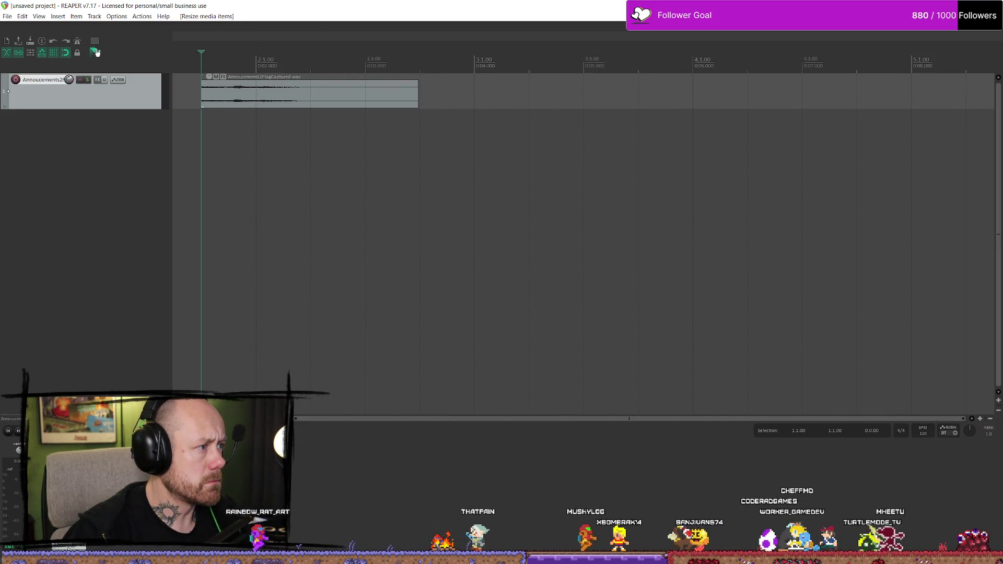
pyautogui.scroll(3, 238, 81)
pyautogui.scroll(-3, 599, 92)
pyautogui.scroll(2, 470, 96)
pyautogui.scroll(-2, 568, 90)
pyautogui.scroll(-1, 471, 105)
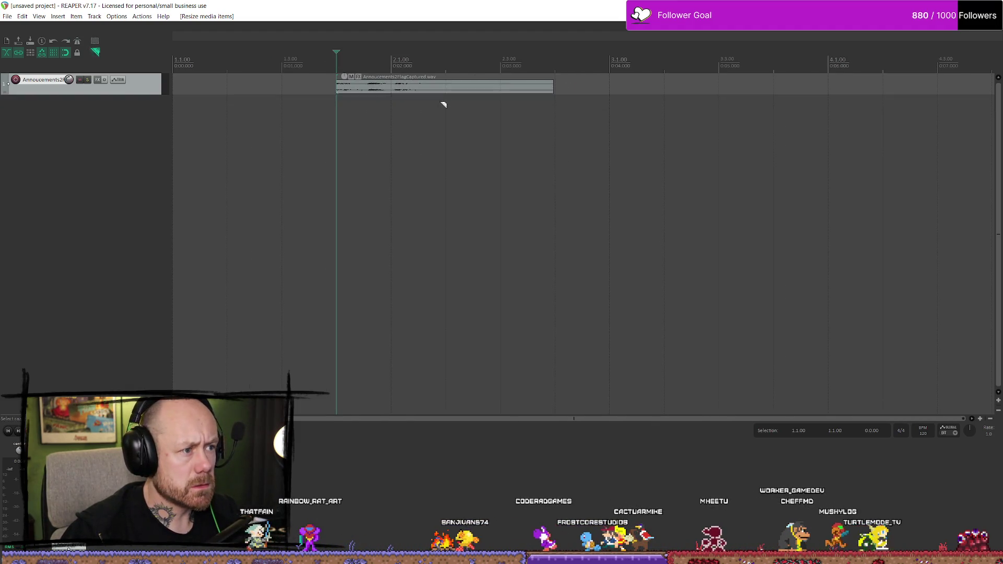
pyautogui.scroll(3, 439, 102)
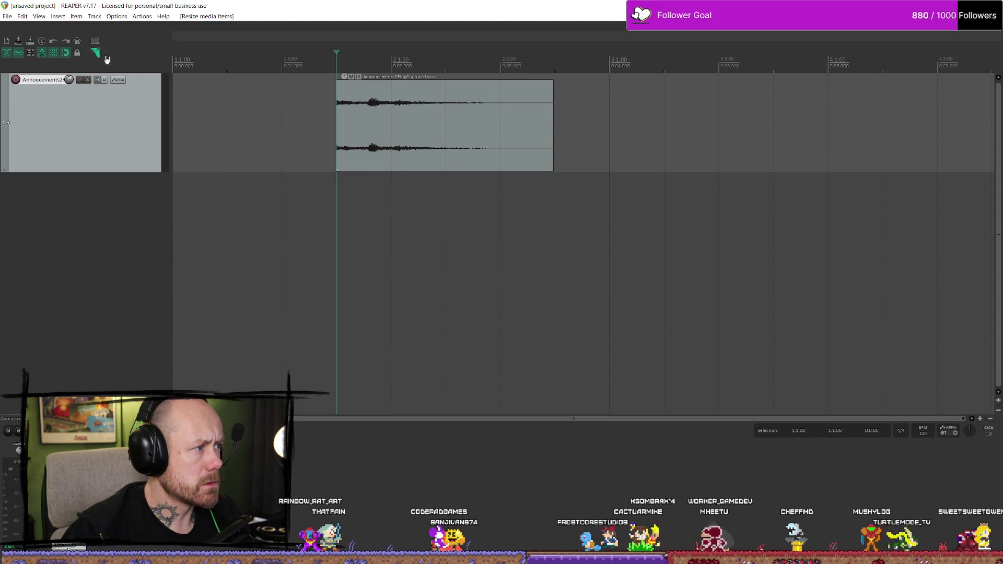
pyautogui.hotkey('ctrl', 'z')
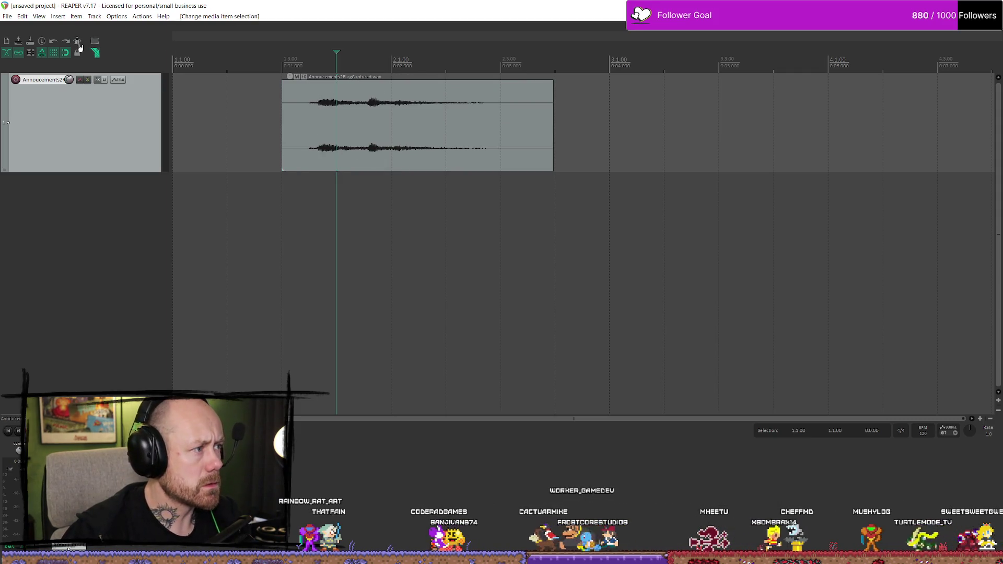
# Audition from just before the speech and trim the leading silence so the clip starts near 0:01.7
pyautogui.click(291, 86)
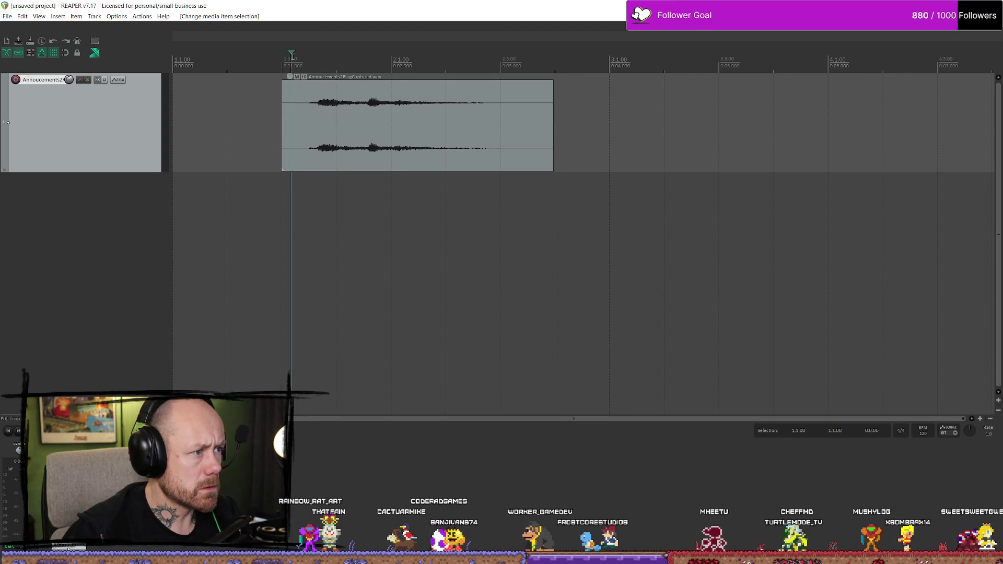
pyautogui.press('space')
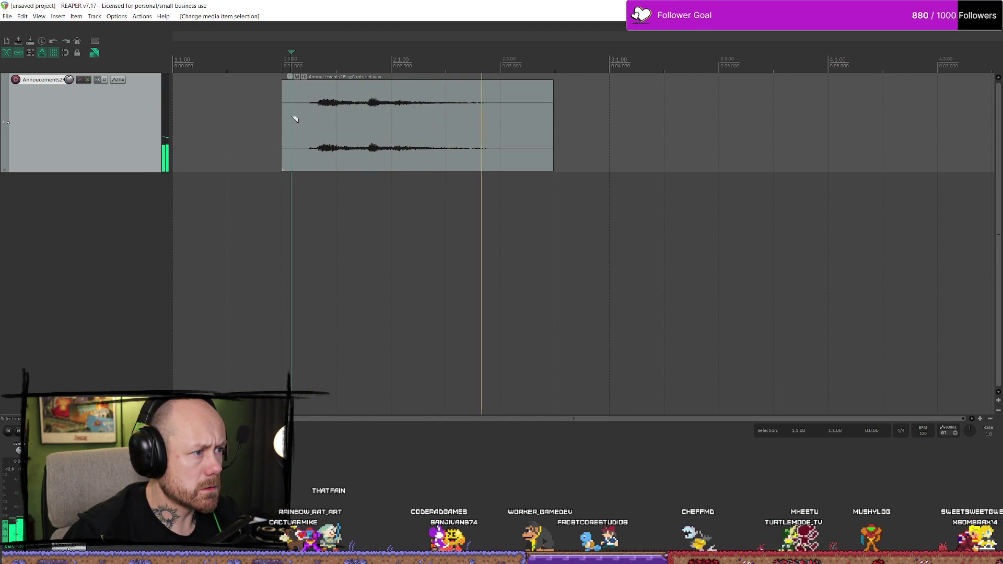
pyautogui.press('space')
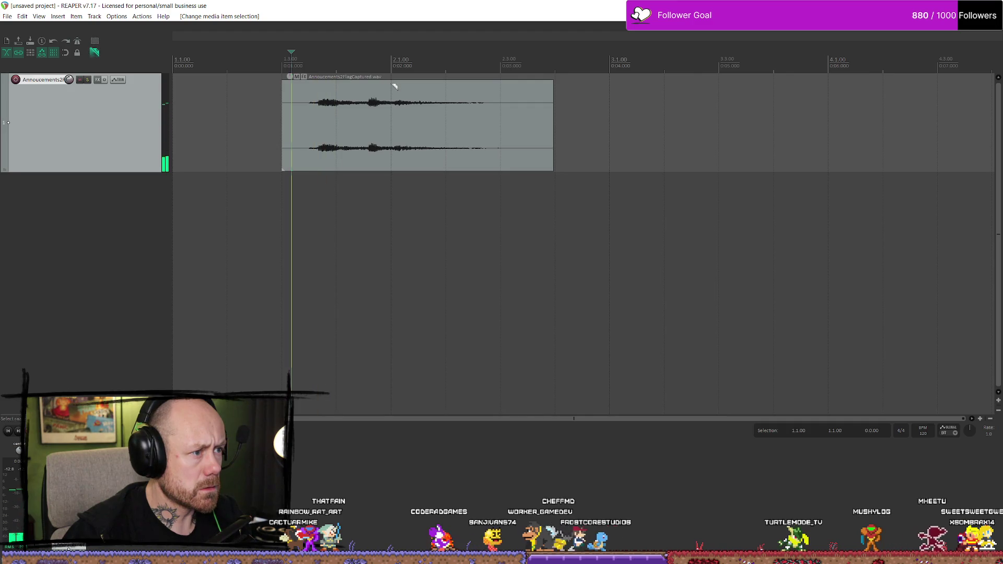
pyautogui.press('space')
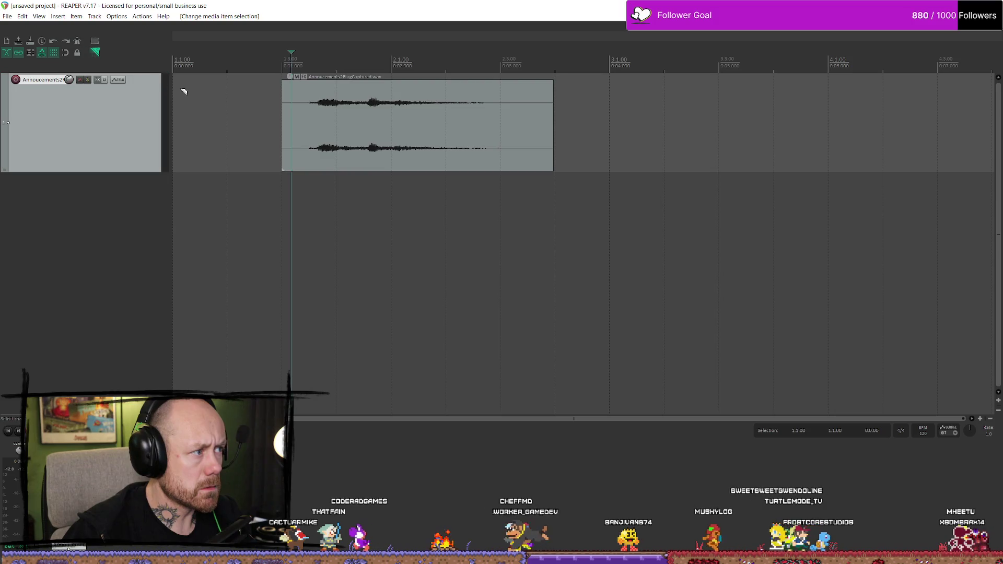
pyautogui.click(219, 112)
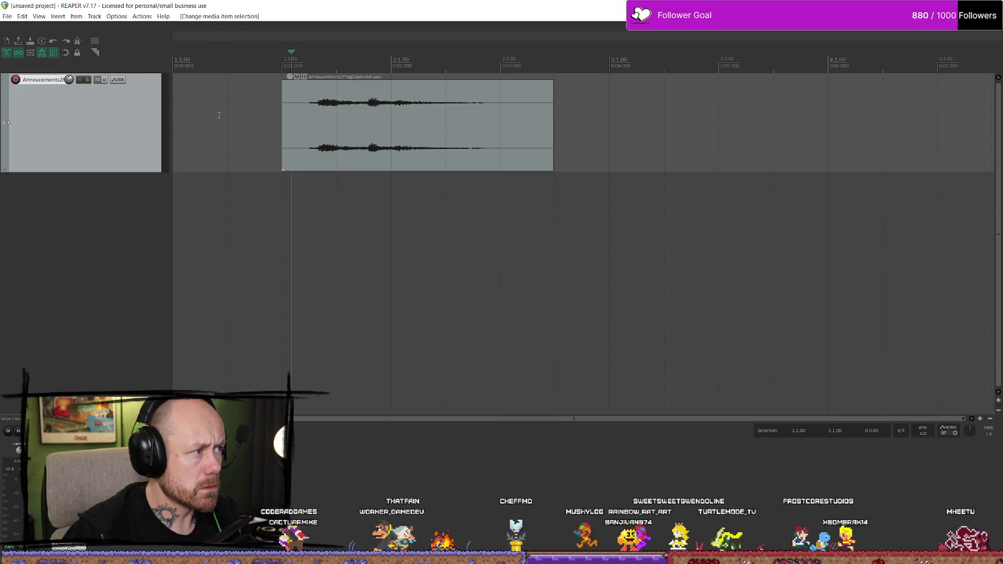
pyautogui.moveTo(282, 134); pyautogui.dragTo(362, 137)
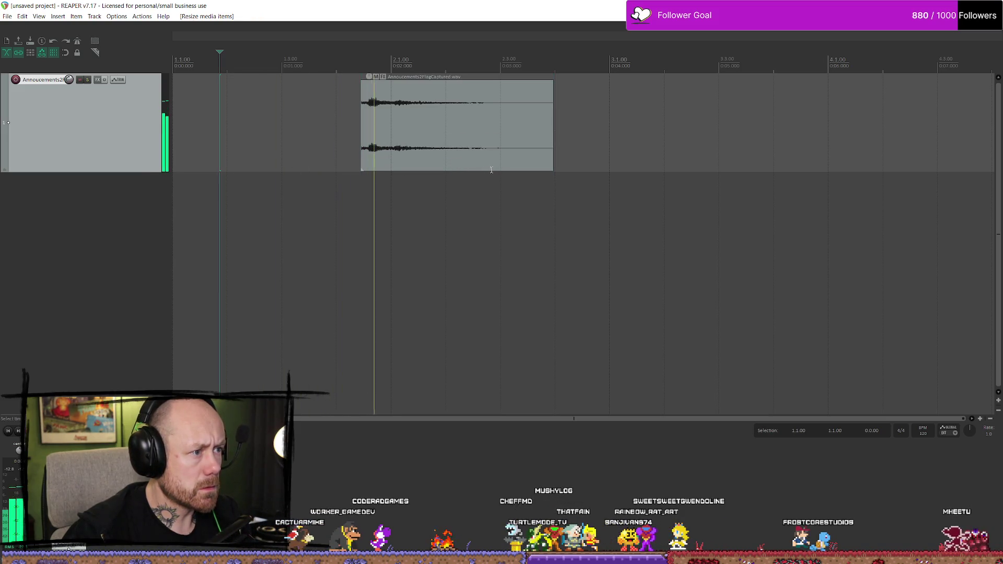
pyautogui.moveTo(363, 119); pyautogui.dragTo(367, 119)
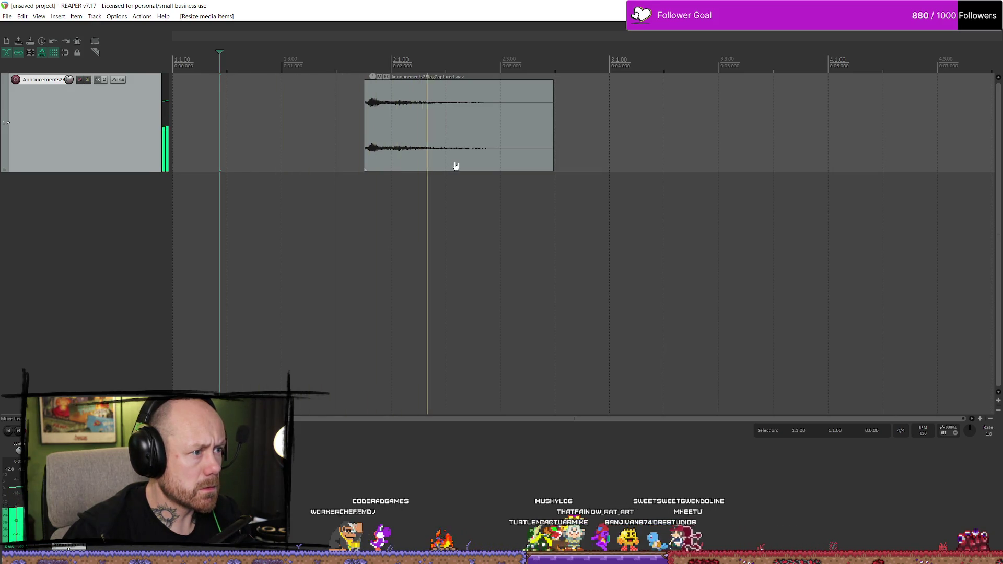
pyautogui.click(8, 17)
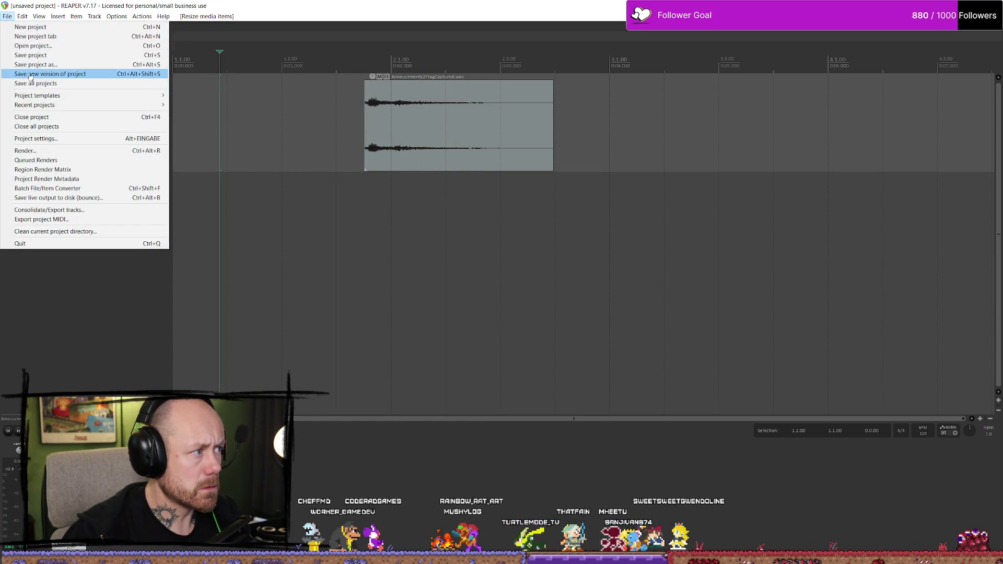
# Open Voice.rpp without saving the current project and play back its voice clips
pyautogui.click(32, 42)
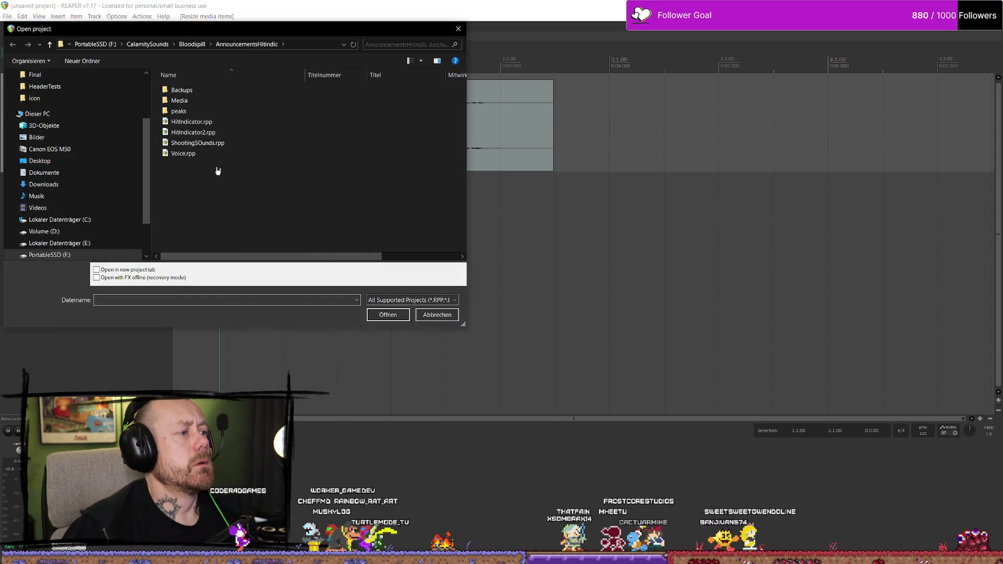
pyautogui.click(206, 154)
pyautogui.click(387, 316)
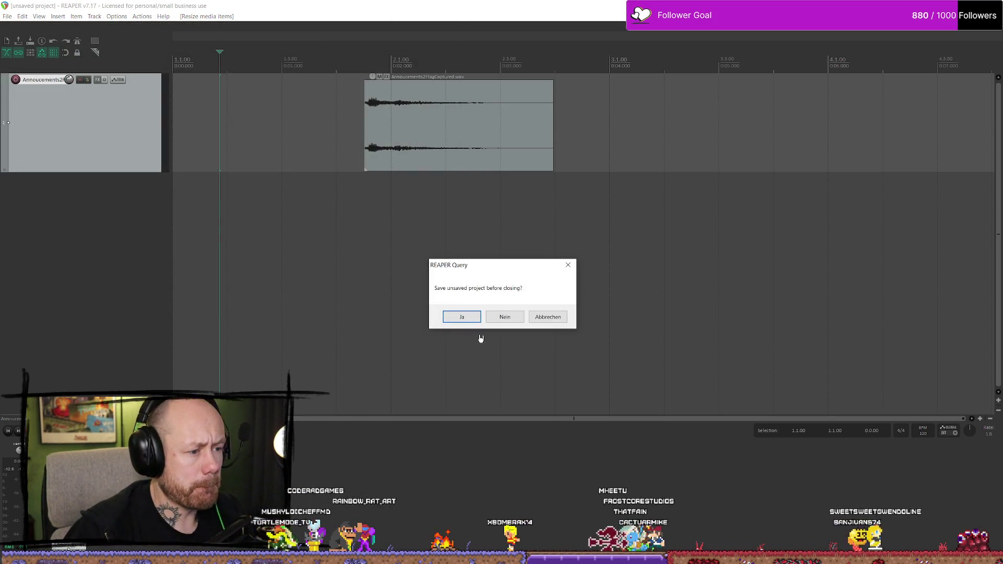
pyautogui.click(501, 320)
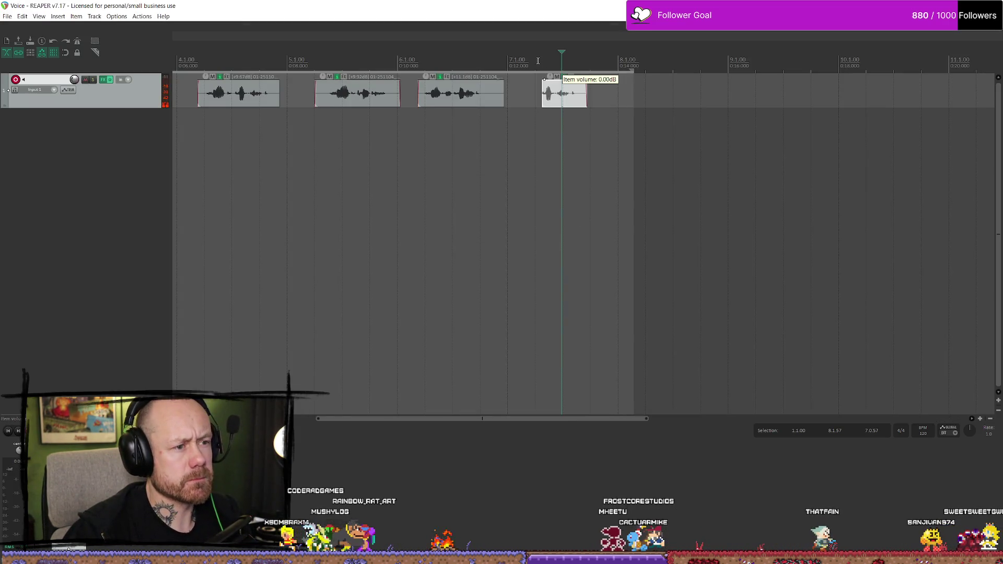
pyautogui.click(538, 61)
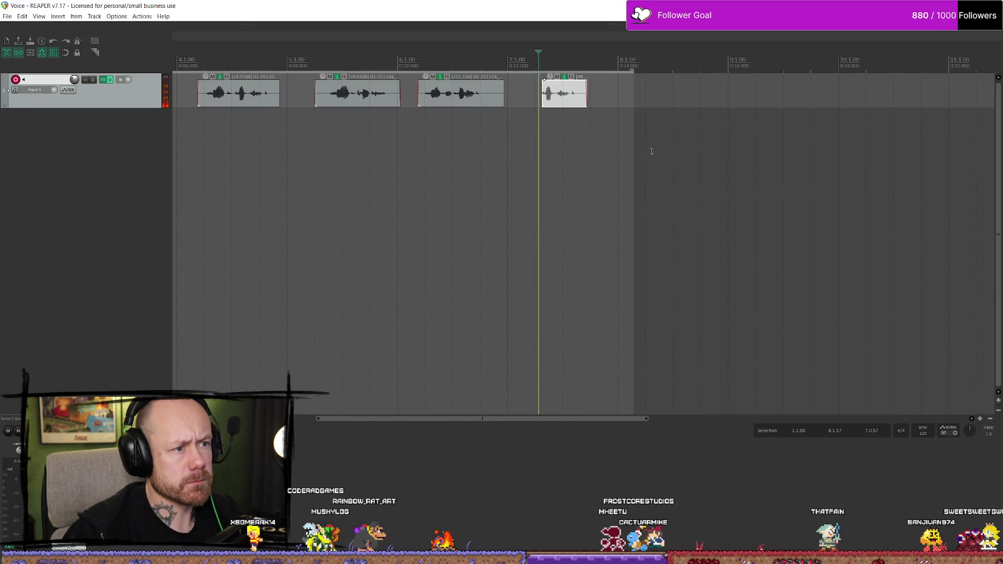
pyautogui.press('space')
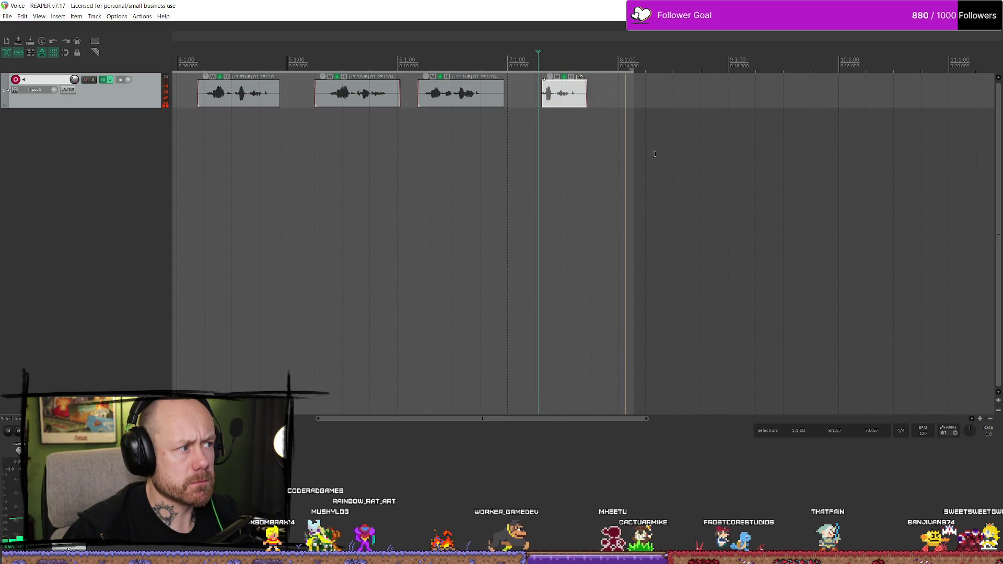
pyautogui.press('space')
pyautogui.click(545, 65)
pyautogui.press('space')
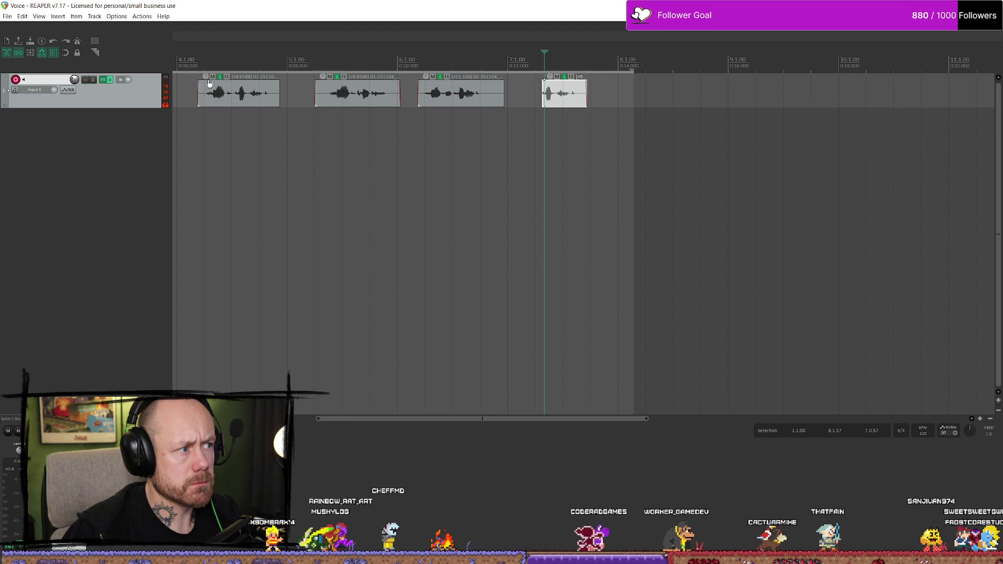
# Untick the fixed Project sample rate option in Project settings and confirm
pyautogui.click(7, 17)
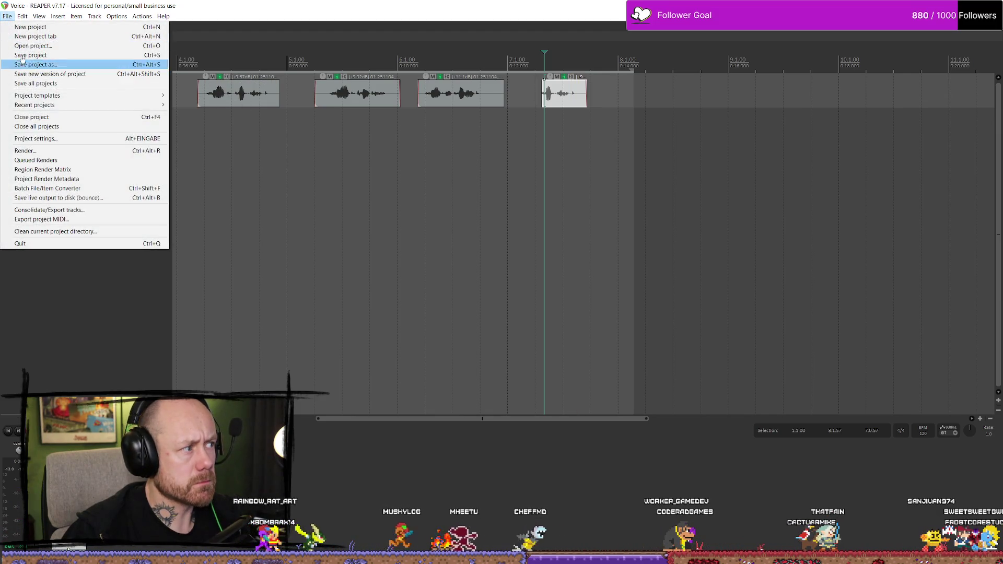
pyautogui.moveTo(47, 98)
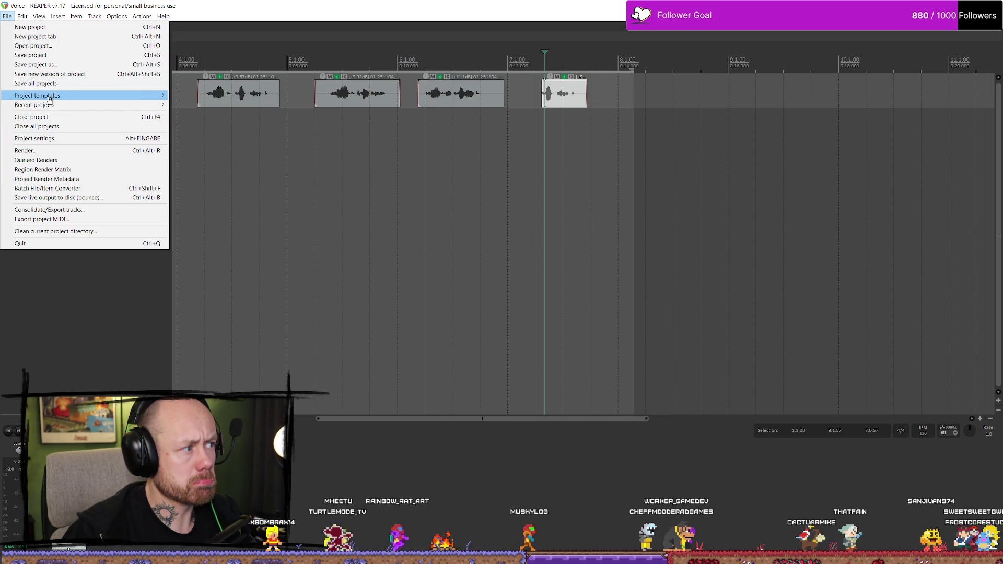
pyautogui.click(35, 138)
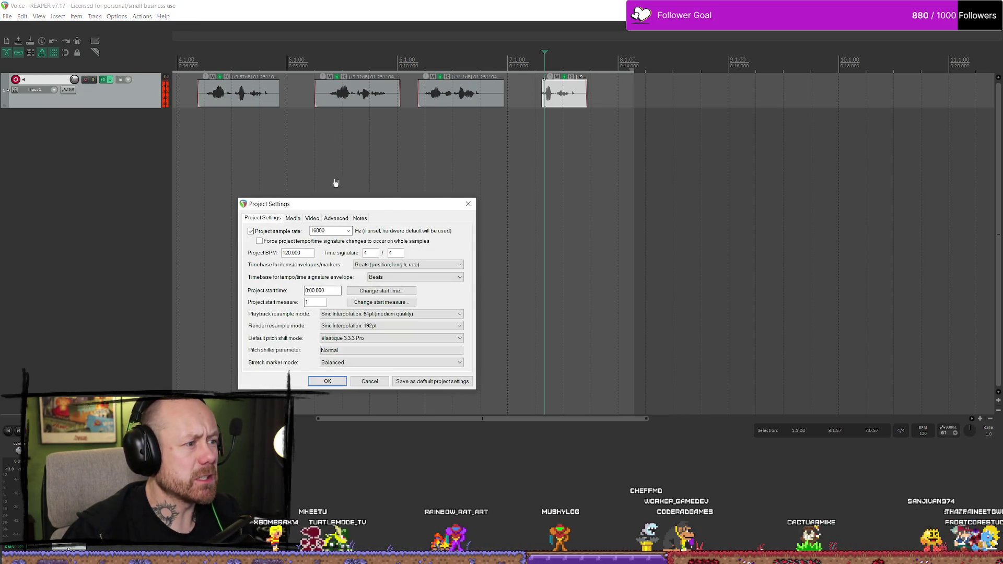
pyautogui.click(251, 231)
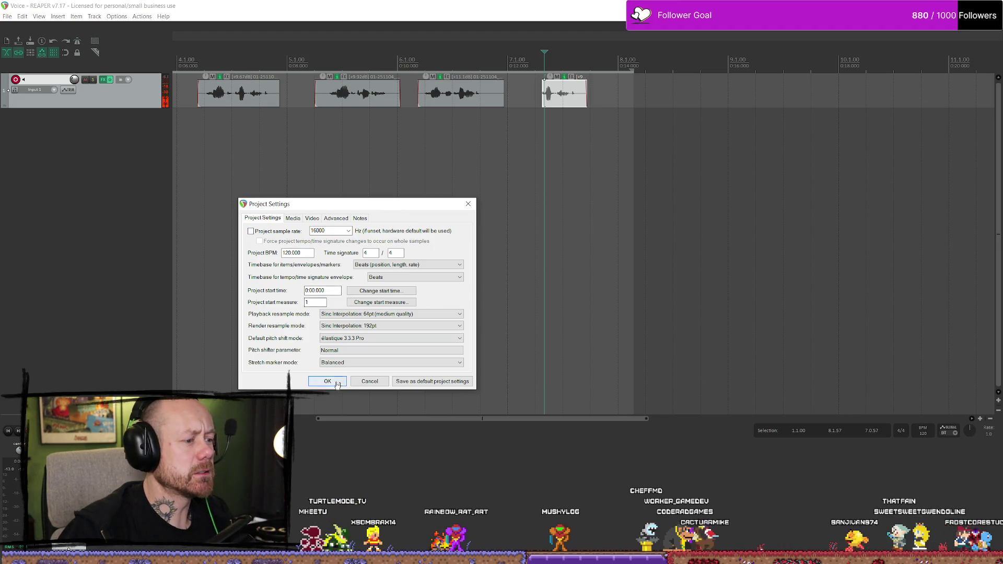
pyautogui.click(370, 381)
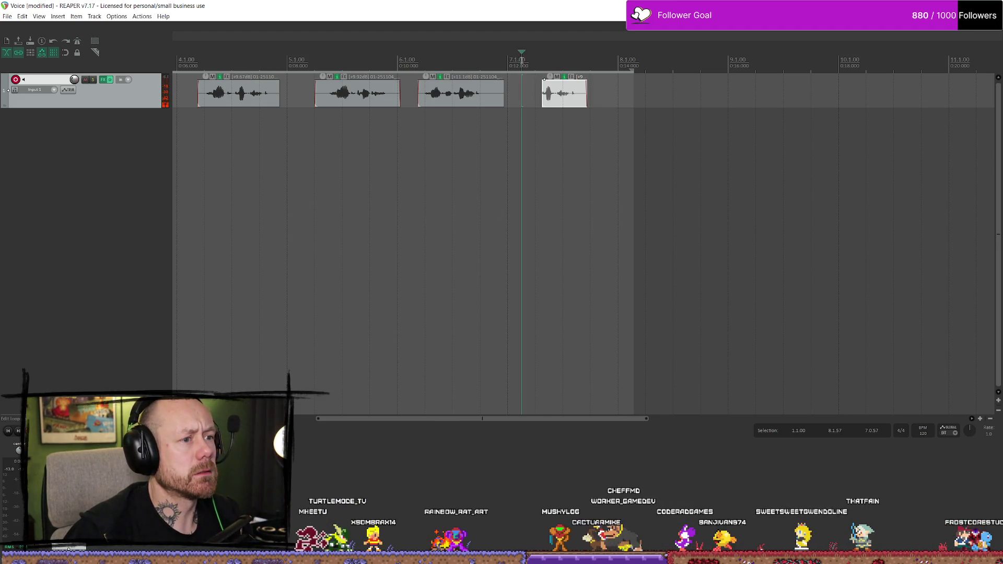
pyautogui.press('space')
pyautogui.press('space')
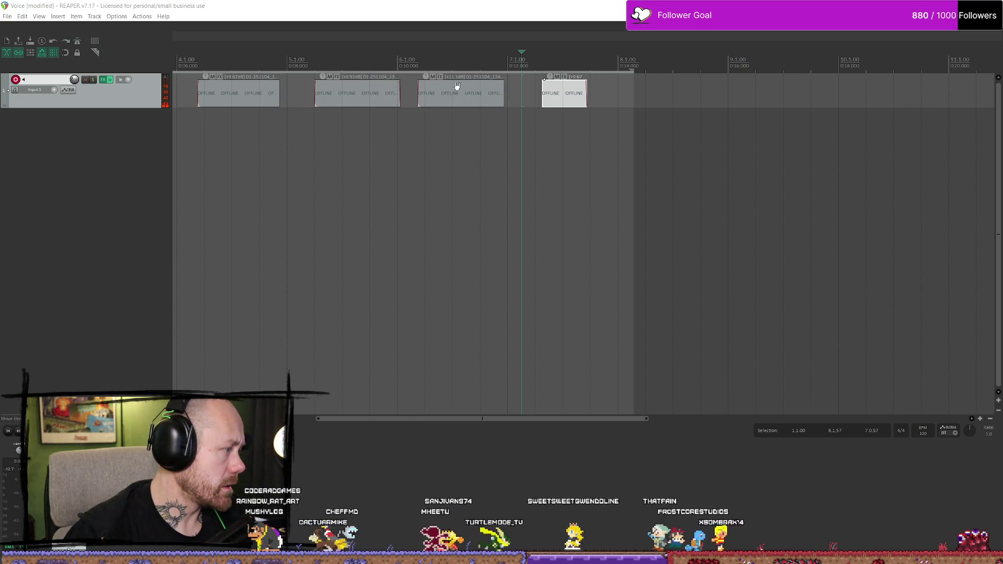
# Play the project to bring the clips online, then loop a time selection over the last clip
pyautogui.press('space')
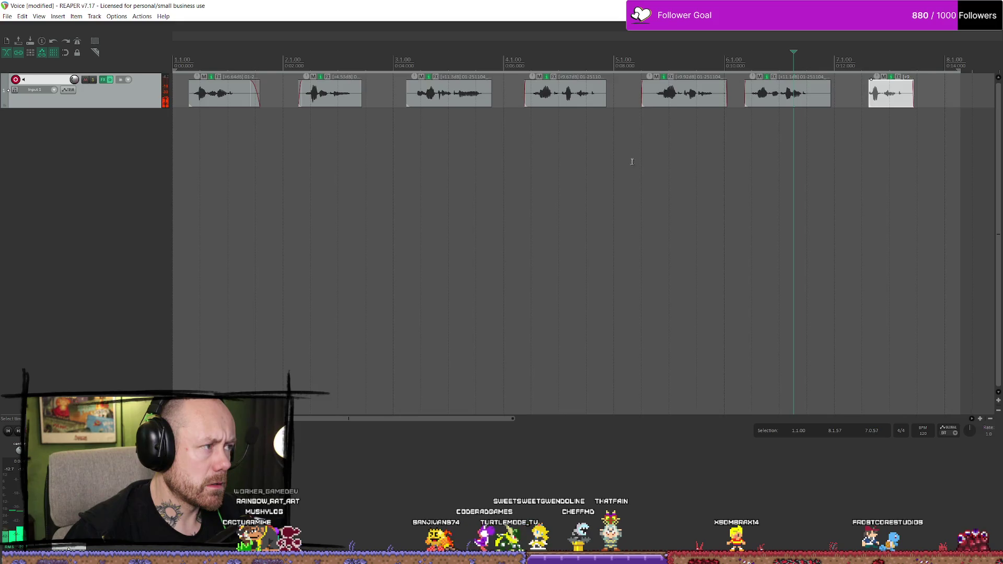
pyautogui.scroll(-3, 404, 64)
pyautogui.scroll(1, 405, 65)
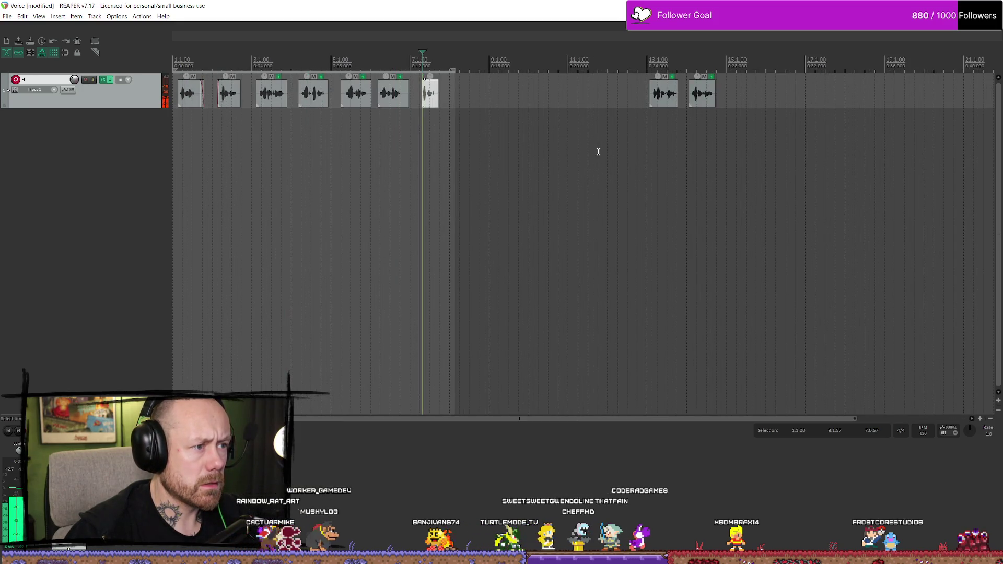
pyautogui.scroll(8, 606, 131)
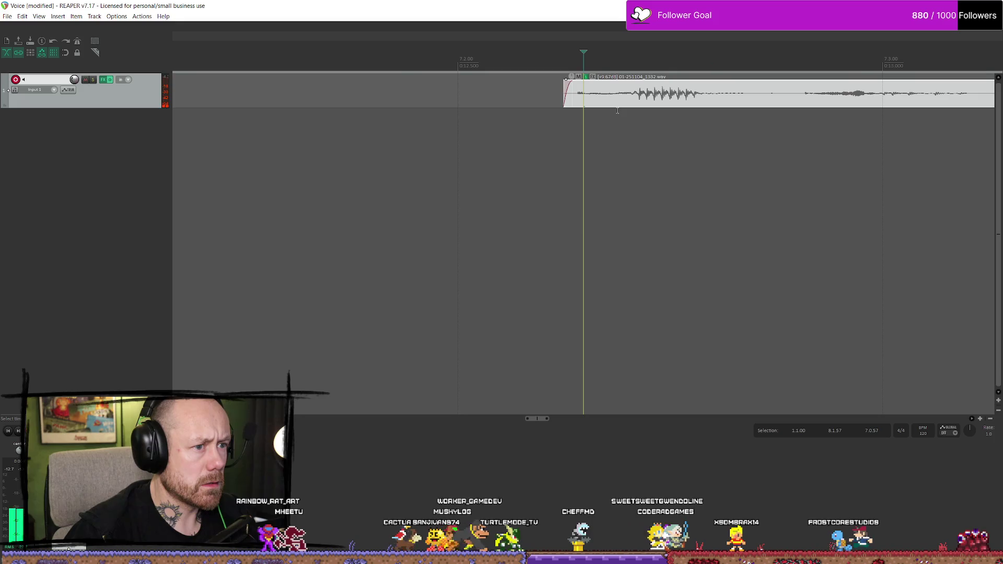
pyautogui.scroll(-2, 538, 104)
pyautogui.moveTo(564, 63); pyautogui.dragTo(853, 62)
pyautogui.press('space')
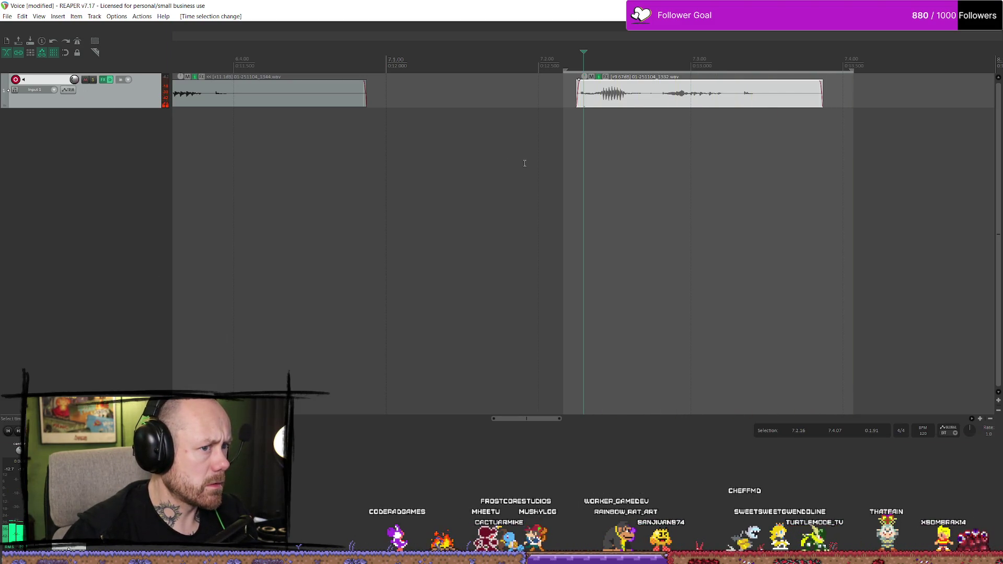
# During playback, bypass and re-enable Bitcrush and Pitch Shifter in Track 1's FX chain to compare
pyautogui.click(103, 80)
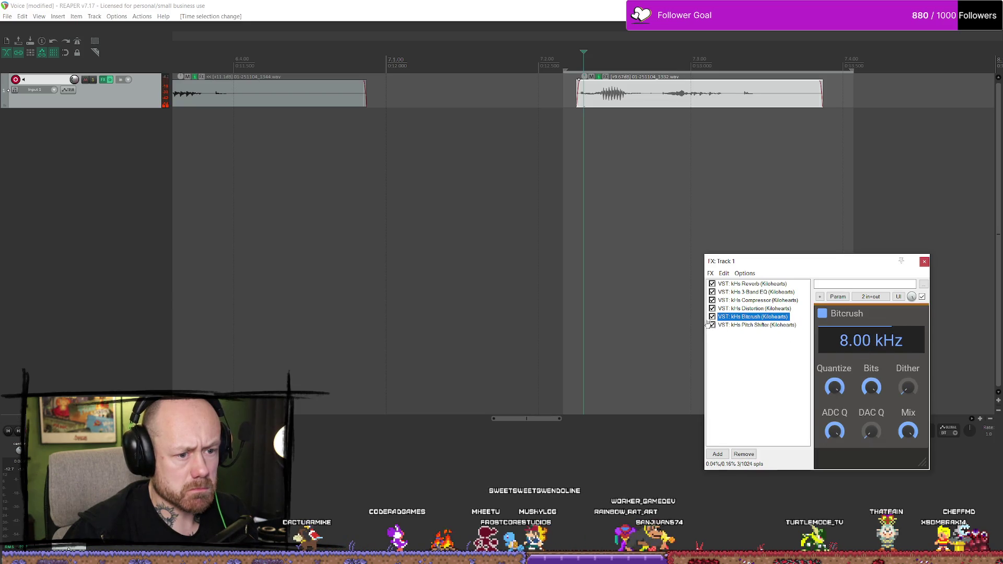
pyautogui.press('space')
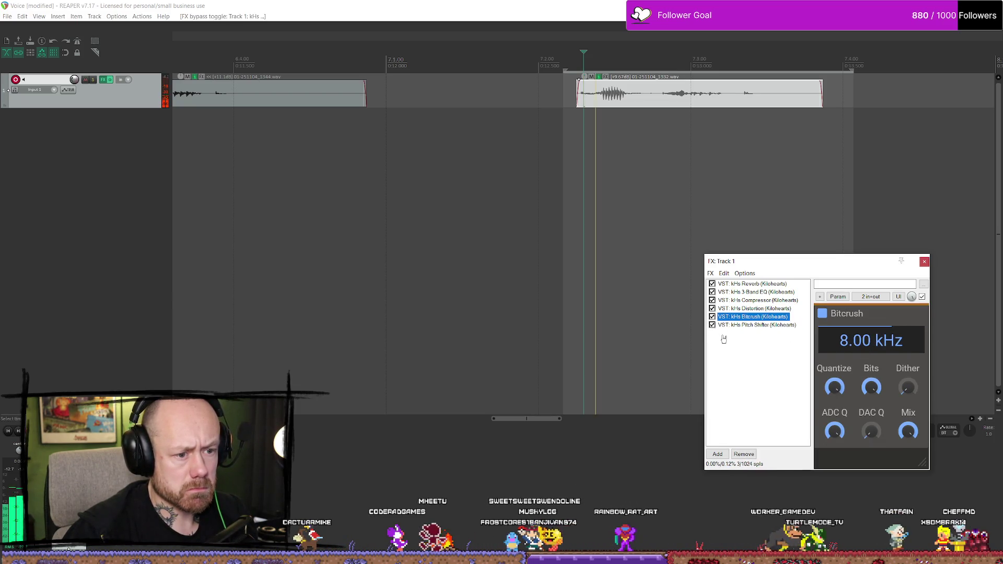
pyautogui.click(712, 316)
pyautogui.click(713, 317)
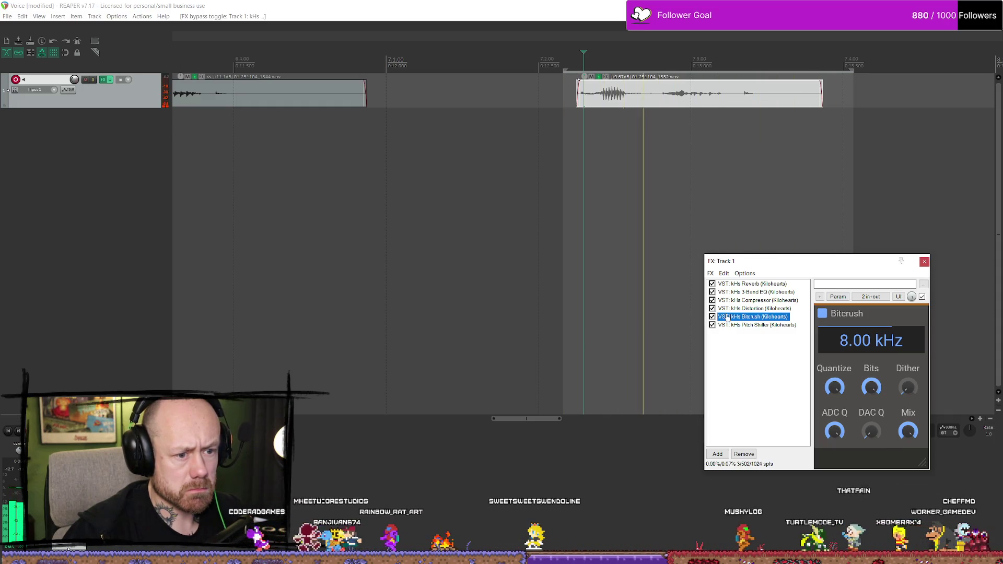
pyautogui.click(712, 325)
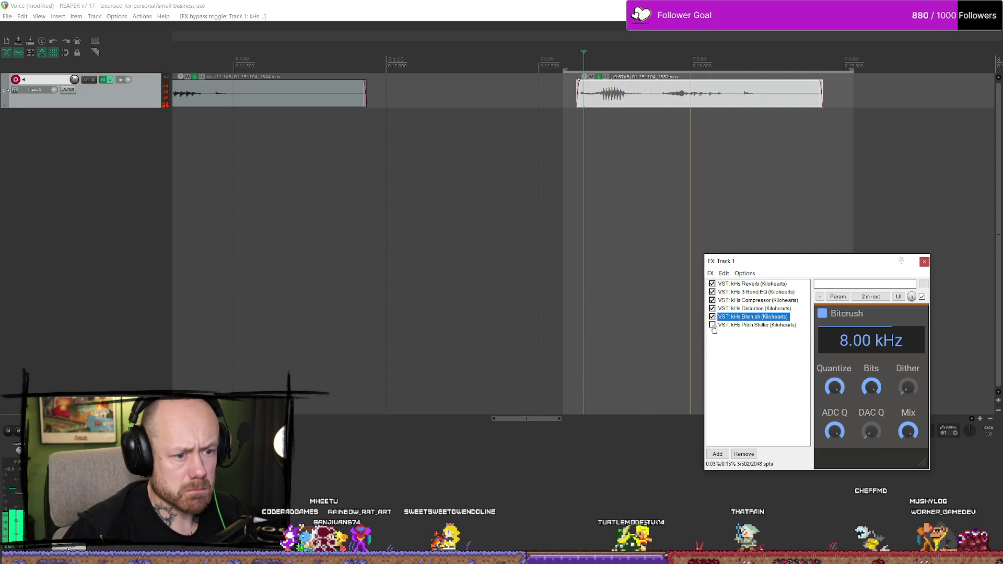
pyautogui.click(729, 361)
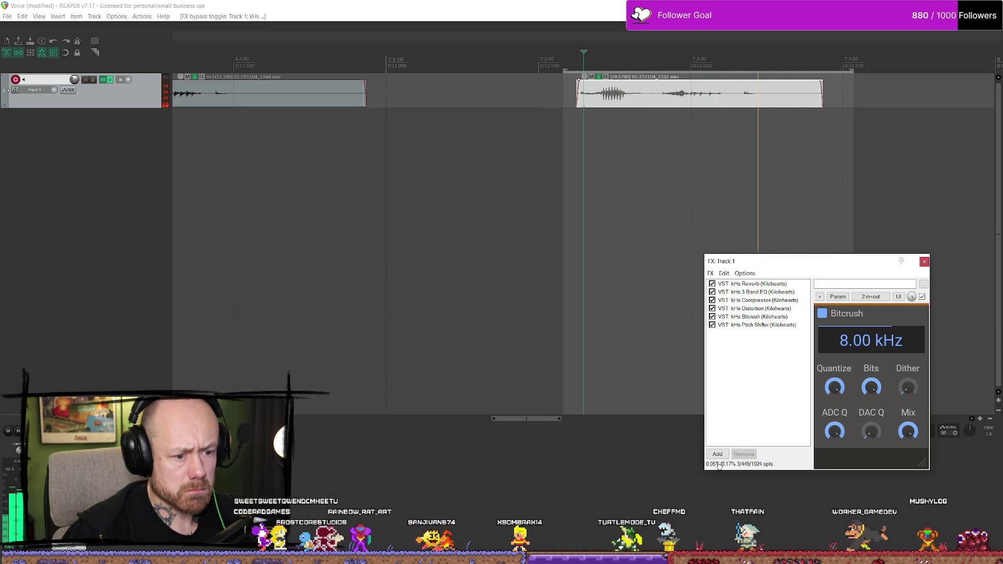
pyautogui.press('space')
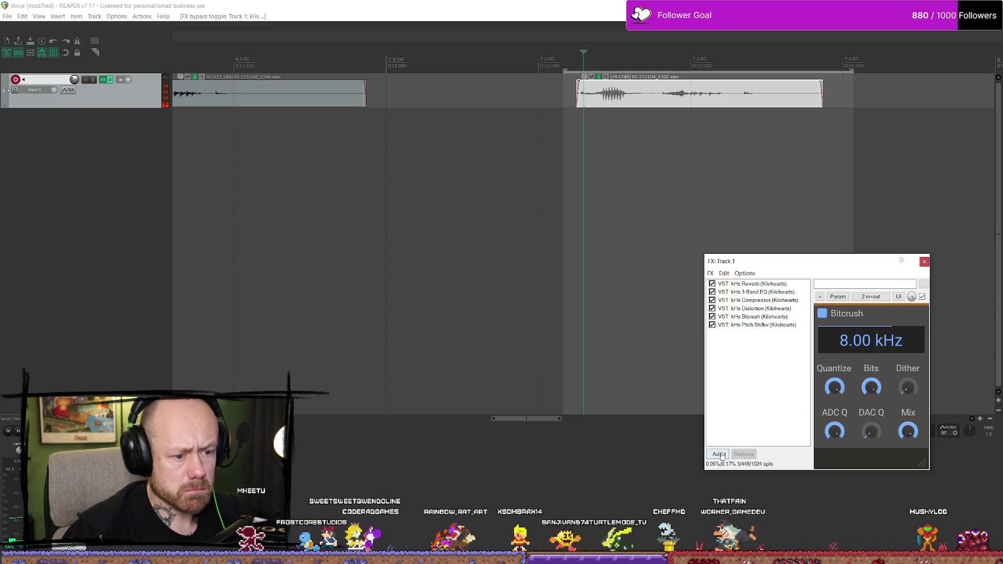
pyautogui.click(719, 454)
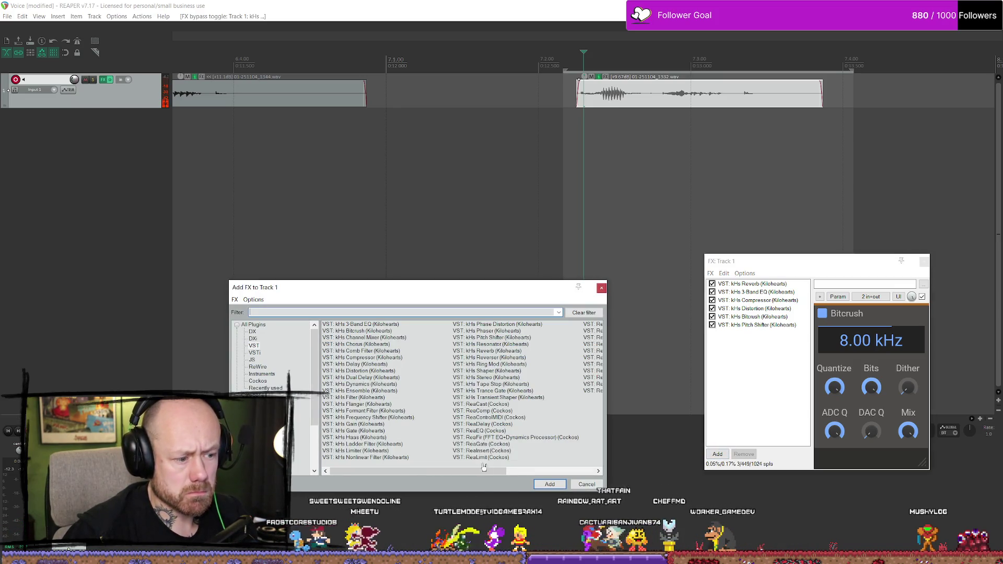
# Add VST: kHs Bitcrush (Kilohearts) as the seventh effect at the end of Track 1's chain
pyautogui.moveTo(486, 471); pyautogui.dragTo(590, 471)
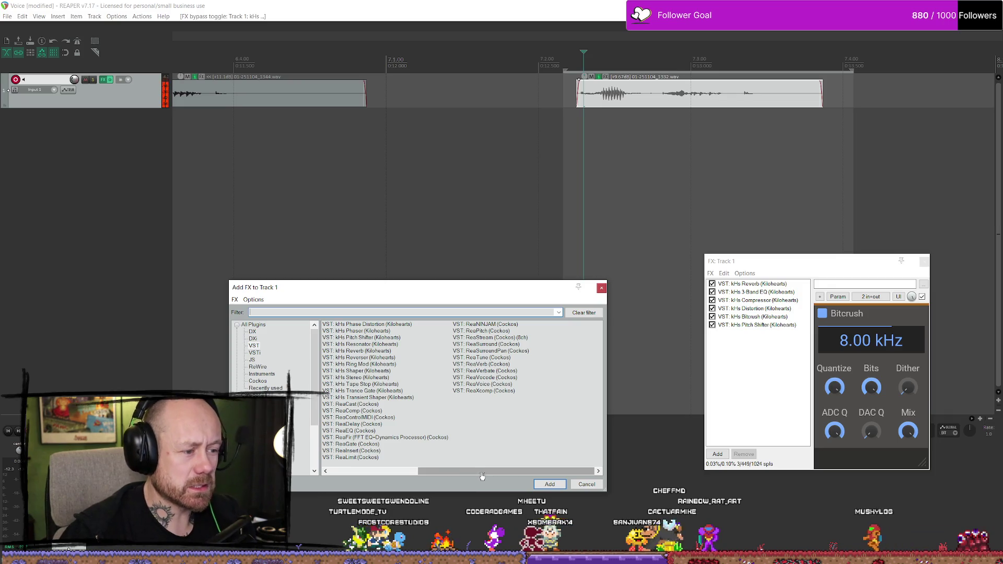
pyautogui.scroll(1, 484, 471)
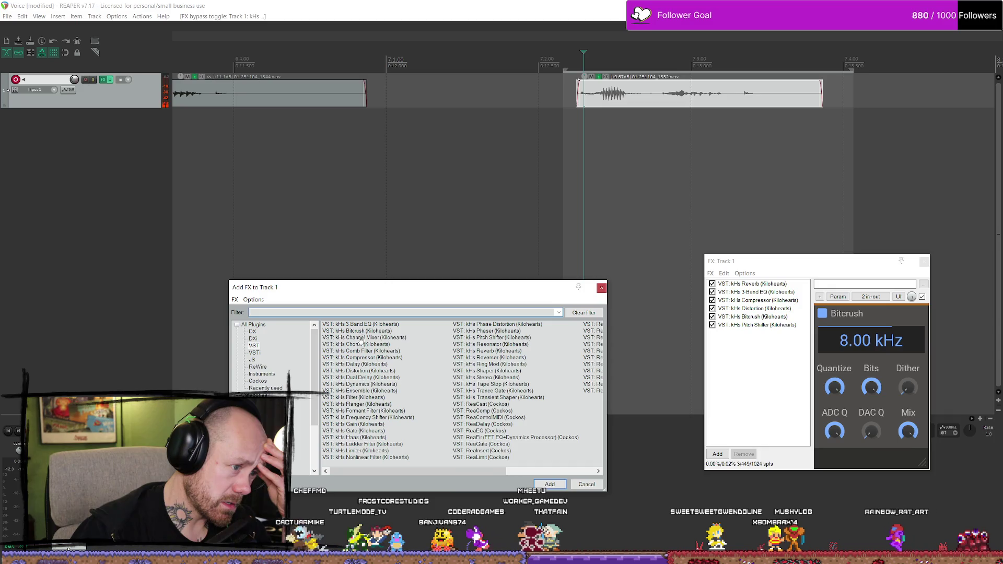
pyautogui.click(545, 485)
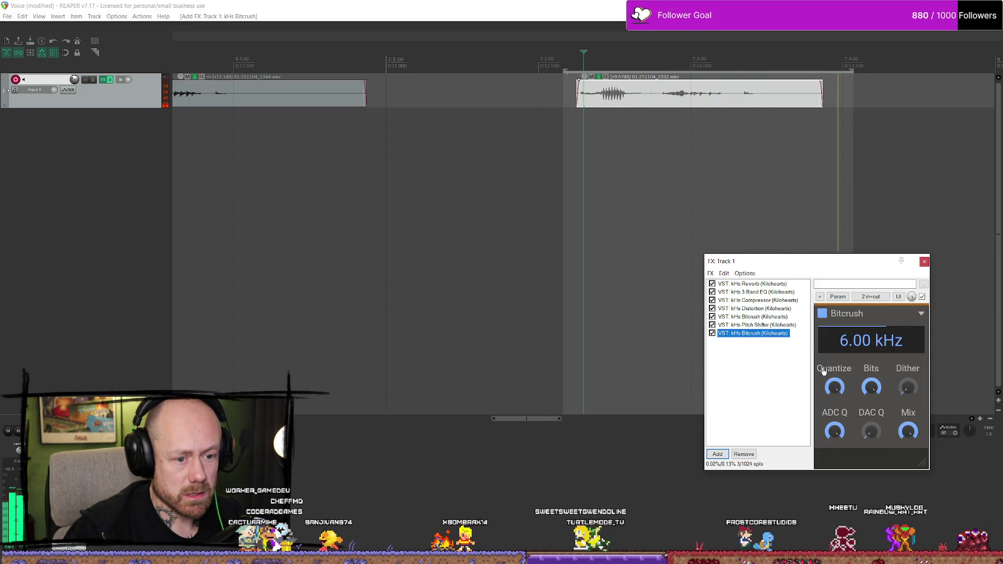
pyautogui.click(747, 317)
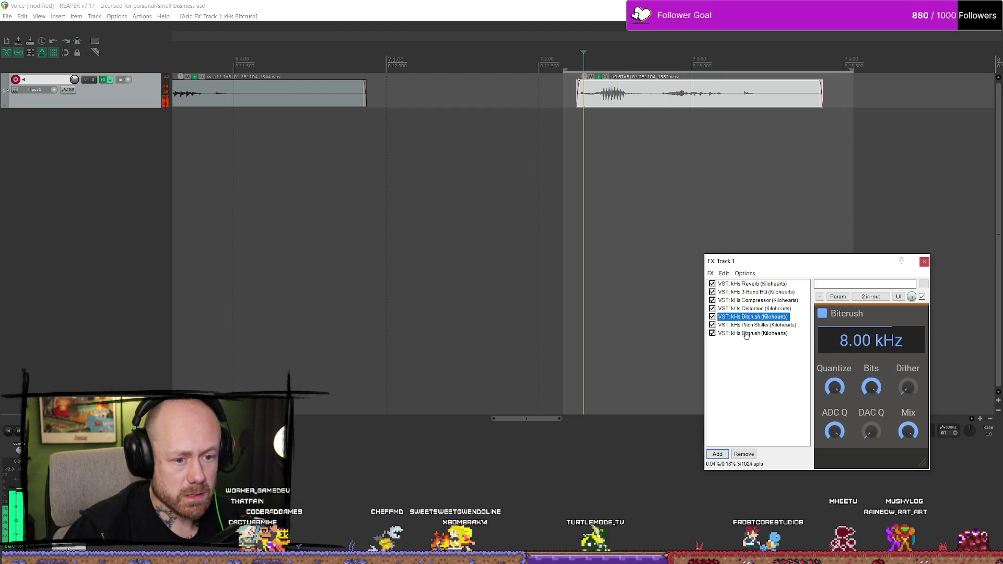
# Bypass the second Bitcrush, keep the first Bitcrush on, and close the FX chain
pyautogui.click(713, 333)
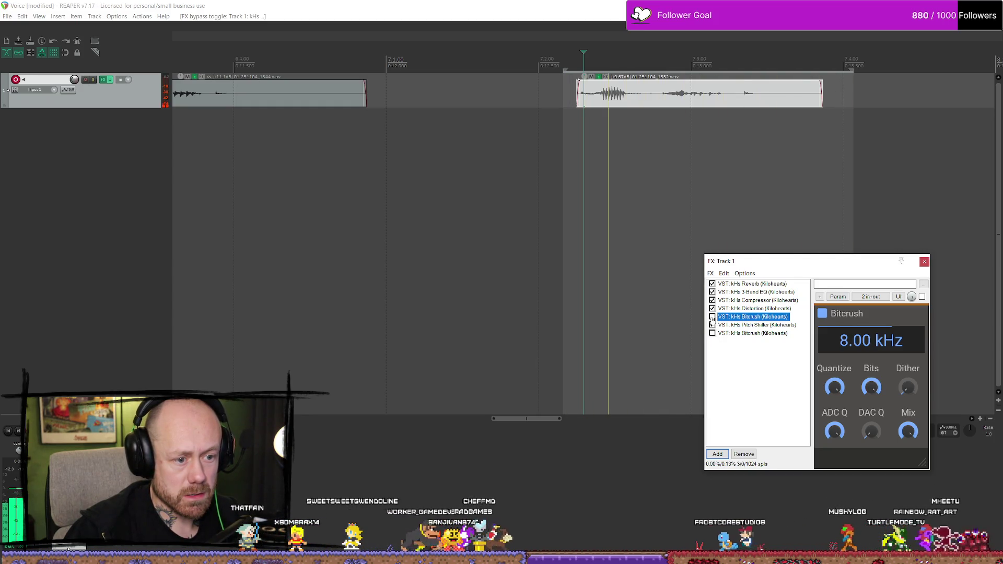
pyautogui.click(712, 317)
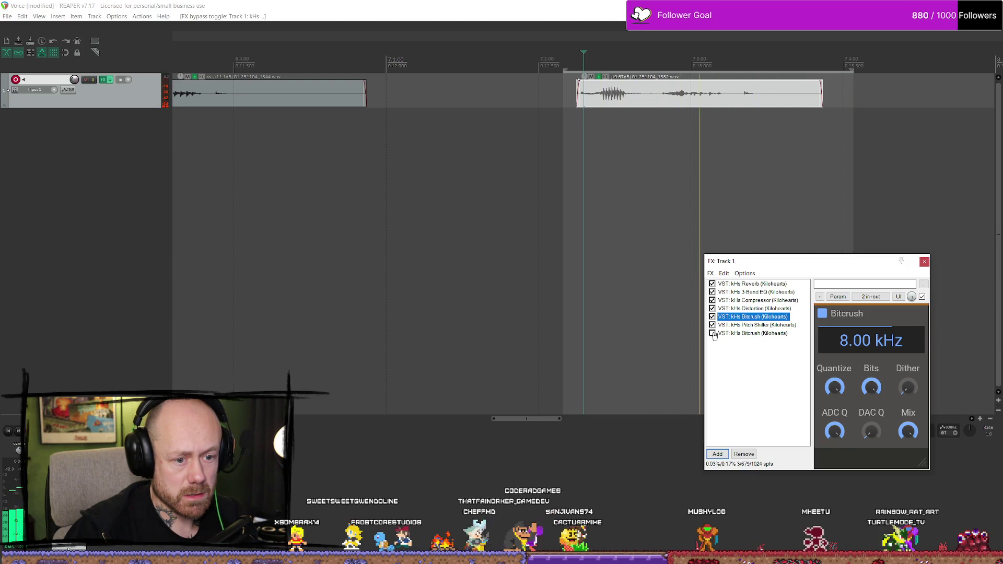
pyautogui.click(924, 263)
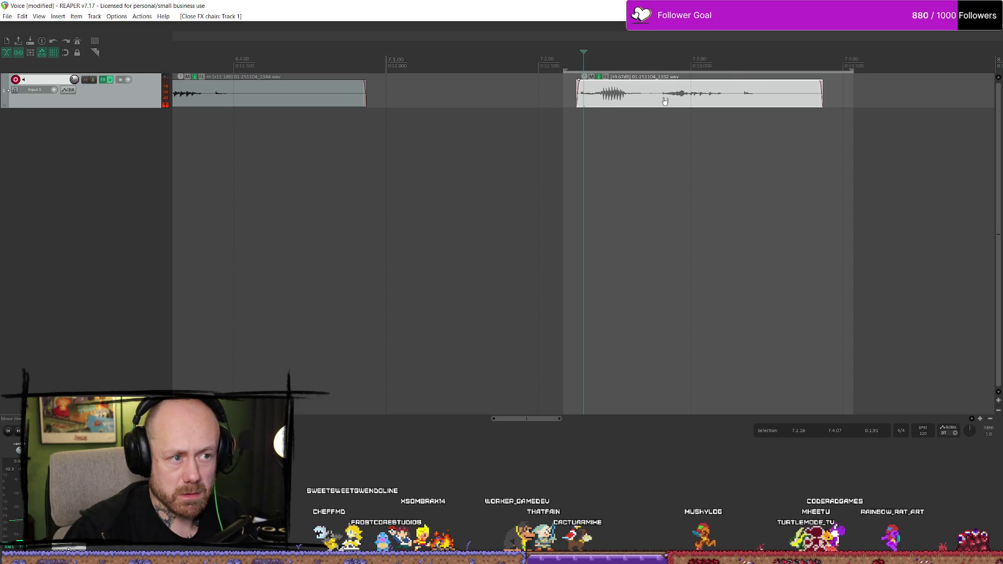
# Dismiss the File menu and switch to the AnnouncementsHitindic folder in File Explorer
pyautogui.click(7, 17)
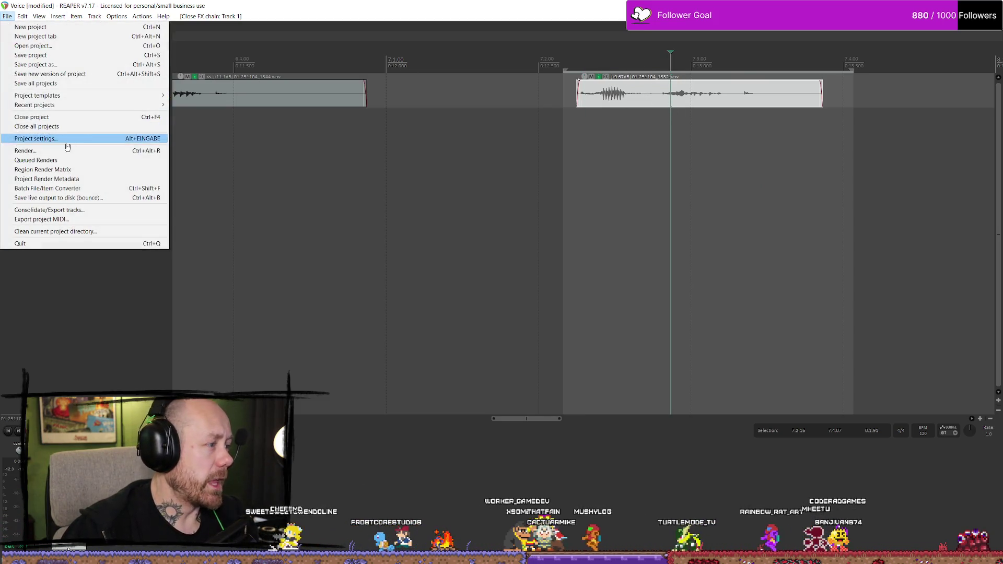
pyautogui.click(121, 117)
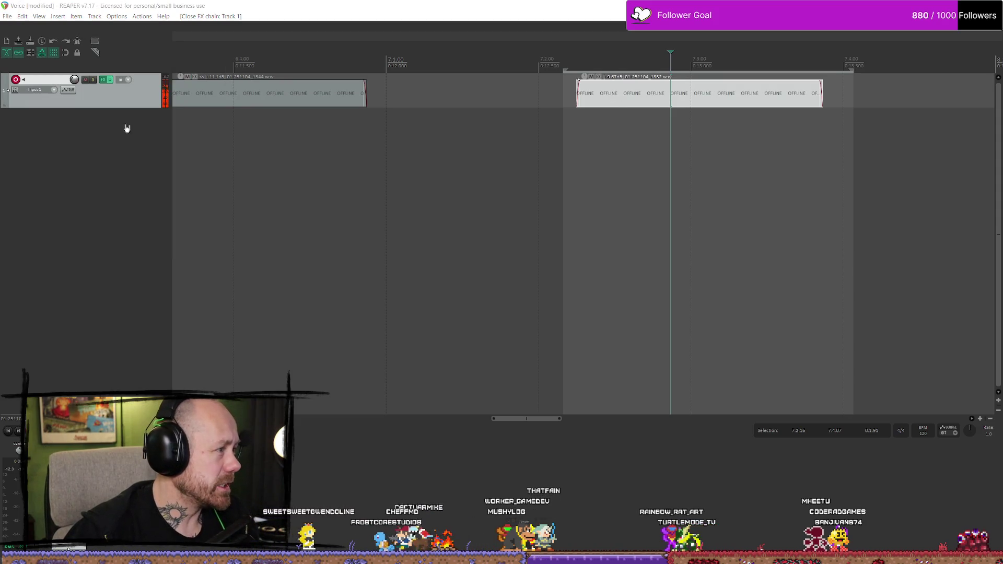
pyautogui.hotkey('alt', 'Tab')
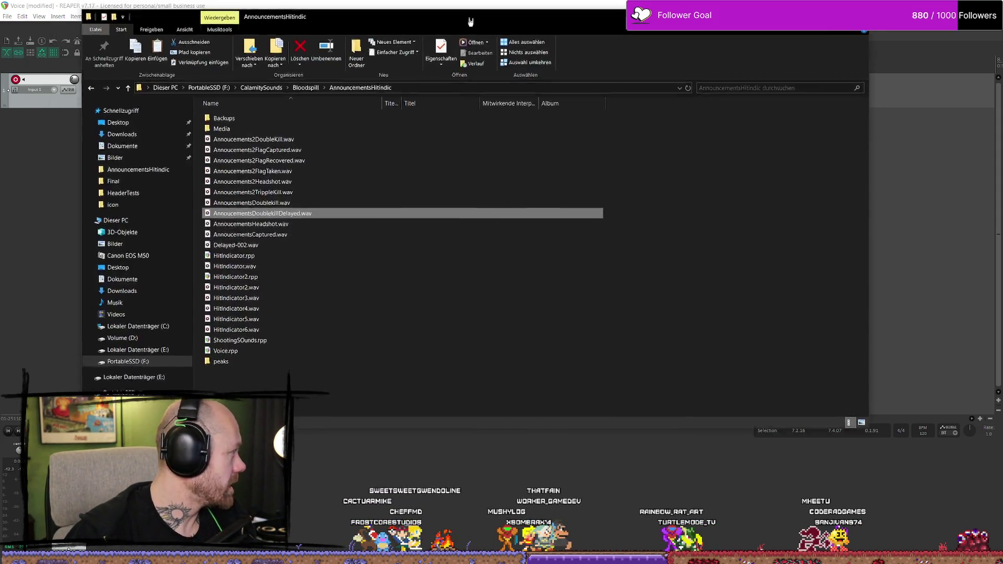
# Select Voice.rpp in Explorer, then return to REAPER's File menu
pyautogui.click(324, 407)
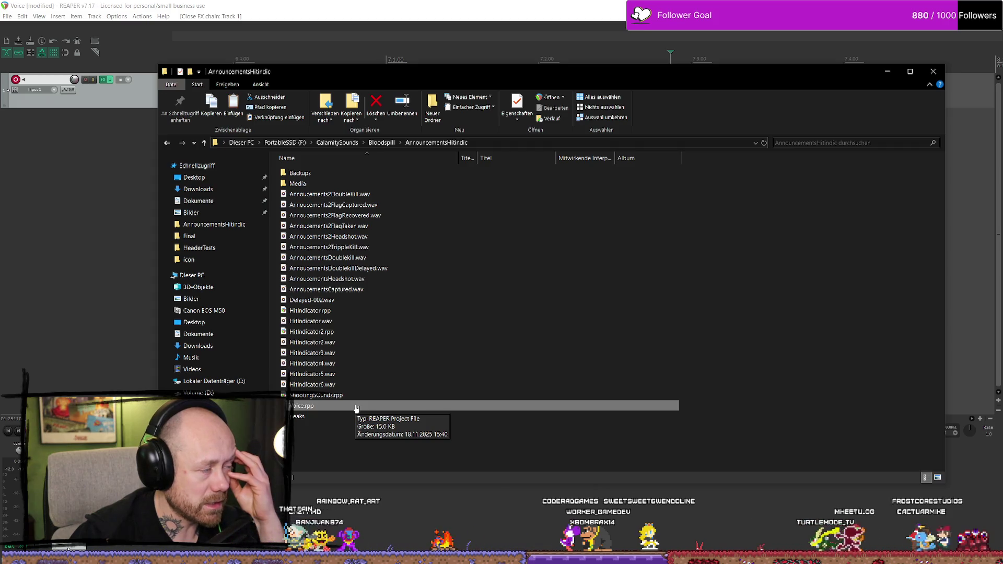
pyautogui.click(7, 16)
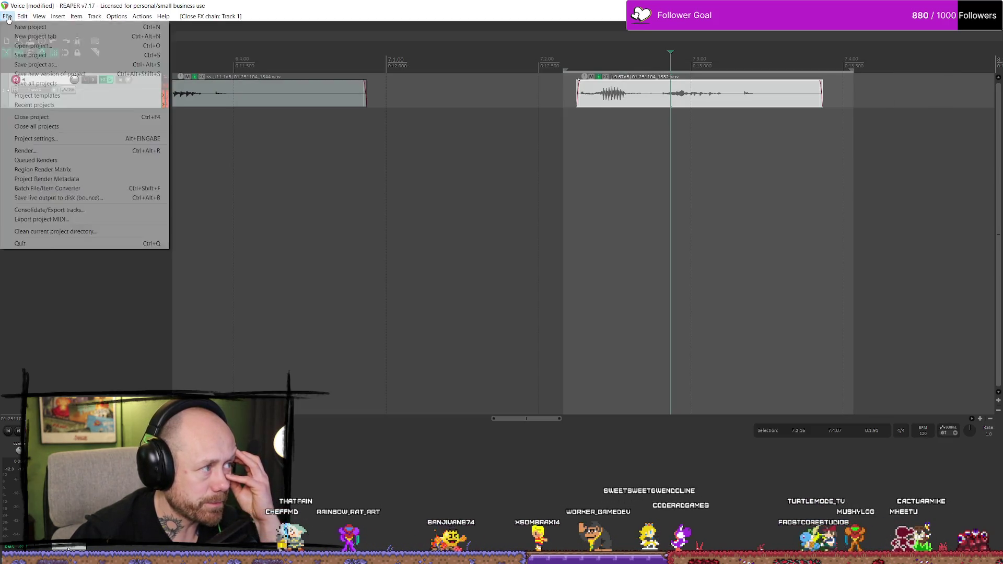
pyautogui.click(39, 138)
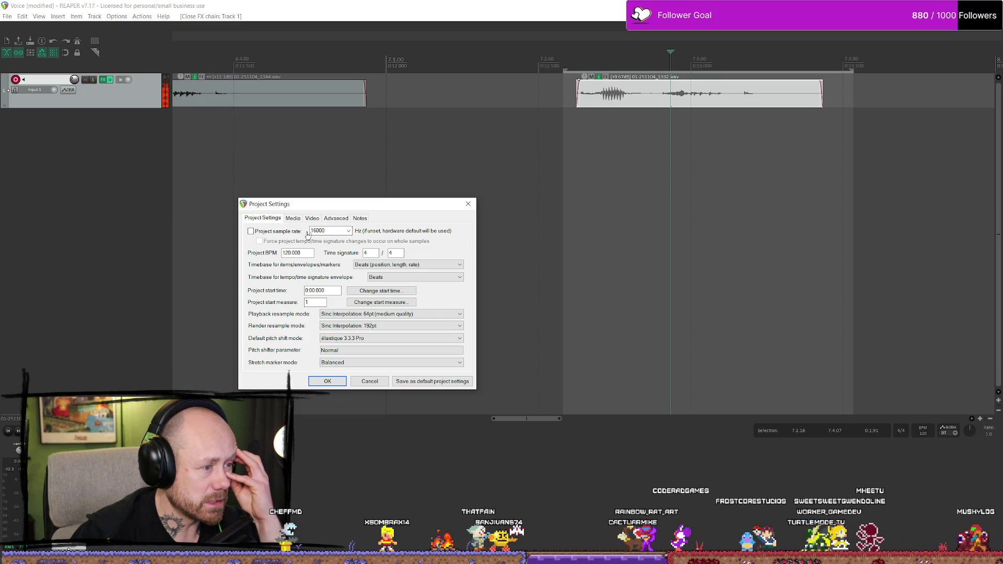
pyautogui.click(468, 204)
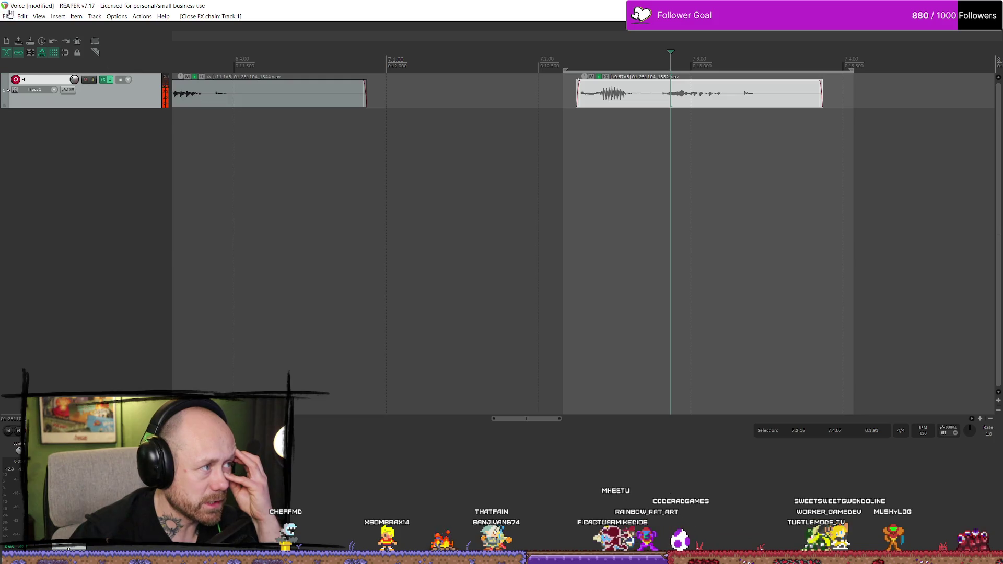
pyautogui.click(631, 104)
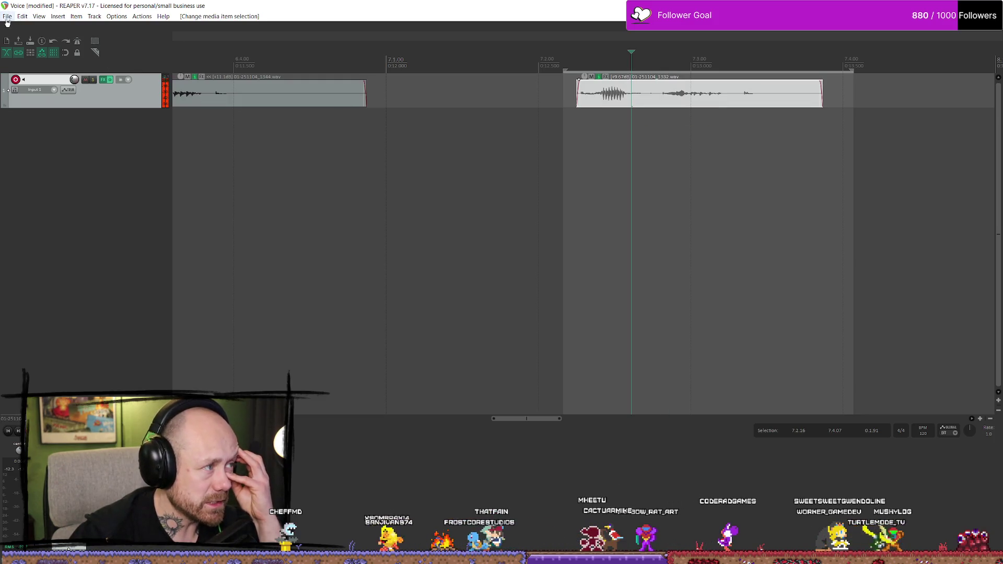
pyautogui.click(7, 16)
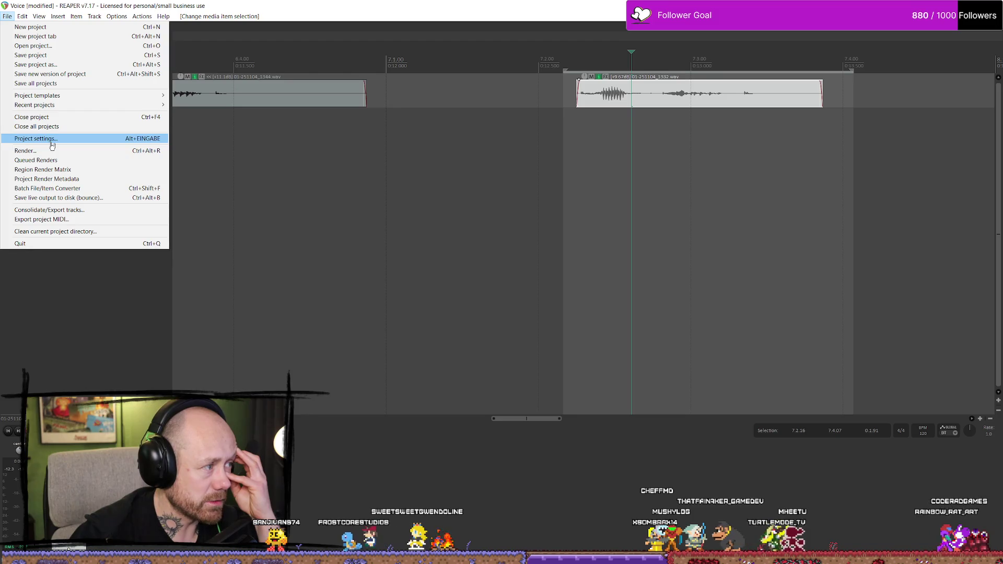
pyautogui.hotkey('alt', 'Tab')
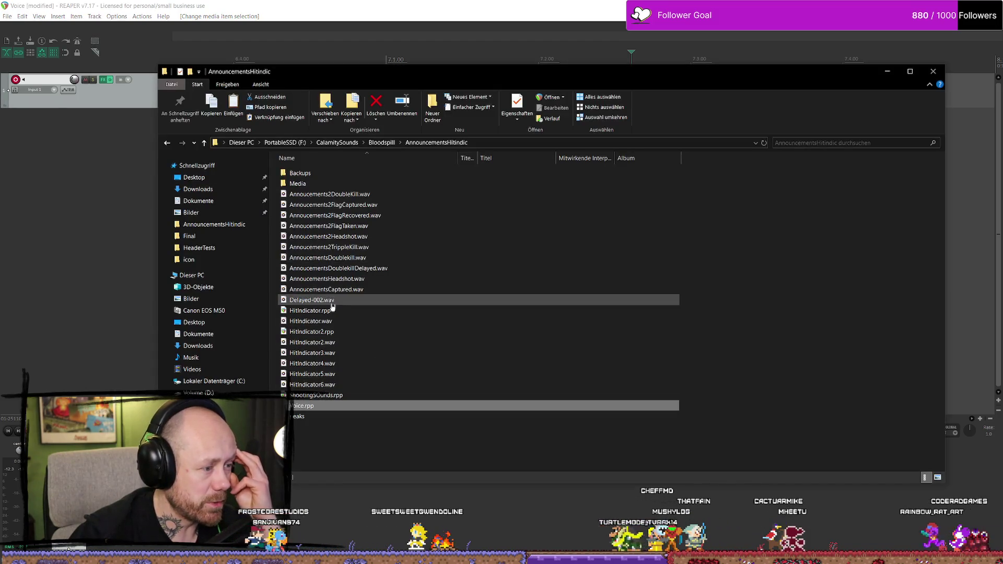
# Preview the Captured, Headshot, DoublekillDelayed, TrippleKill and FlagTaken WAVs, then return to REAPER
pyautogui.click(351, 290)
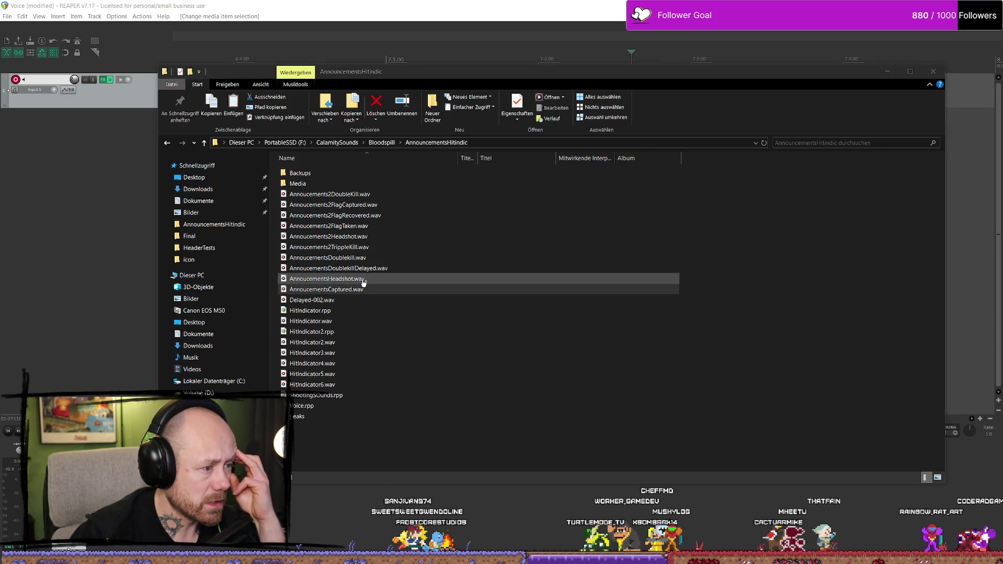
pyautogui.click(373, 284)
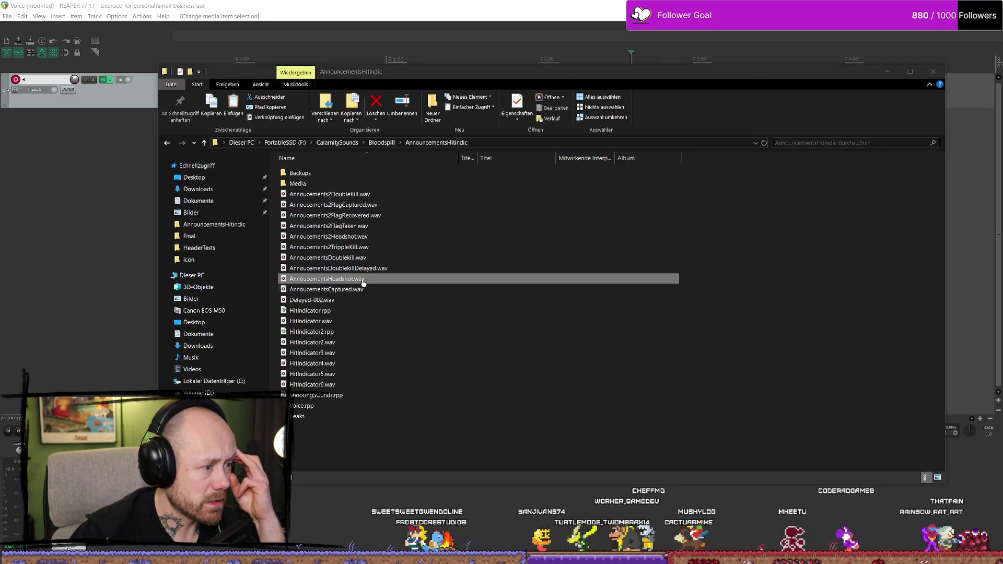
pyautogui.click(368, 270)
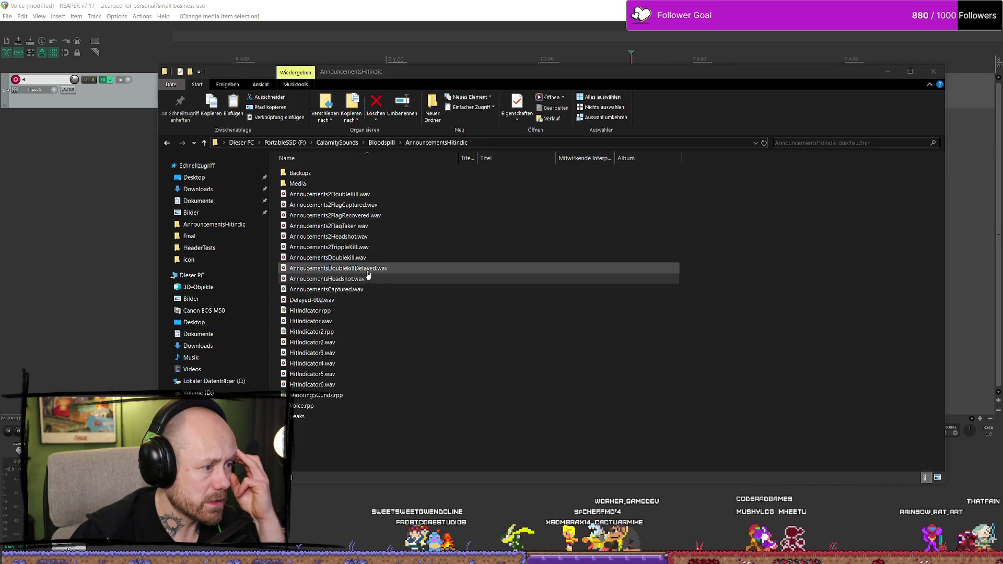
pyautogui.click(351, 248)
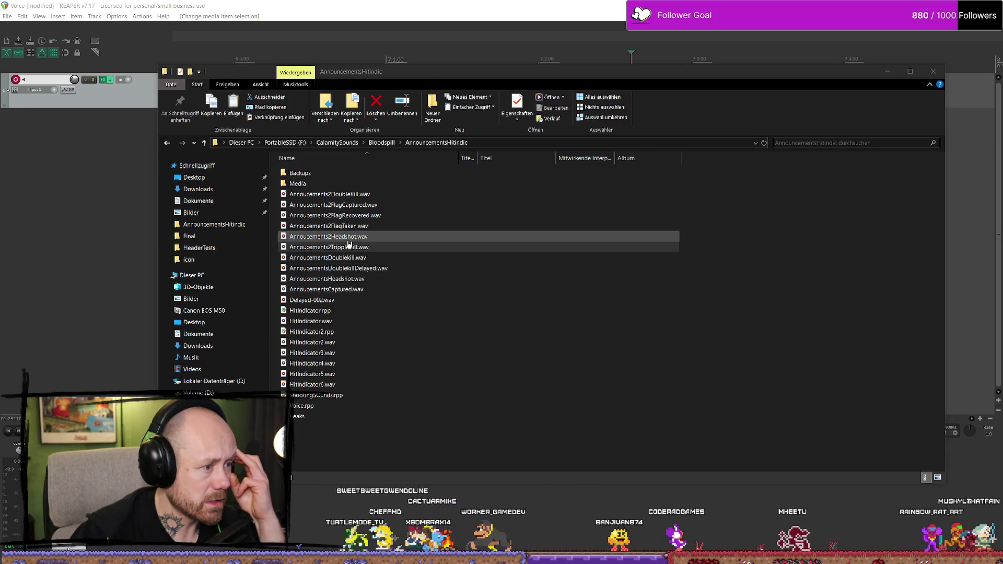
pyautogui.click(357, 228)
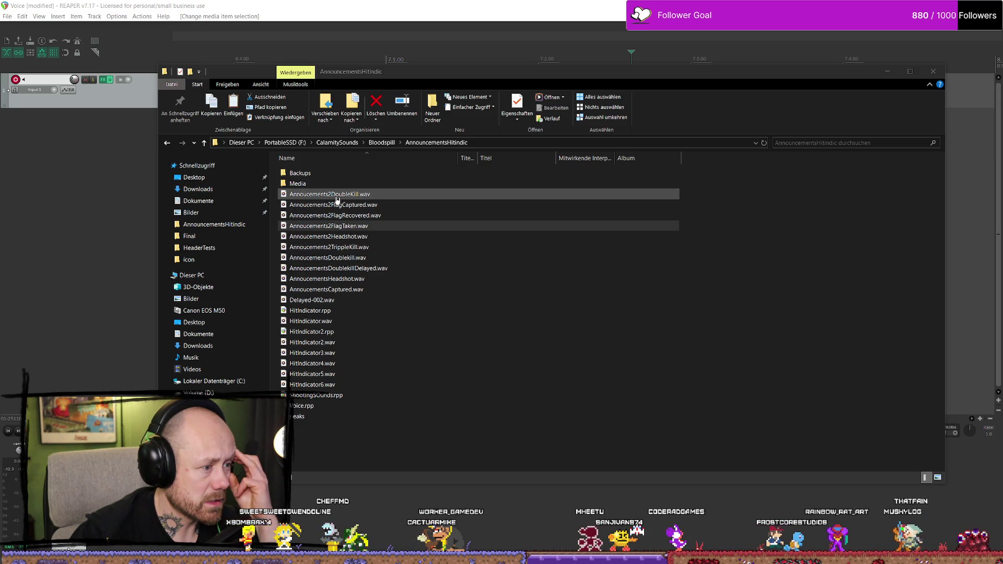
pyautogui.click(363, 291)
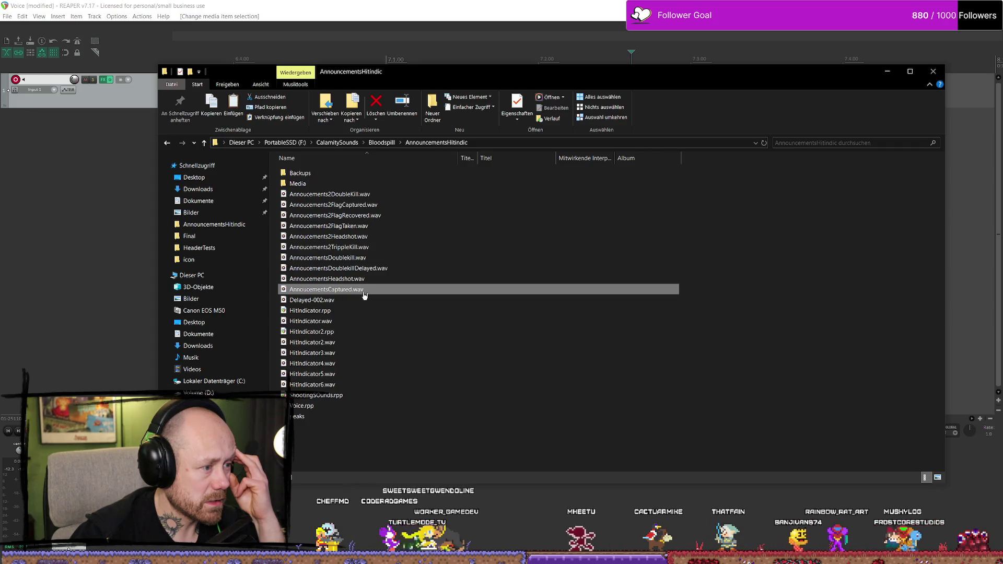
pyautogui.hotkey('alt', 'Tab')
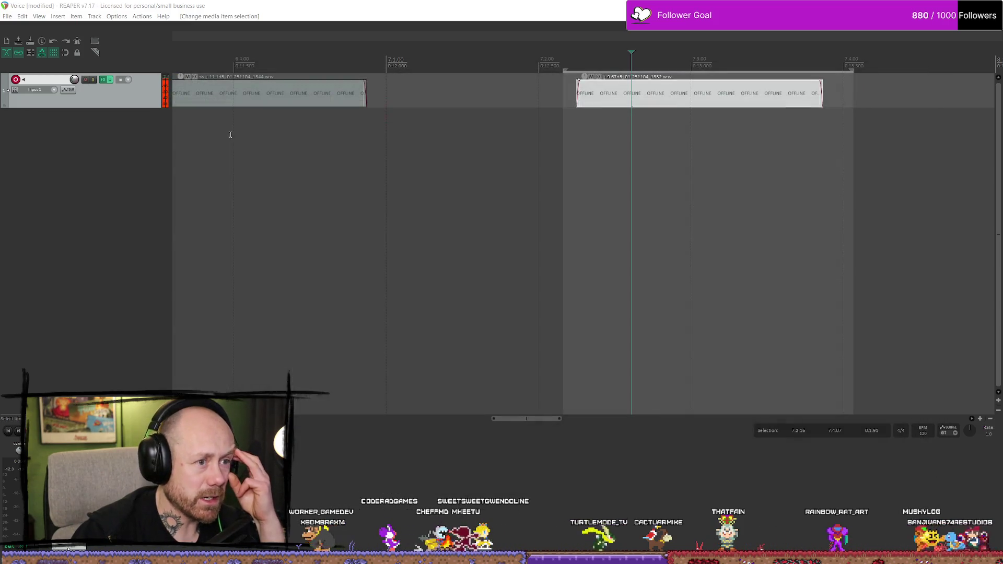
# Close the Voice project without saving its changes
pyautogui.click(12, 20)
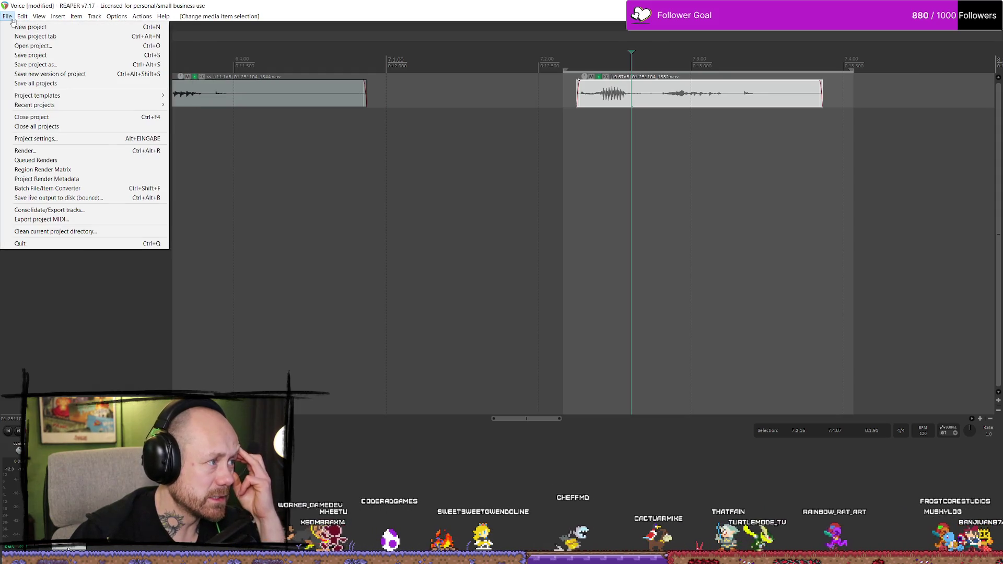
pyautogui.click(489, 173)
pyautogui.hotkey('ctrl', 'F4')
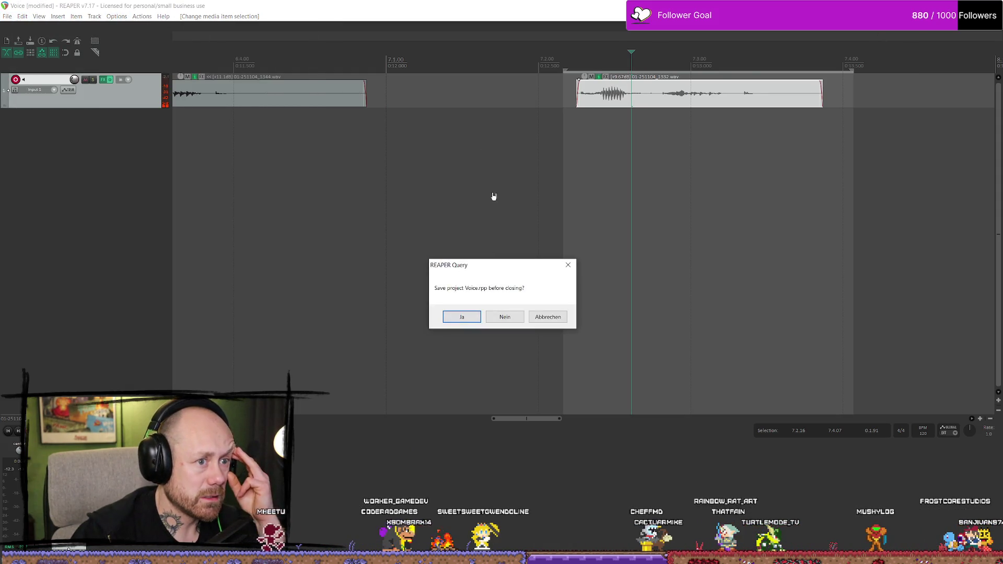
pyautogui.click(505, 318)
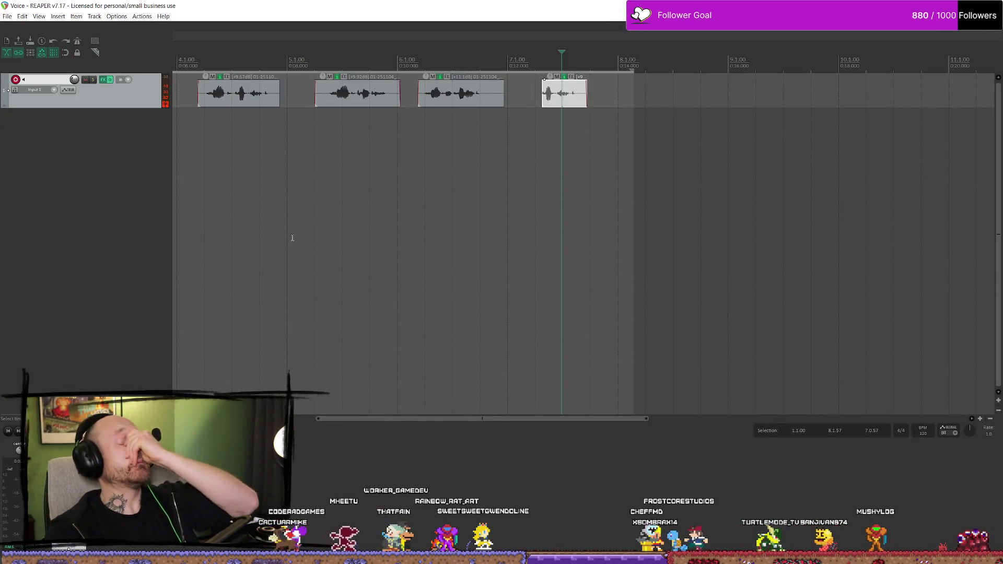
# Start a new empty project and open a File Explorer window
pyautogui.click(7, 16)
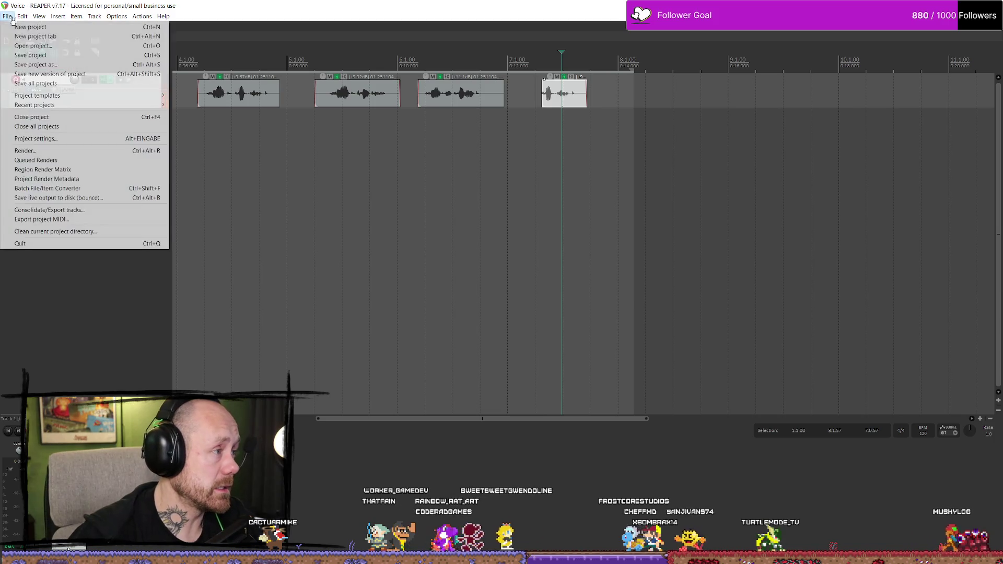
pyautogui.click(42, 40)
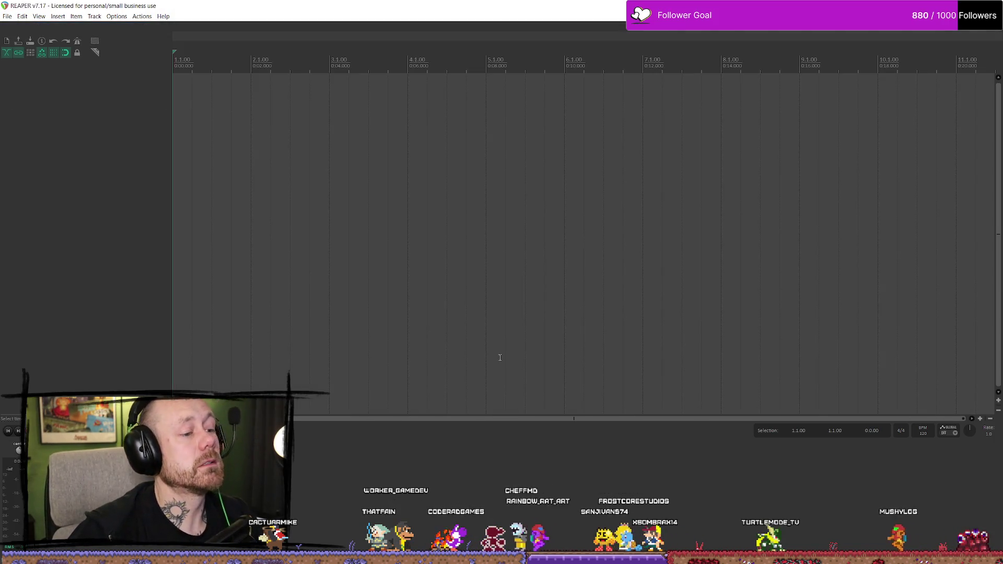
pyautogui.press('super+e')
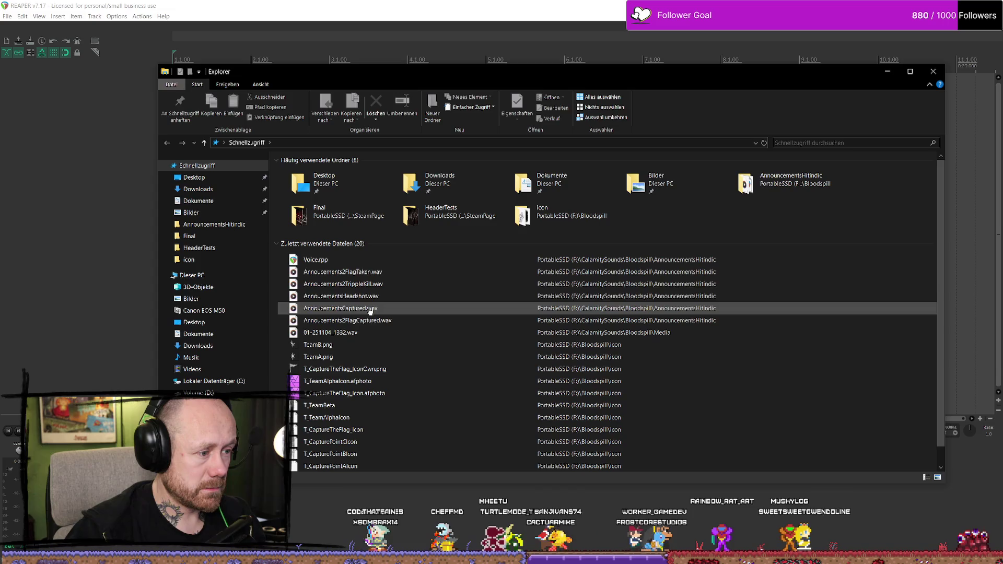
# Open Annoucements2FlagTaken.wav's folder and drag Annoucements2FlagCaptured.wav onto a new REAPER track
pyautogui.rightClick(329, 274)
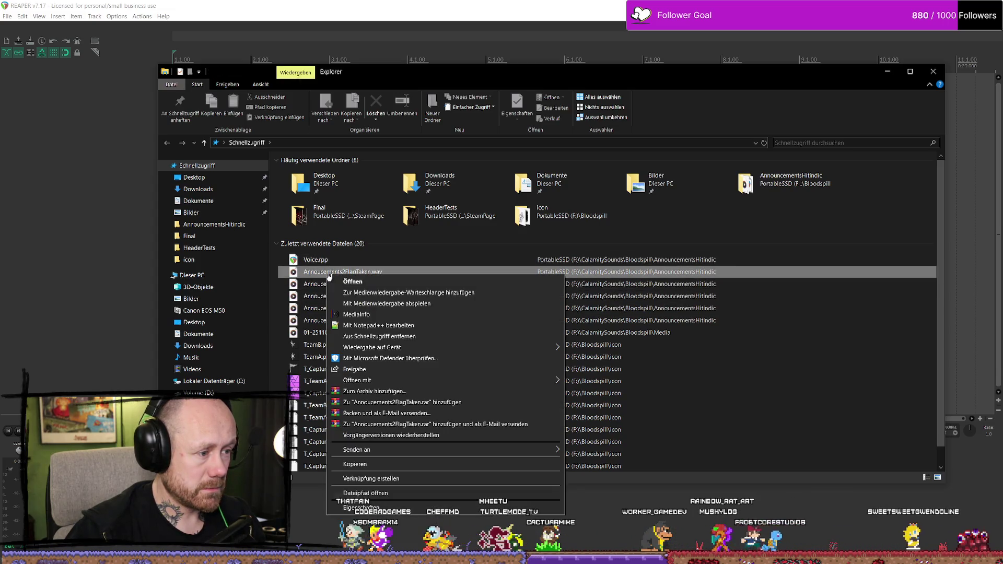
pyautogui.click(398, 493)
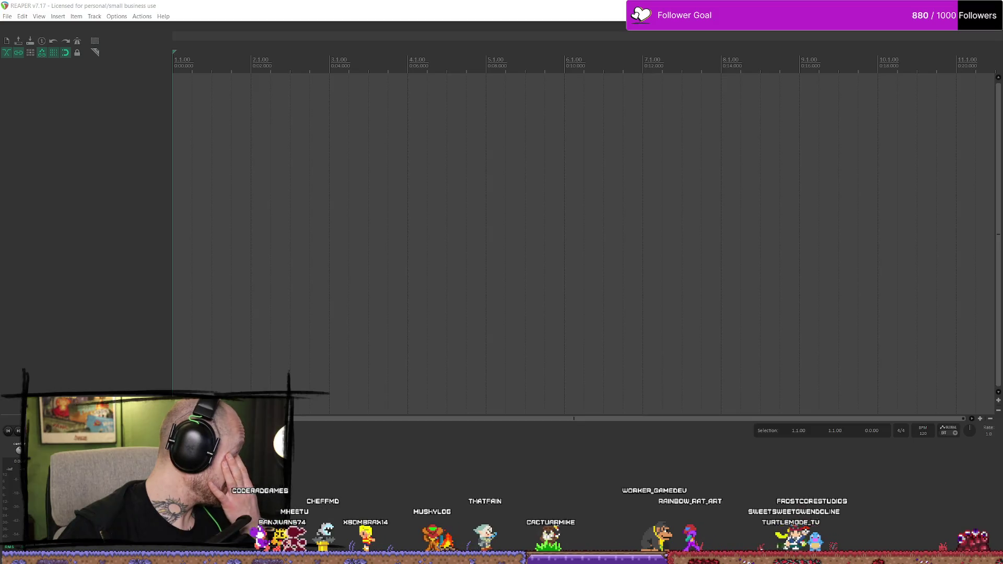
pyautogui.moveTo(293, 554); pyautogui.dragTo(277, 188)
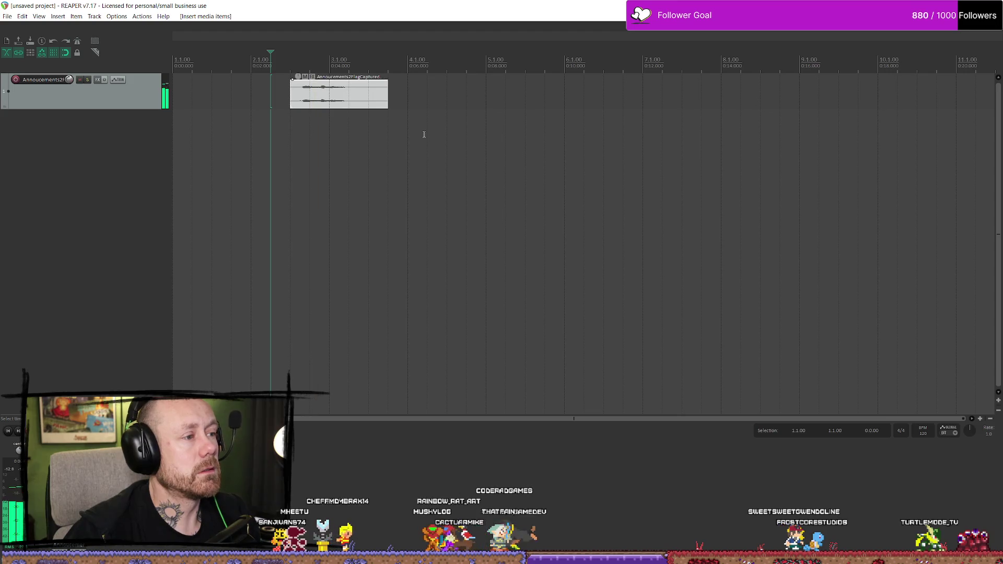
# Trim the silent lead-in off the start of the flag-captured clip
pyautogui.hscroll(3, 425, 135)
pyautogui.scroll(5, 219, 111)
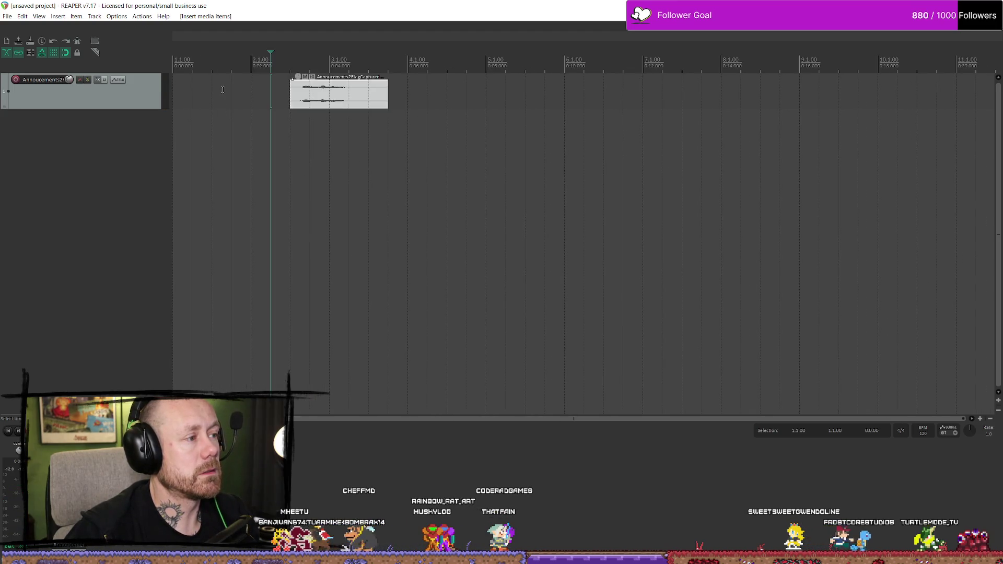
pyautogui.moveTo(693, 92)
pyautogui.mouseDown()
pyautogui.moveTo(815, 105)
pyautogui.moveTo(402, 103)
pyautogui.moveTo(156, 86)
pyautogui.mouseUp()
pyautogui.hotkey('ctrl', 'z')
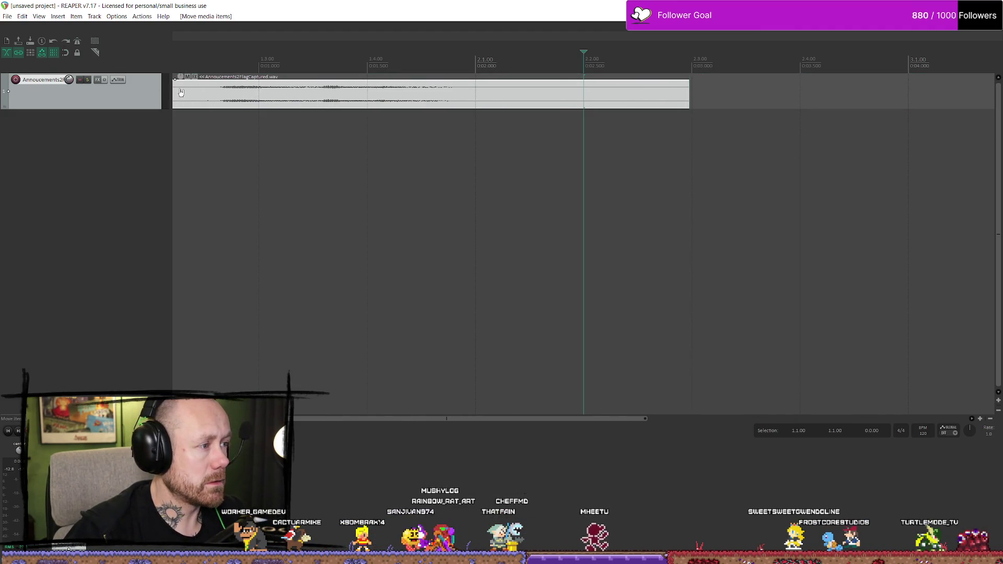
pyautogui.scroll(-3, 297, 127)
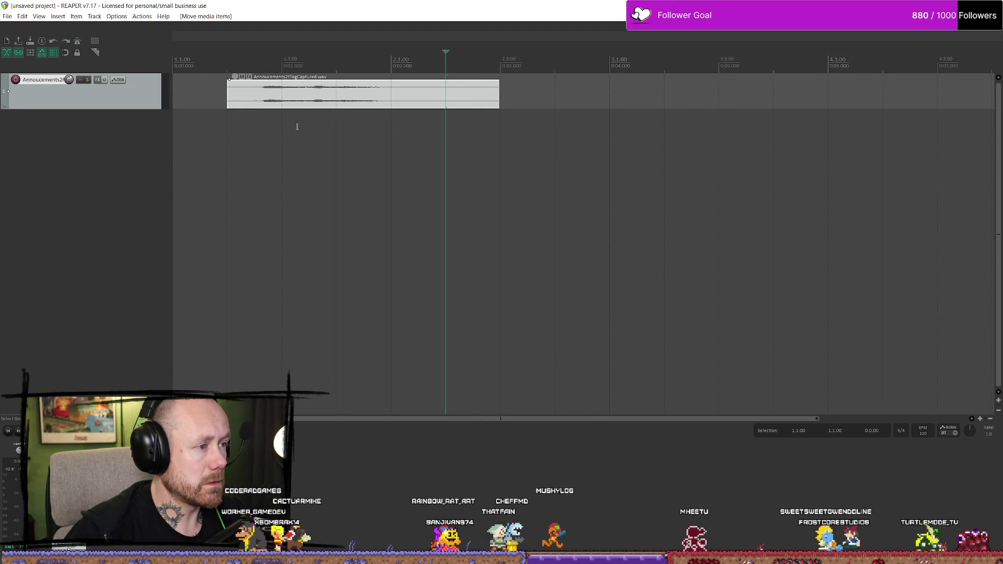
pyautogui.moveTo(239, 104); pyautogui.dragTo(499, 73)
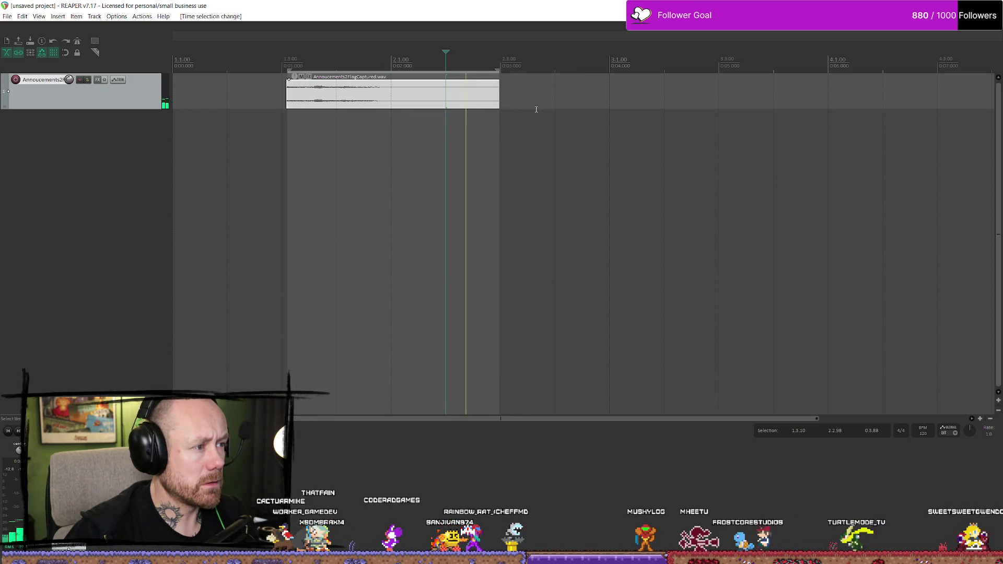
# Mark a time range over the clip, trim its start further, and add a fade-in
pyautogui.moveTo(279, 66)
pyautogui.mouseDown()
pyautogui.moveTo(520, 68)
pyautogui.moveTo(507, 68)
pyautogui.mouseUp()
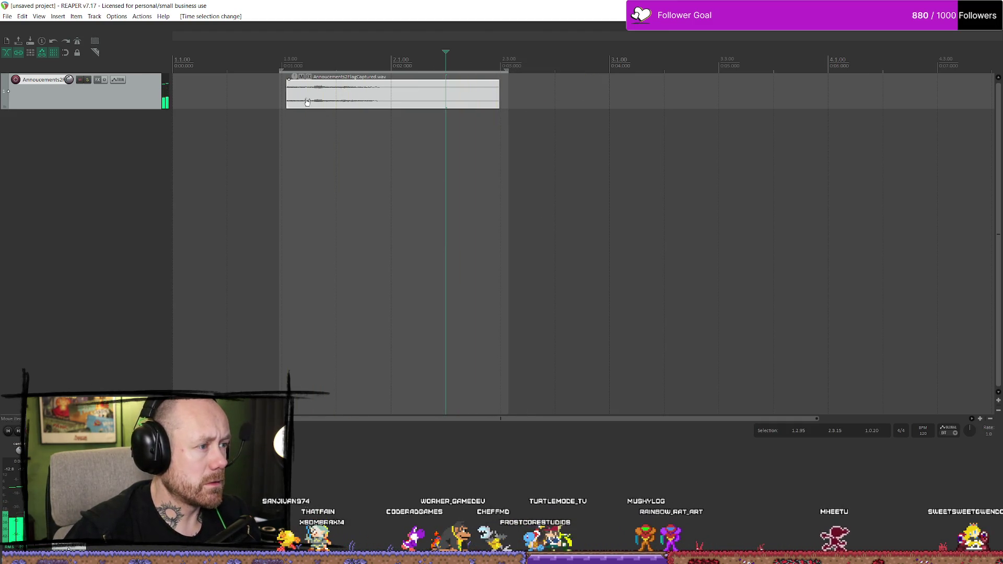
pyautogui.scroll(2, 297, 92)
pyautogui.moveTo(334, 96); pyautogui.dragTo(338, 96)
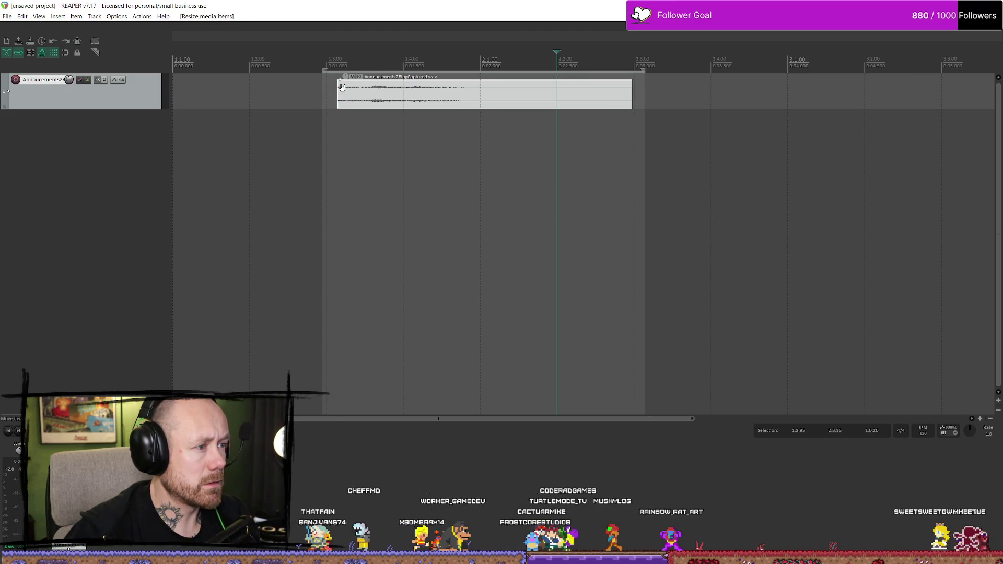
pyautogui.click(340, 78)
pyautogui.click(337, 85)
pyautogui.moveTo(339, 82); pyautogui.dragTo(346, 83)
pyautogui.press('space')
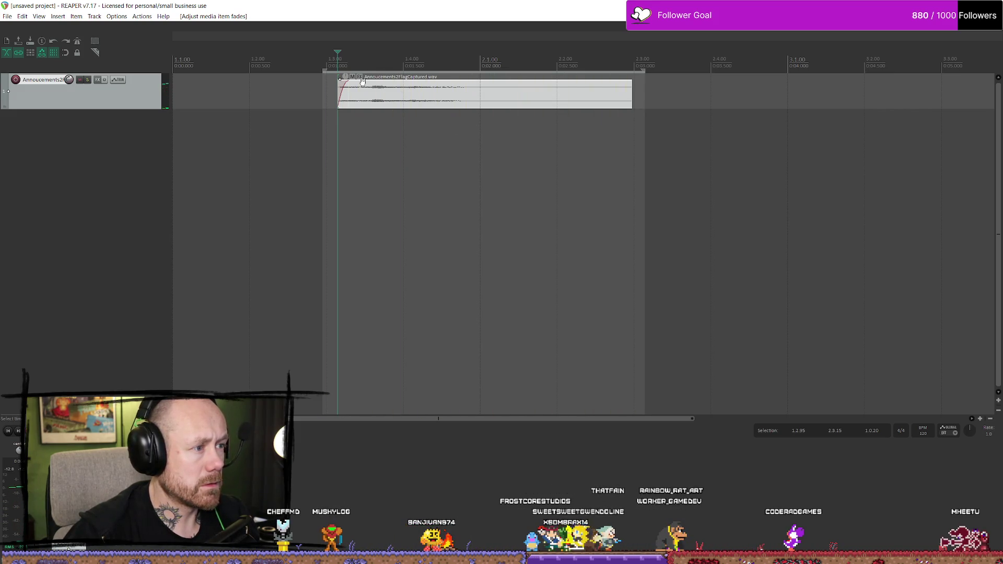
# Trim the clip's start a bit more twice, auditioning each change
pyautogui.scroll(-1, 584, 100)
pyautogui.scroll(4, 584, 100)
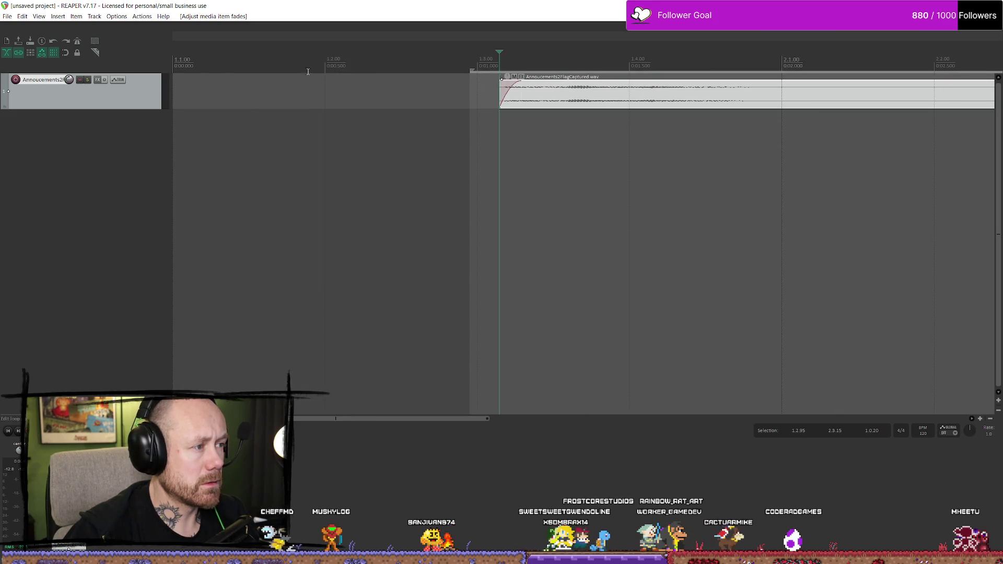
pyautogui.moveTo(585, 96); pyautogui.dragTo(609, 97)
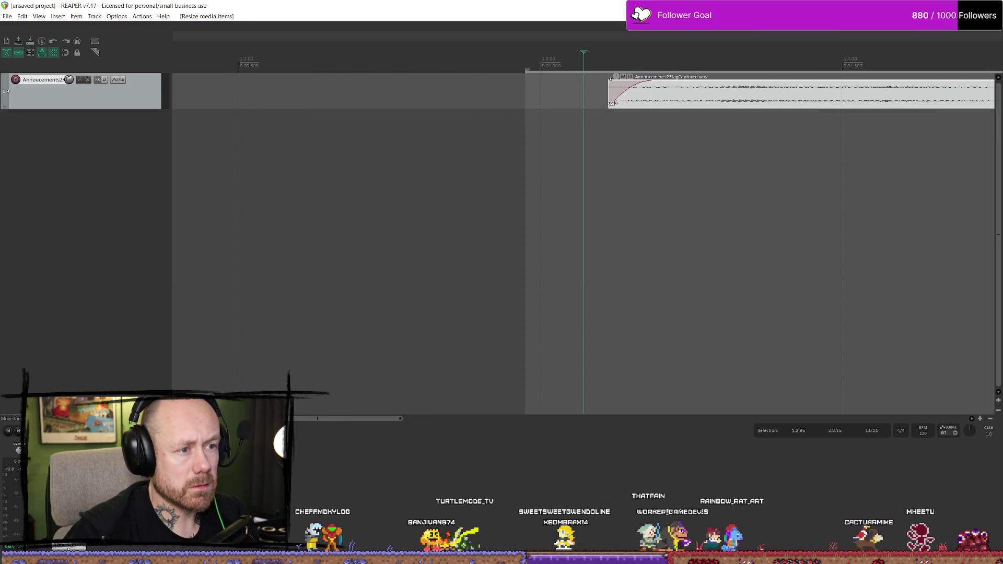
pyautogui.press('space')
pyautogui.scroll(-2, 681, 163)
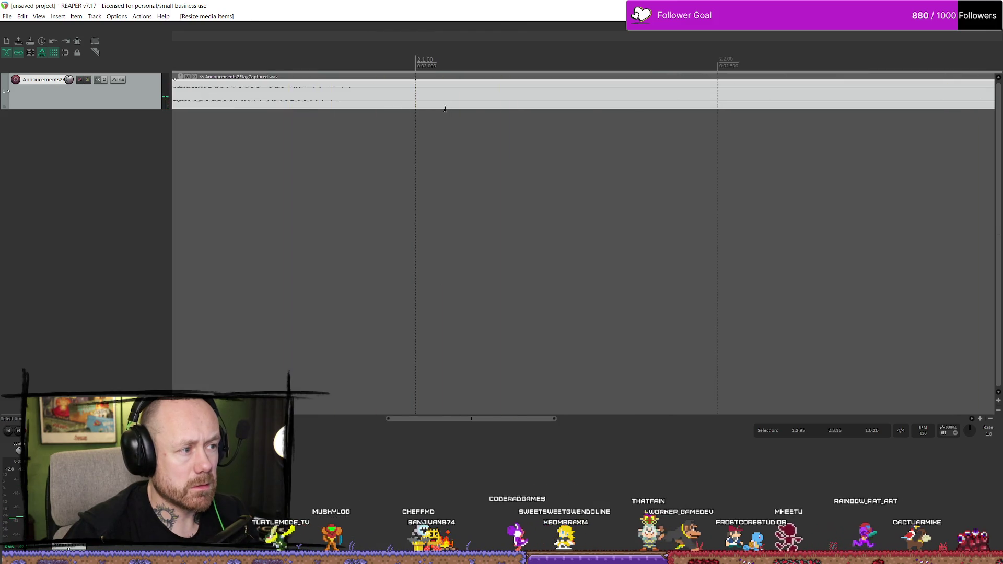
pyautogui.scroll(2, 293, 89)
pyautogui.moveTo(293, 89); pyautogui.dragTo(331, 99)
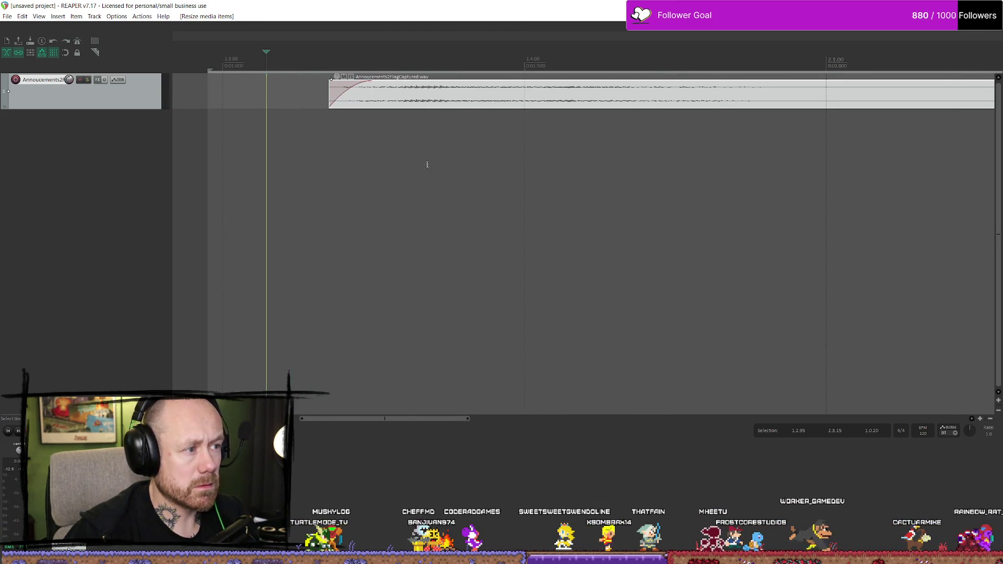
pyautogui.press('space')
# Set a short time selection, audition it, then trim the clip's start slightly and replay
pyautogui.scroll(-2, 339, 107)
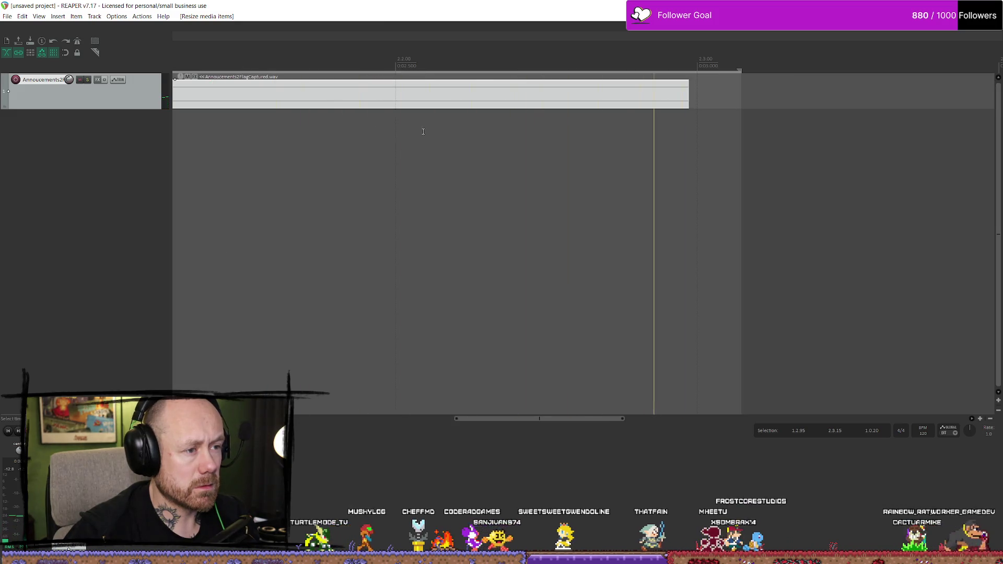
pyautogui.scroll(2, 425, 119)
pyautogui.scroll(-3, 423, 157)
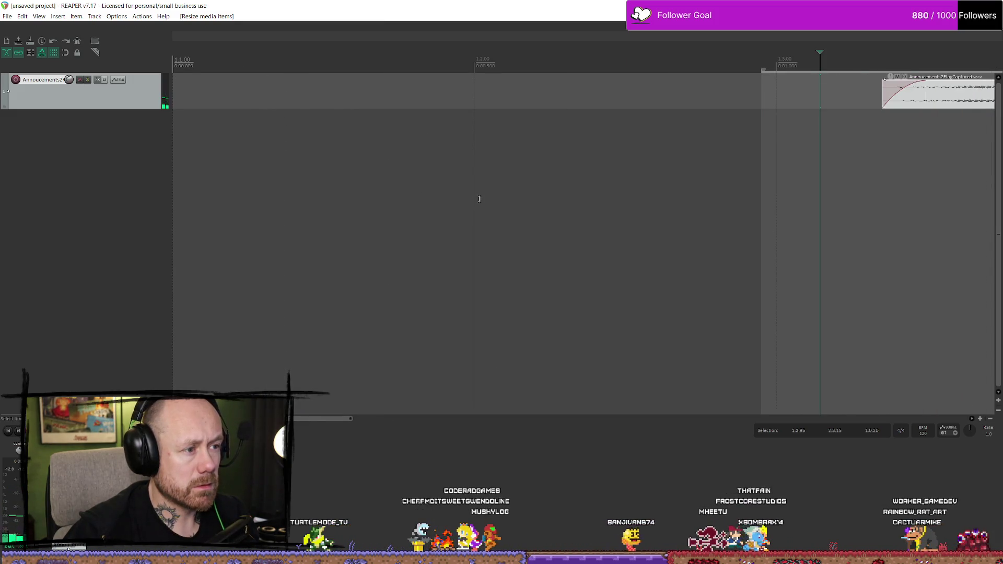
pyautogui.scroll(3, 540, 204)
pyautogui.scroll(-4, 523, 235)
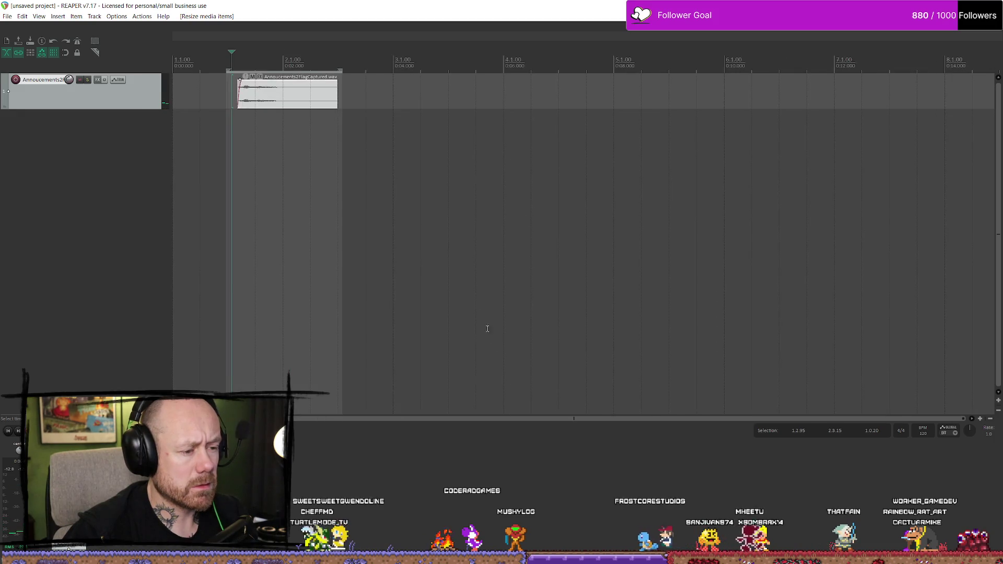
pyautogui.scroll(3, 404, 110)
pyautogui.moveTo(384, 70); pyautogui.dragTo(839, 79)
pyautogui.press('space')
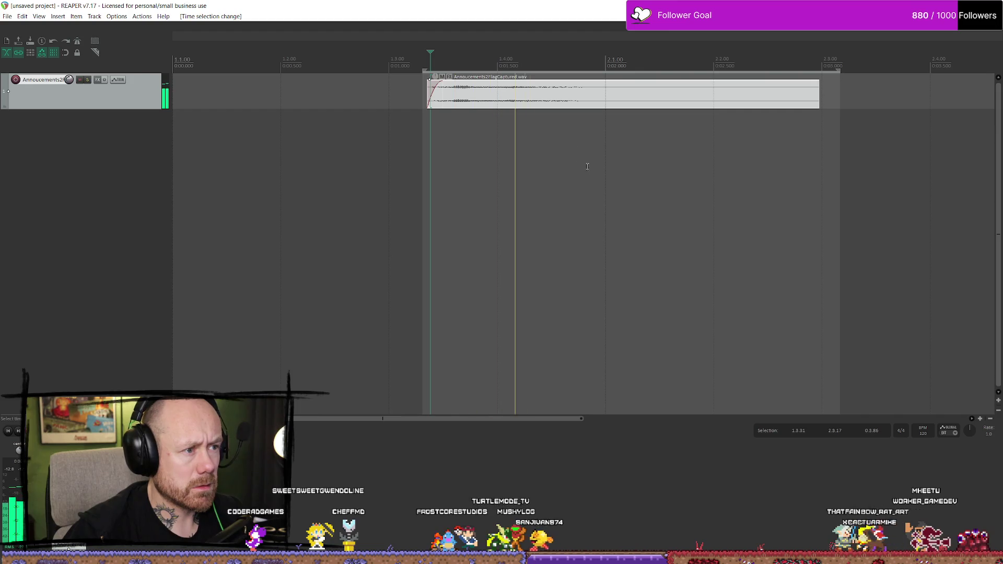
pyautogui.press('space')
pyautogui.moveTo(428, 92); pyautogui.dragTo(563, 85)
pyautogui.press('space')
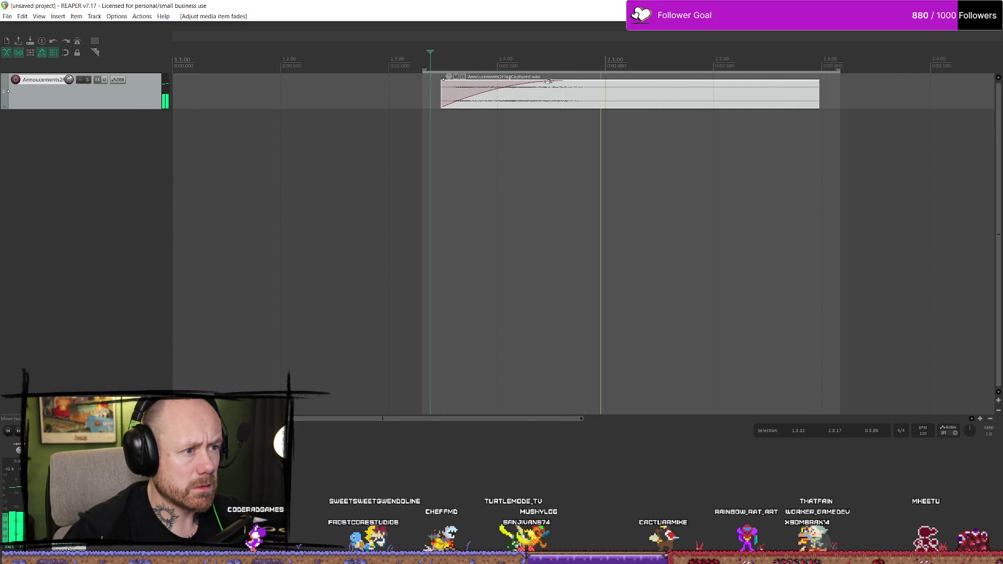
# Shorten the clip's fade-in and place the play cursor at the clip's start
pyautogui.moveTo(549, 87); pyautogui.dragTo(497, 80)
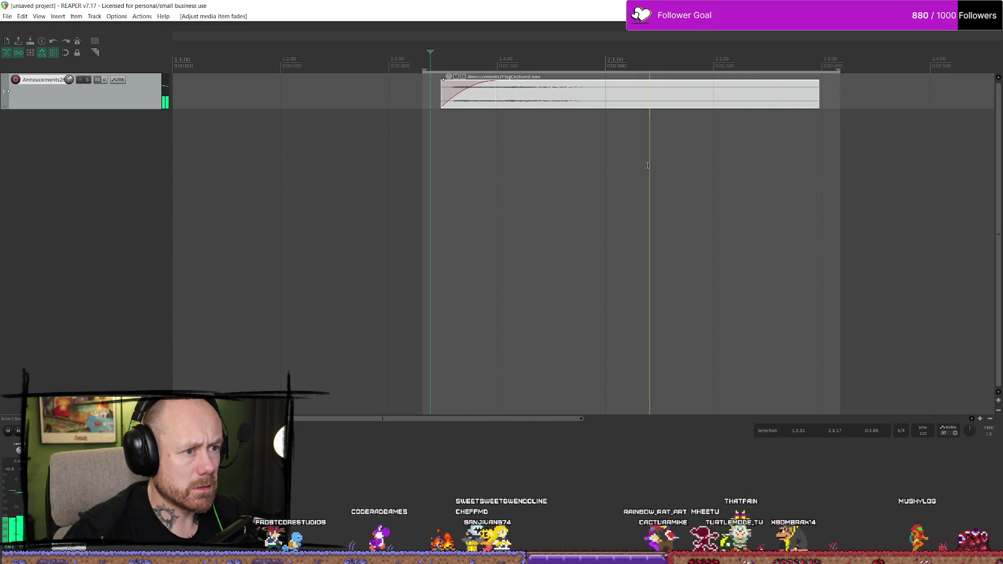
pyautogui.moveTo(497, 80); pyautogui.dragTo(461, 81)
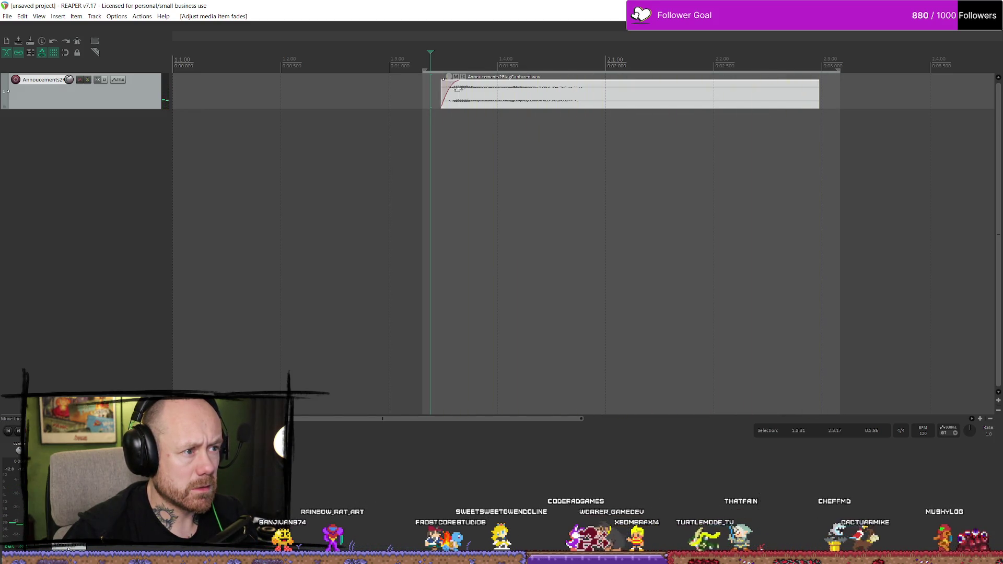
pyautogui.click(439, 56)
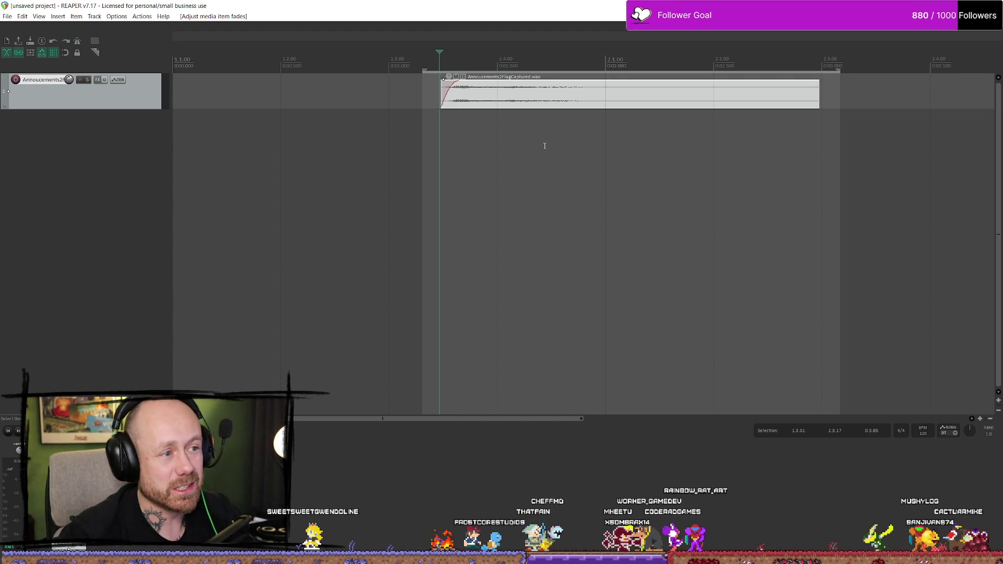
# Shorten the fade-in once more, audition it, then close the project without saving
pyautogui.moveTo(488, 84); pyautogui.dragTo(473, 83)
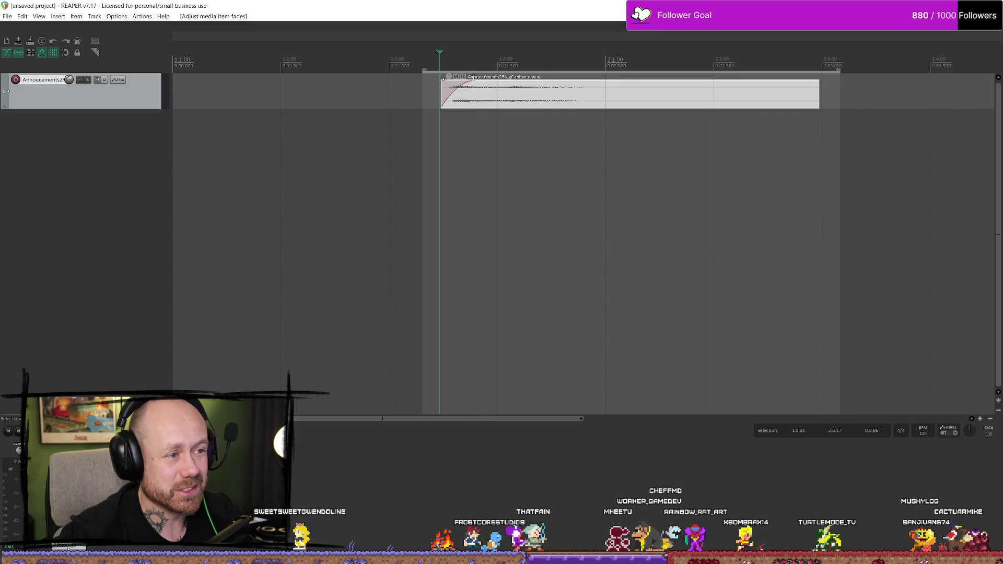
pyautogui.press('space')
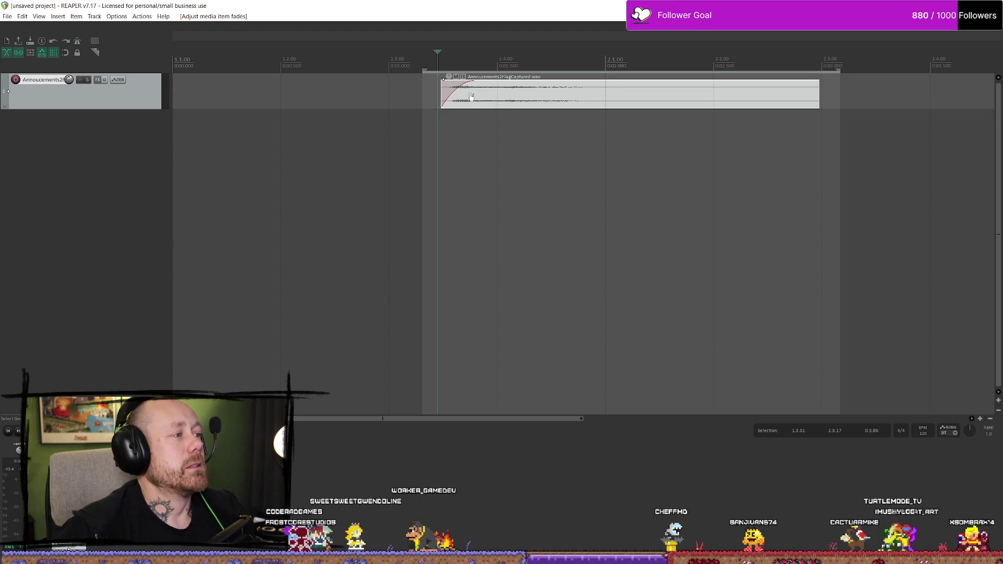
pyautogui.hotkey('ctrl', 'n')
pyautogui.click(506, 320)
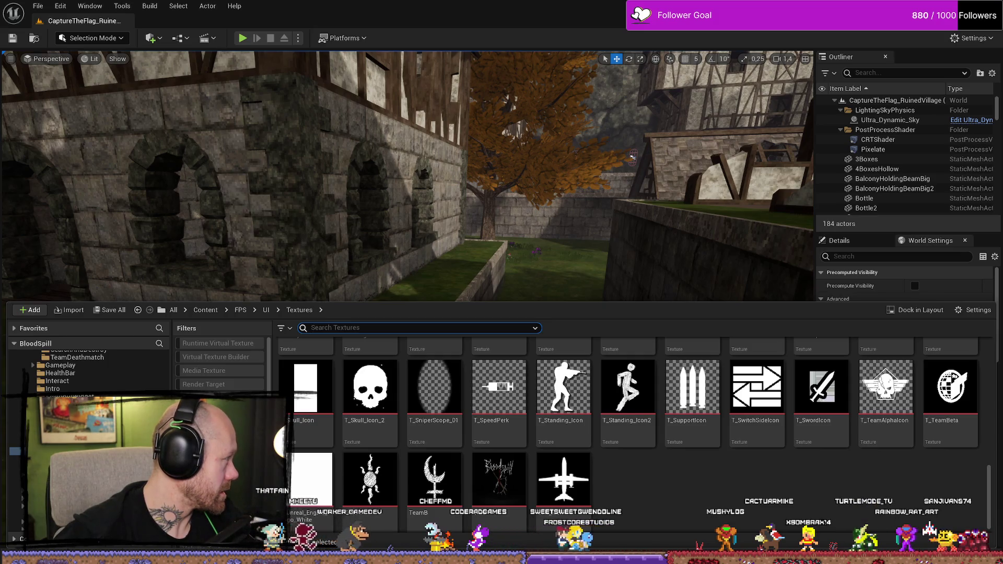
# Open the Voice .rpp file from the AnnouncementsHitindic folder window into REAPER
pyautogui.hotkey('alt', 'Tab')
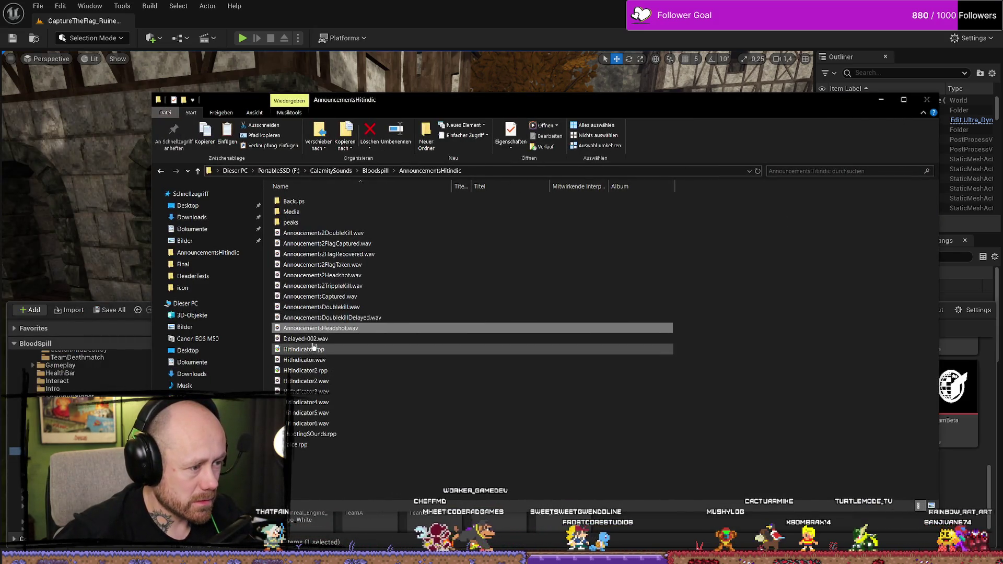
pyautogui.doubleClick(336, 447)
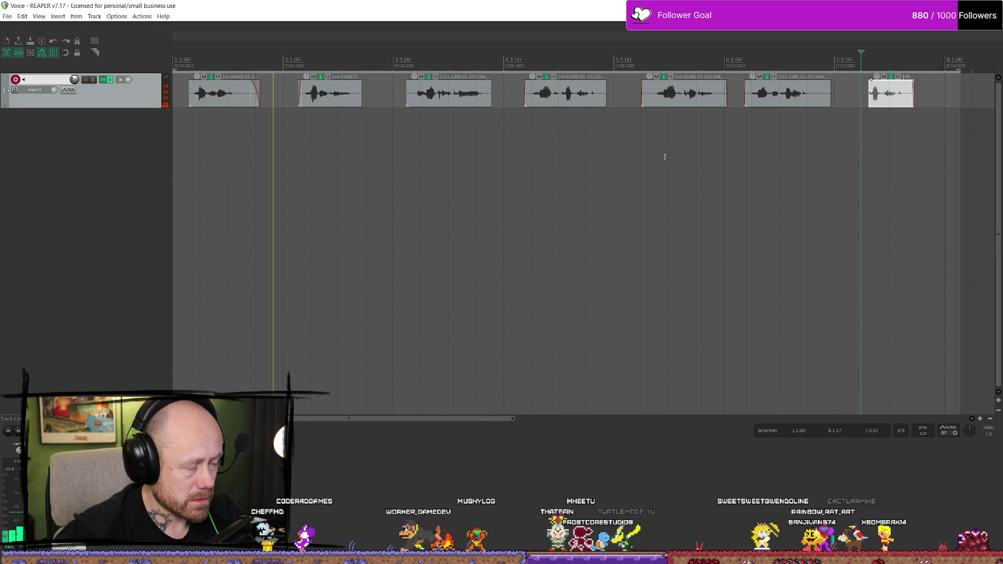
# Stop playback and select a time range around the last voice clip
pyautogui.press('space')
pyautogui.scroll(-3, 601, 104)
pyautogui.scroll(2, 584, 62)
pyautogui.moveTo(586, 92); pyautogui.dragTo(629, 93)
pyautogui.hscroll(7, 522, 79)
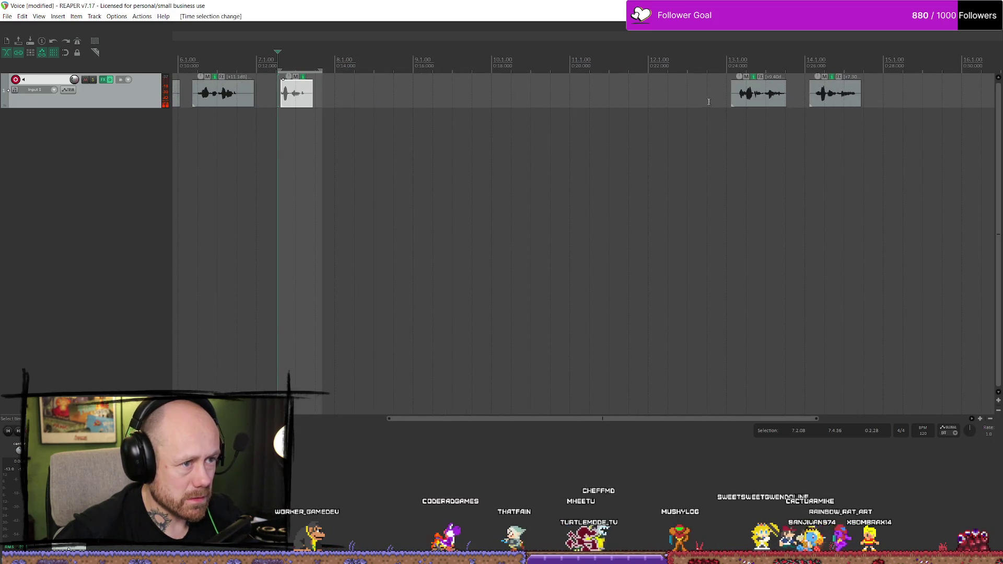
pyautogui.scroll(6, 681, 99)
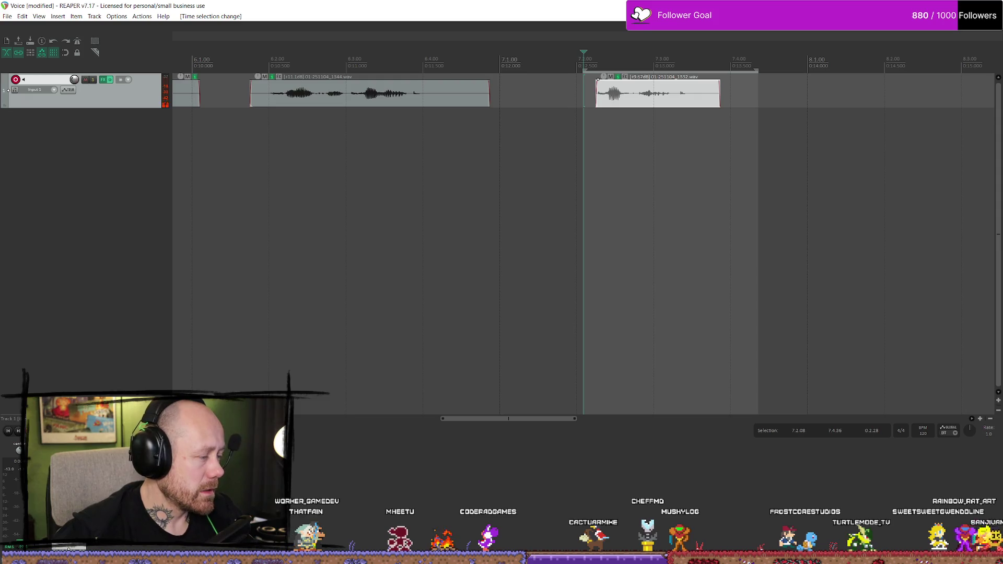
# Inspect the last and second clips' context menus without choosing anything, leaving the second clip selected
pyautogui.hotkey('alt', 'Tab')
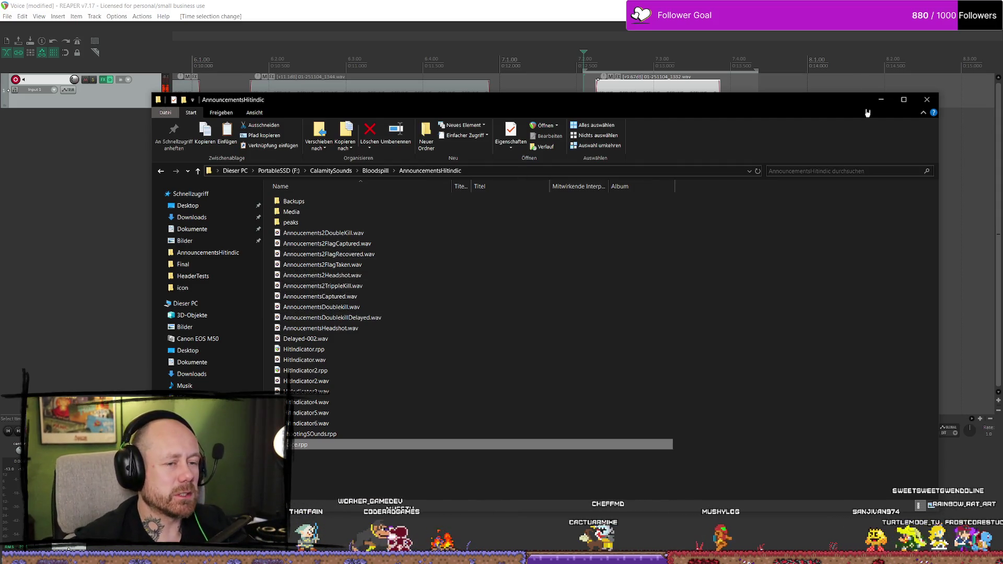
pyautogui.click(630, 90)
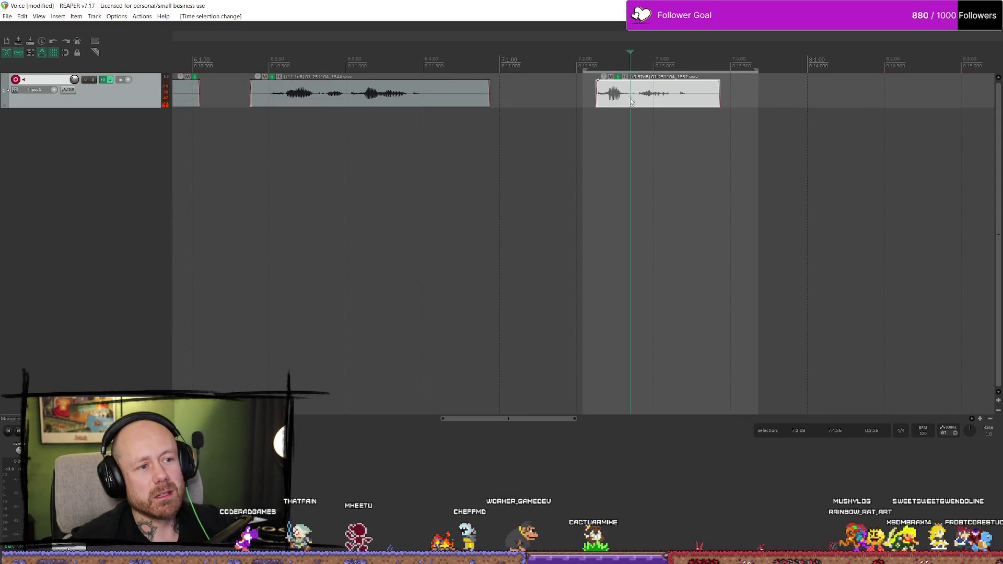
pyautogui.rightClick(630, 90)
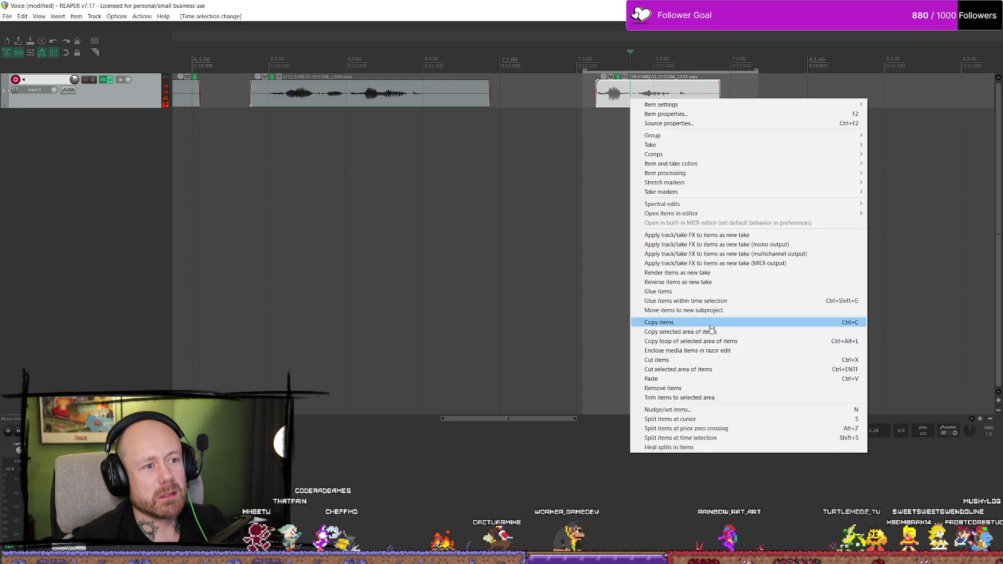
pyautogui.click(585, 228)
pyautogui.scroll(5, 653, 209)
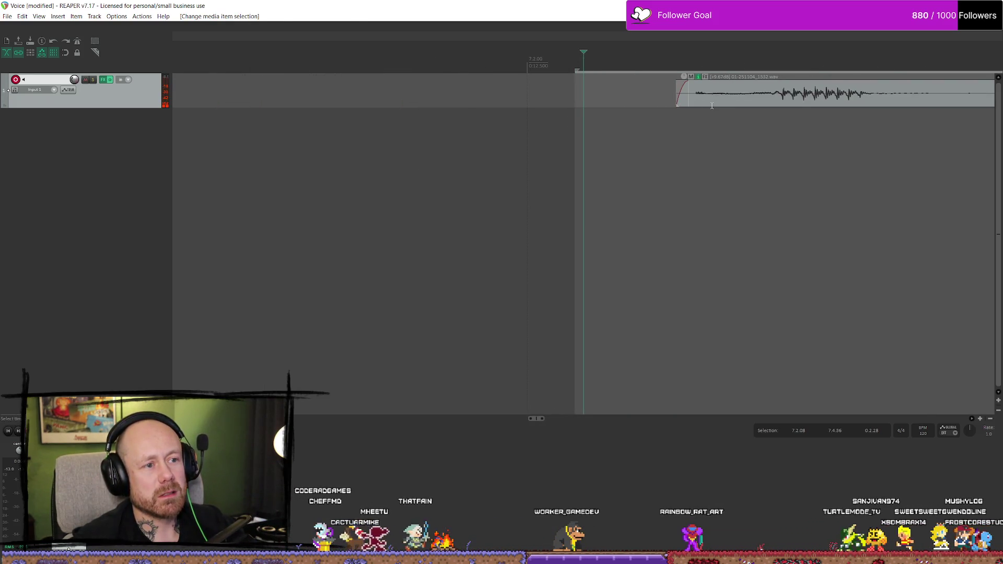
pyautogui.scroll(-3, 712, 187)
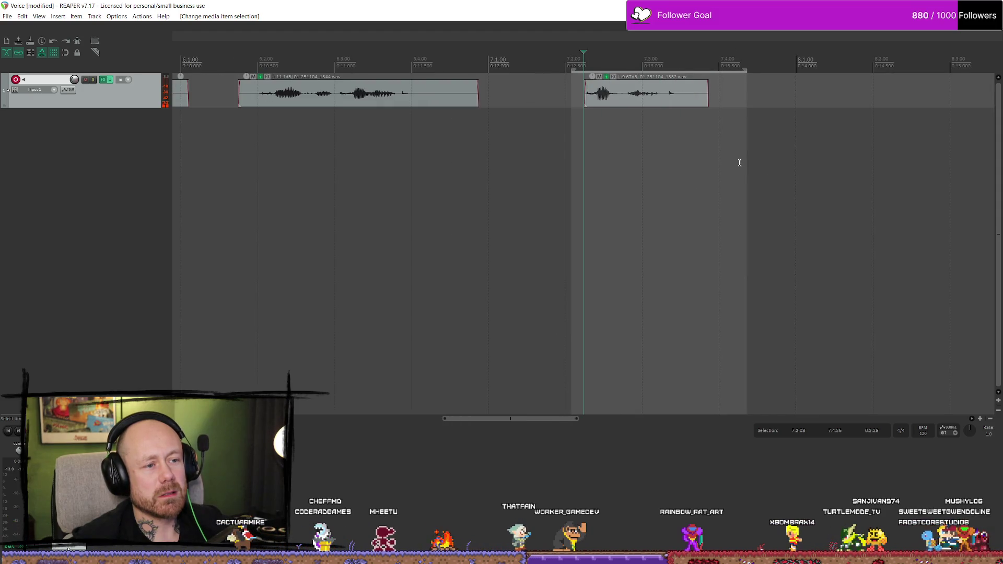
pyautogui.scroll(1, 734, 162)
pyautogui.click(565, 101)
pyautogui.rightClick(558, 95)
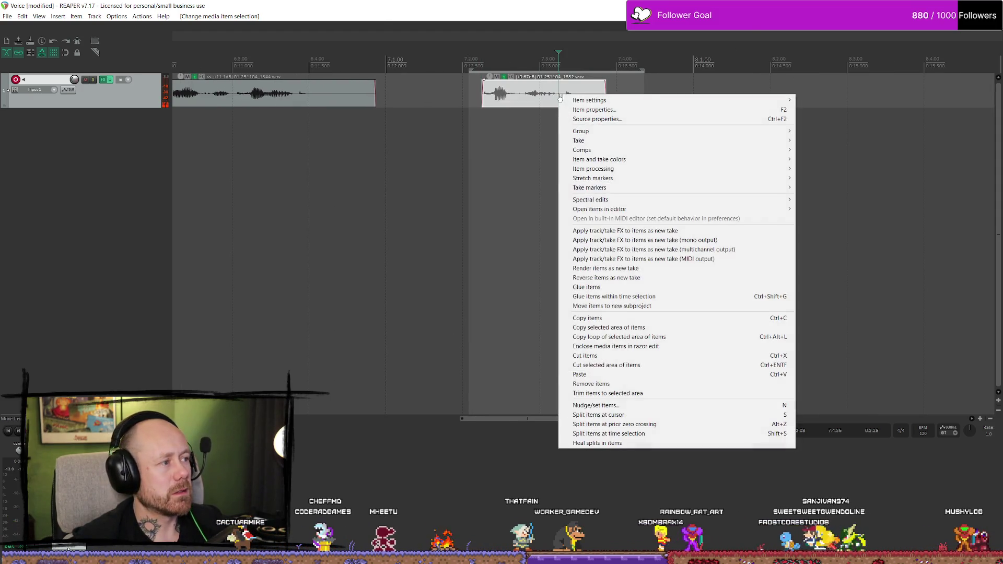
pyautogui.click(489, 156)
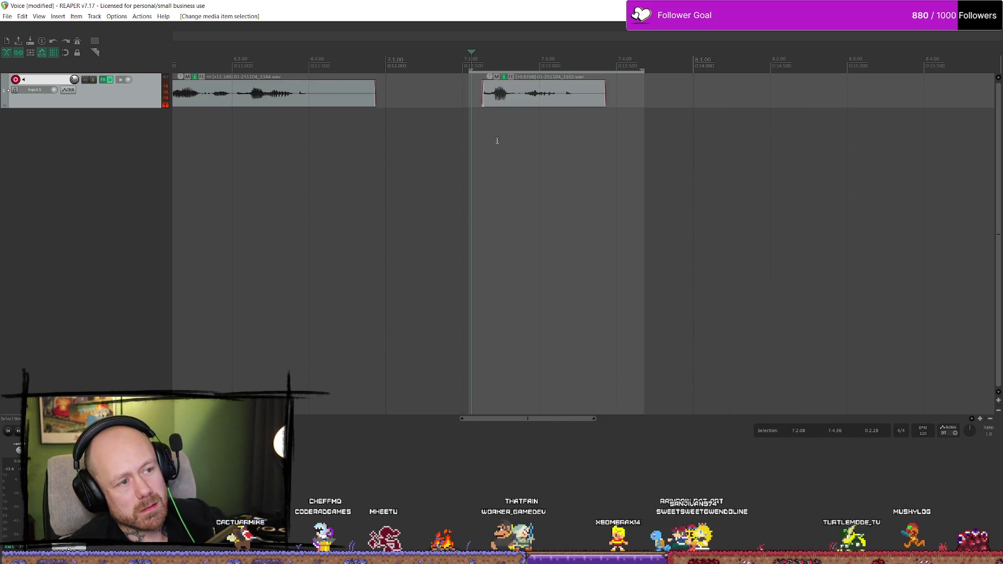
pyautogui.click(543, 99)
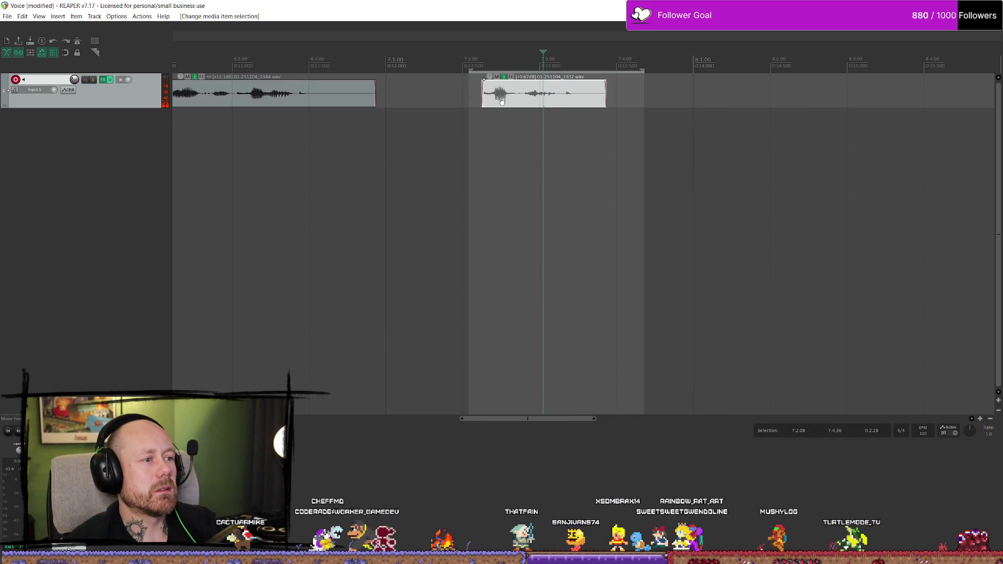
# Play the track from just before the first clip, then open Track 1's FX chain
pyautogui.click(211, 57)
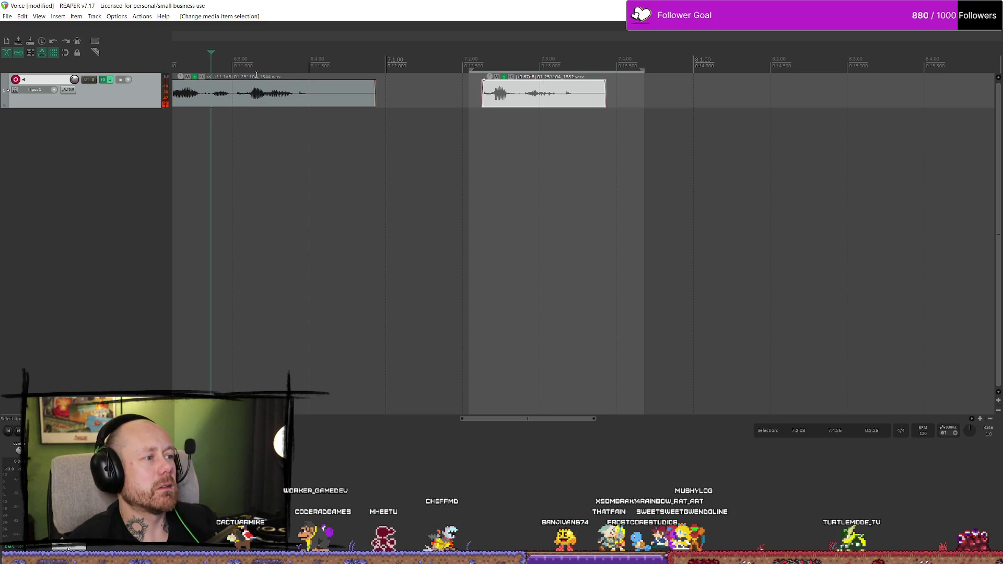
pyautogui.press('space')
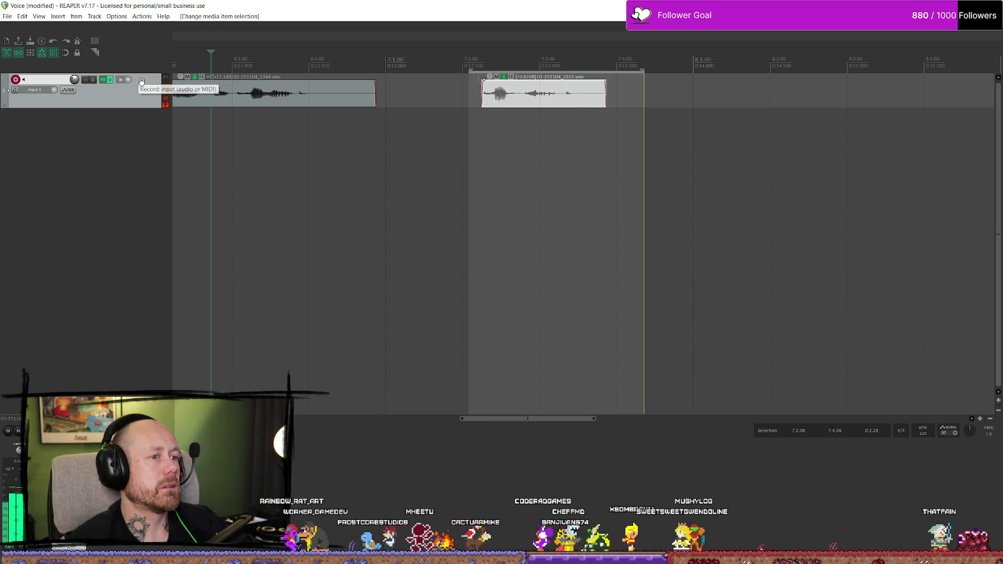
pyautogui.press('space')
pyautogui.click(103, 80)
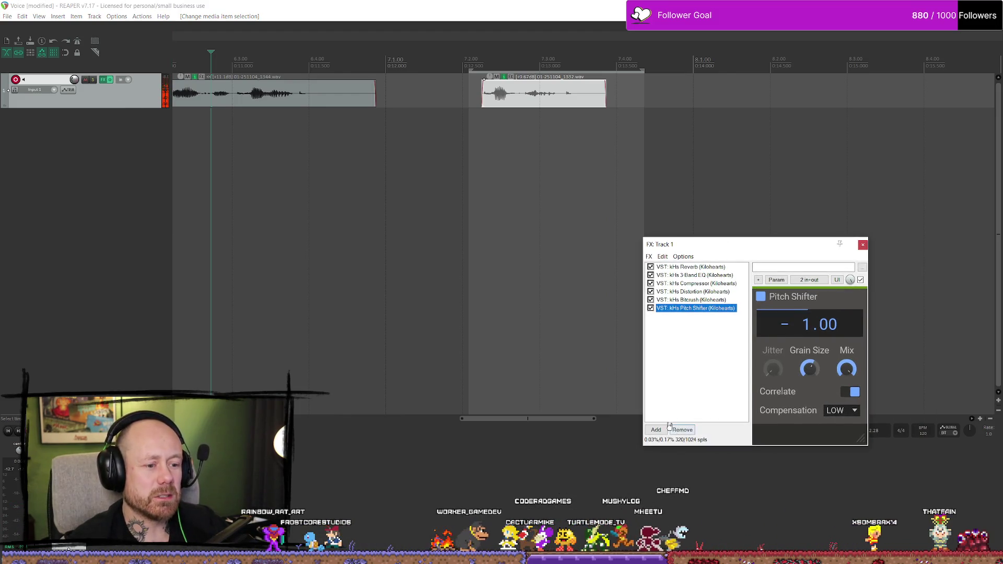
# Open the Add FX browser from Track 1's chain and browse the Kilohearts and Cockos plugins
pyautogui.doubleClick(712, 359)
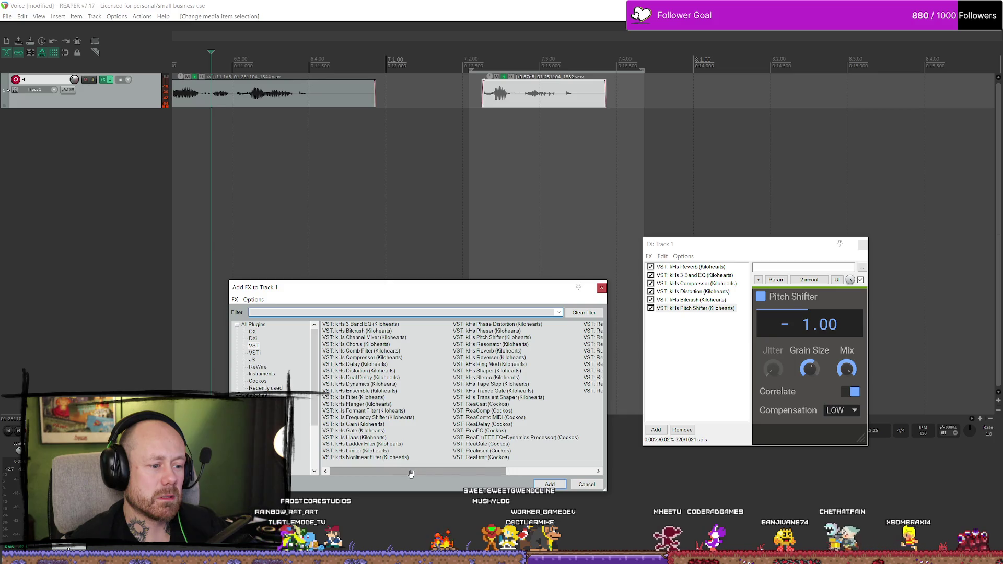
pyautogui.click(598, 472)
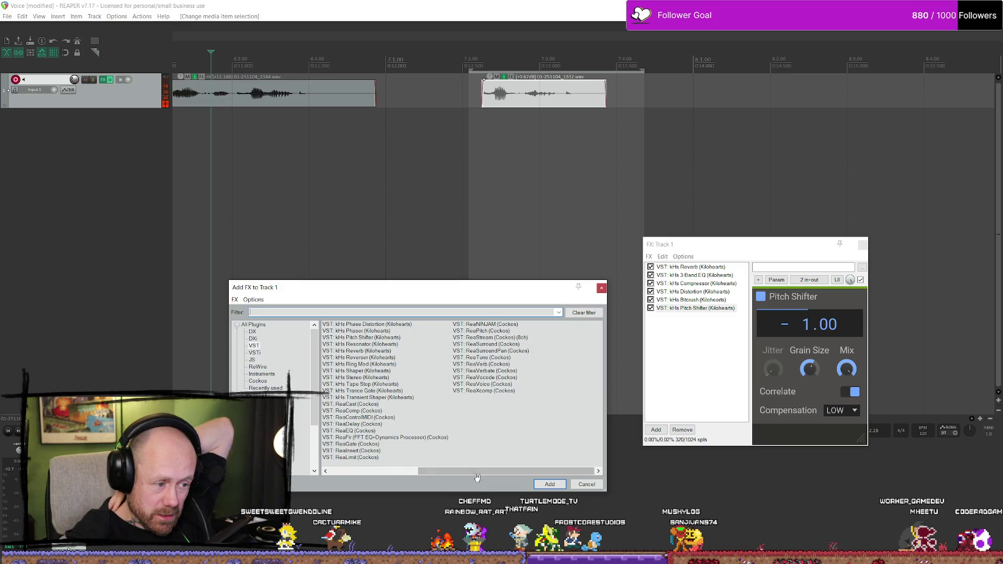
pyautogui.hscroll(-1, 470, 465)
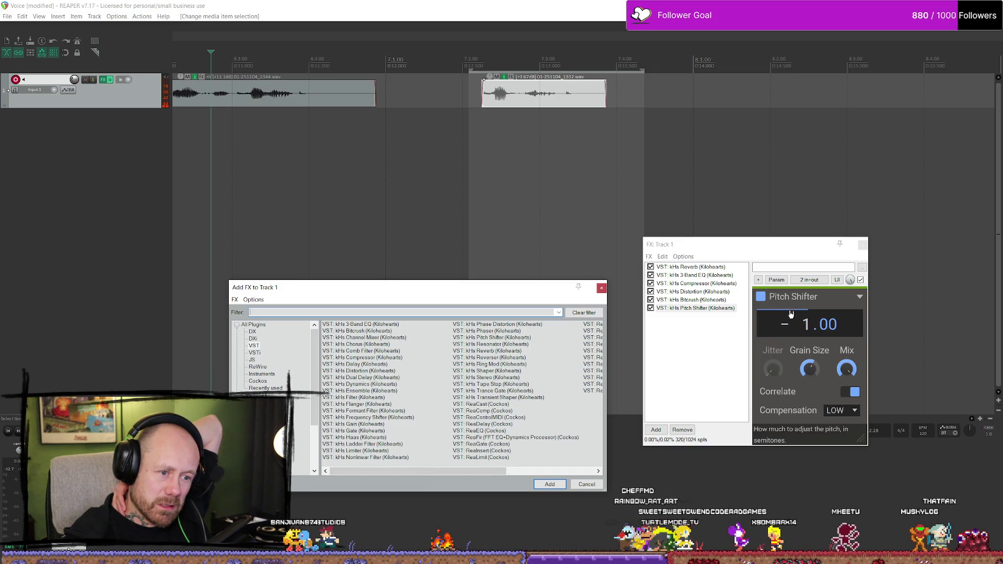
# Review the settings of Distortion, Bitcrush, Compressor, Reverb and Pitch Shifter in the chain
pyautogui.click(699, 293)
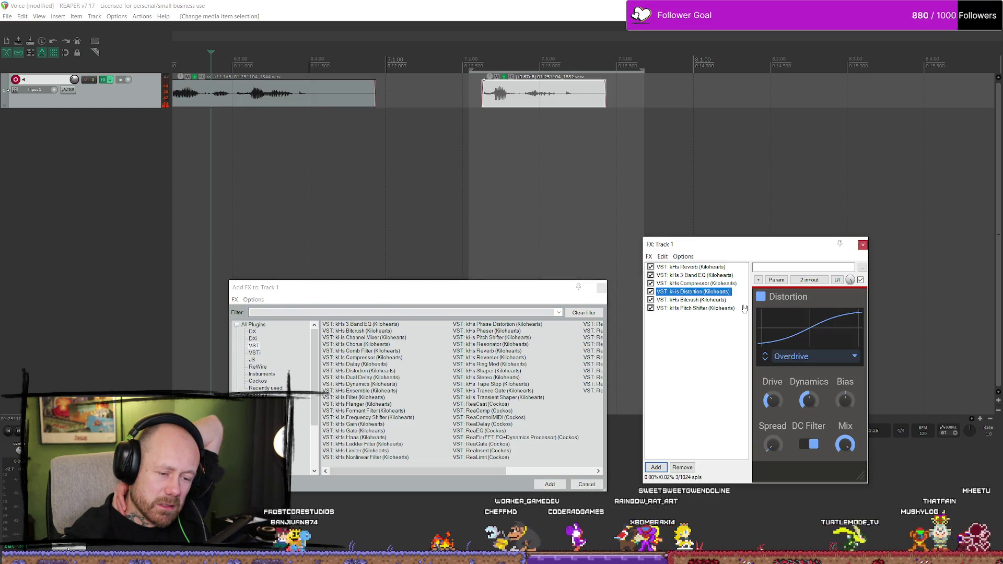
pyautogui.click(486, 61)
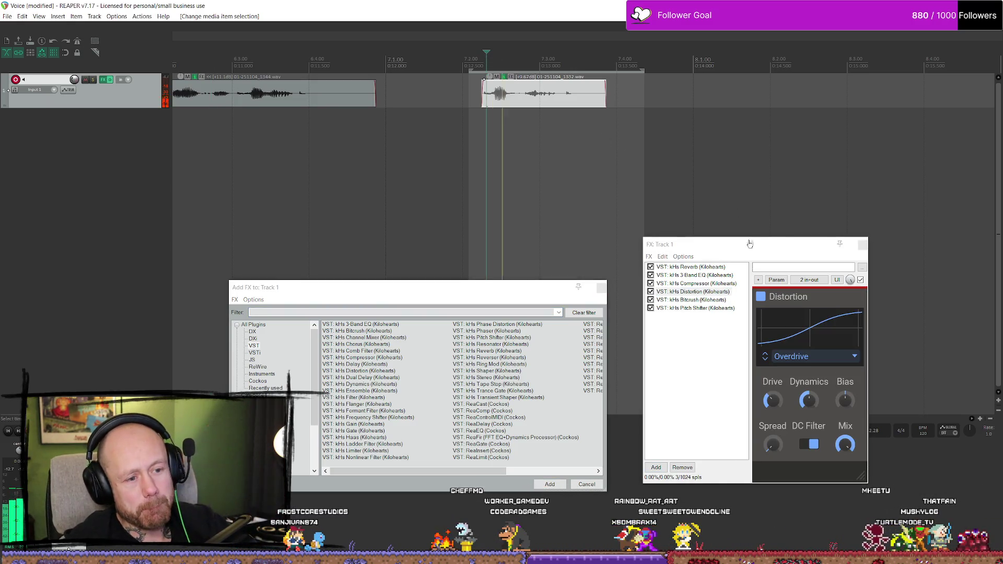
pyautogui.click(695, 300)
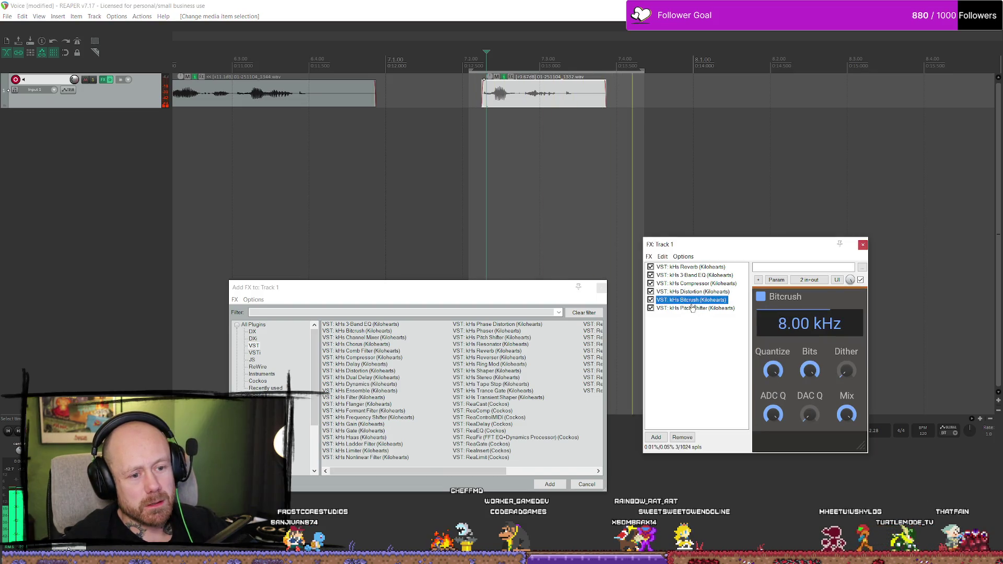
pyautogui.click(679, 291)
pyautogui.click(679, 284)
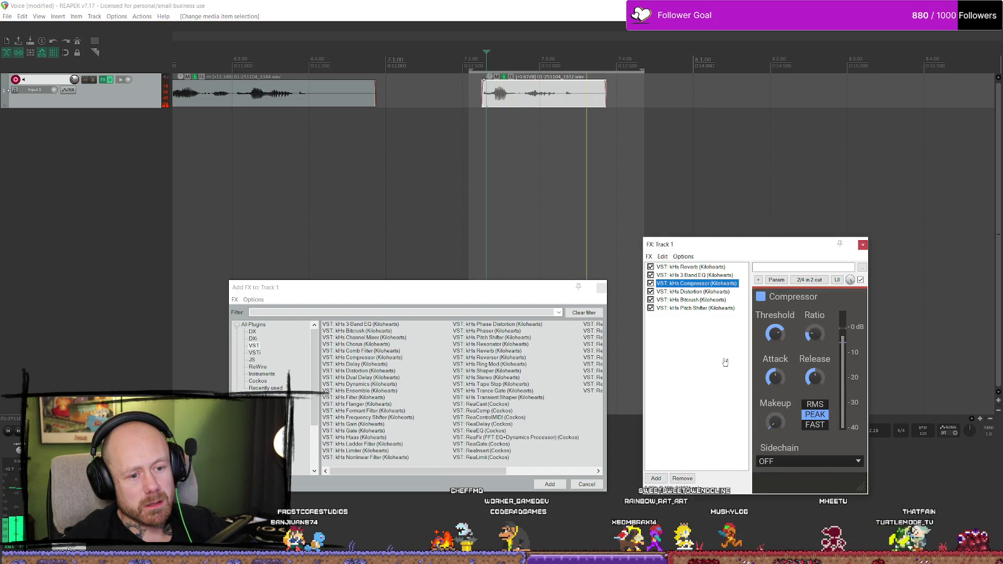
pyautogui.press('Up')
pyautogui.press('Up')
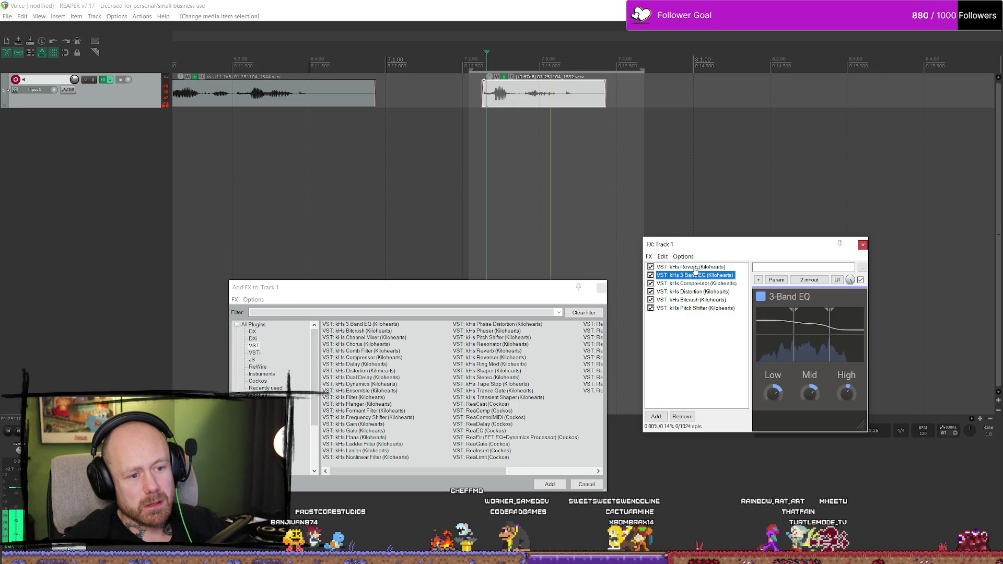
pyautogui.click(697, 308)
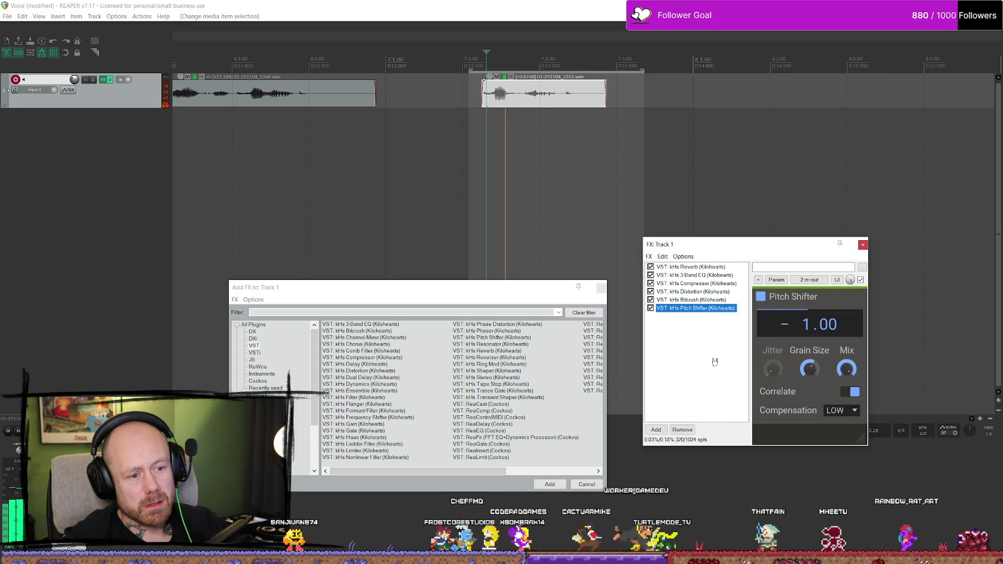
pyautogui.press('Up')
pyautogui.press('Up')
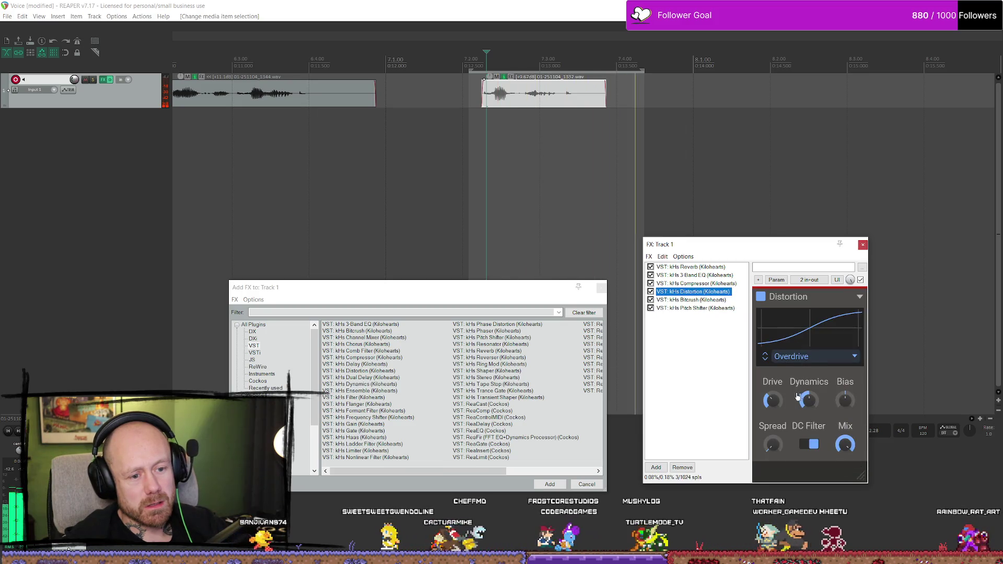
# Raise the kHs Distortion drive to +9.70 dB, audition it, and close the FX chain
pyautogui.moveTo(771, 400); pyautogui.dragTo(789, 403)
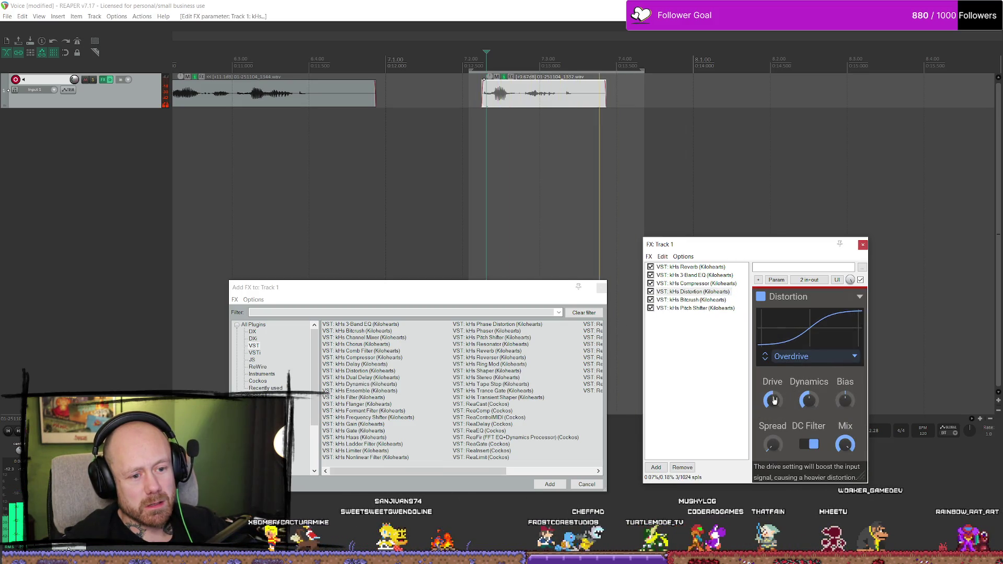
pyautogui.moveTo(774, 401)
pyautogui.moveTo(774, 400); pyautogui.dragTo(774, 401)
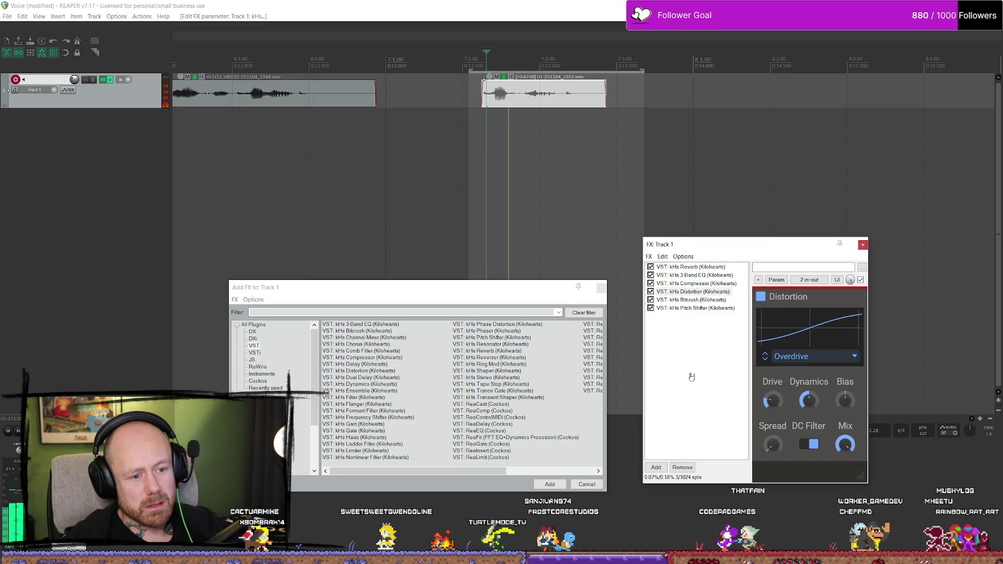
pyautogui.press('space')
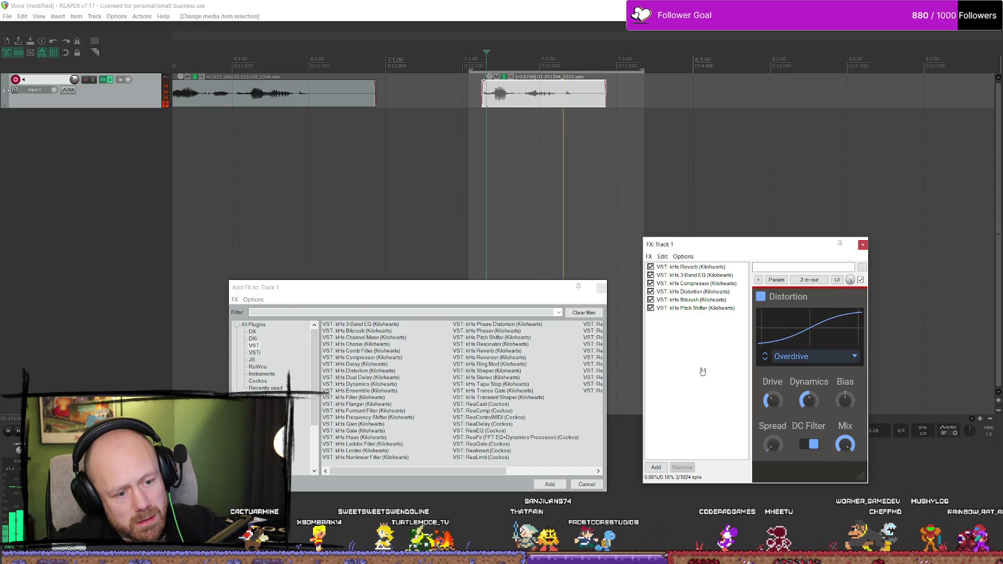
pyautogui.click(703, 371)
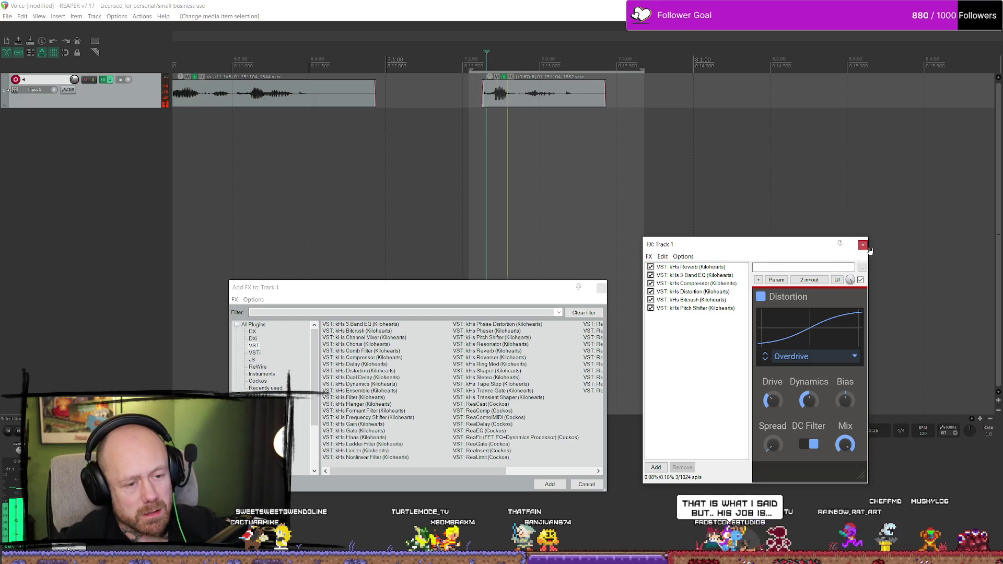
pyautogui.click(864, 245)
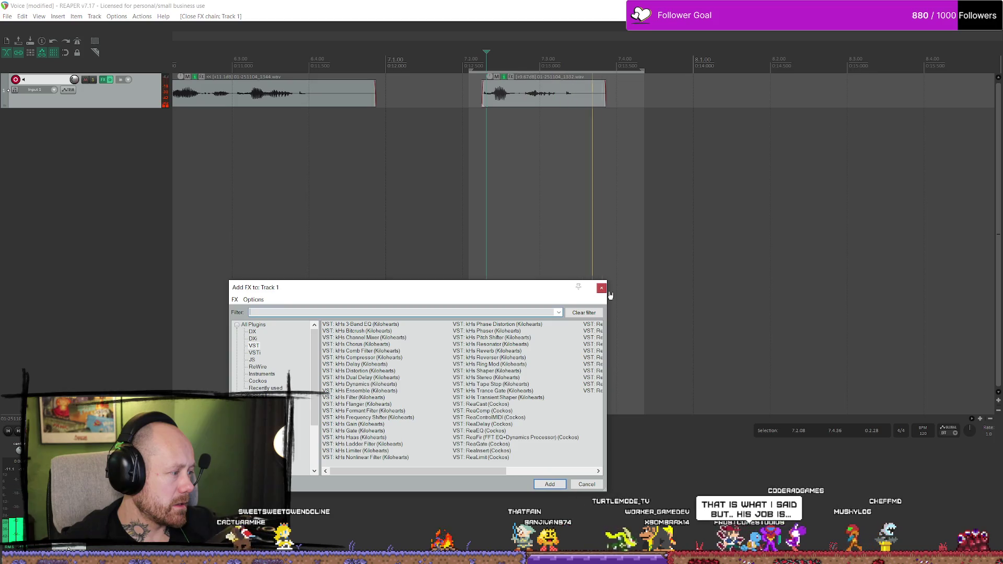
pyautogui.click(494, 63)
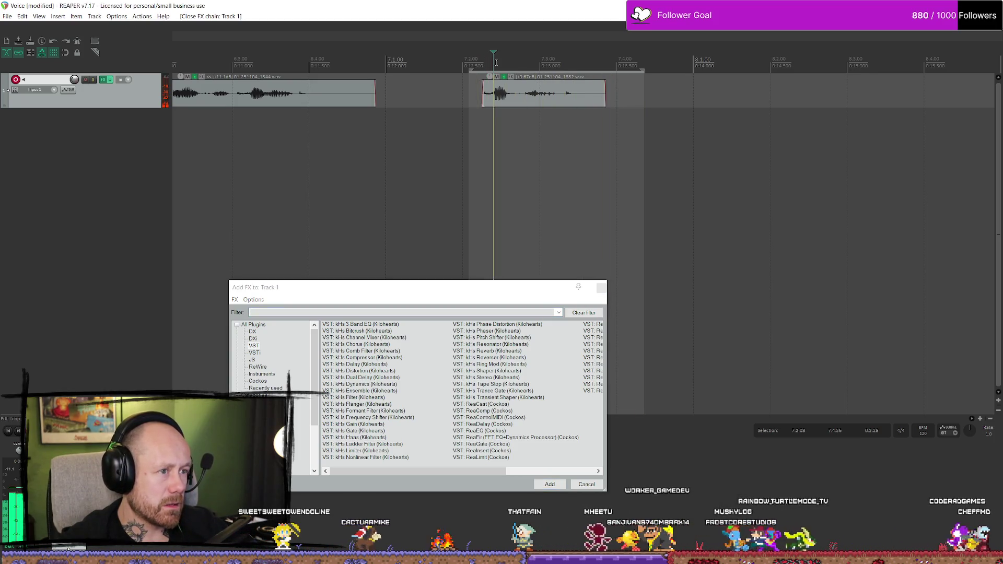
pyautogui.click(488, 62)
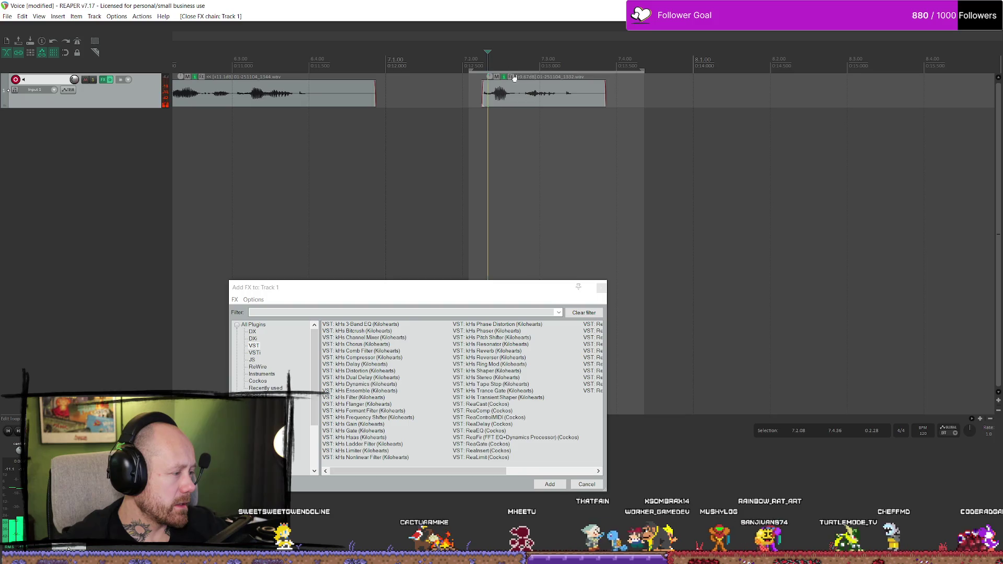
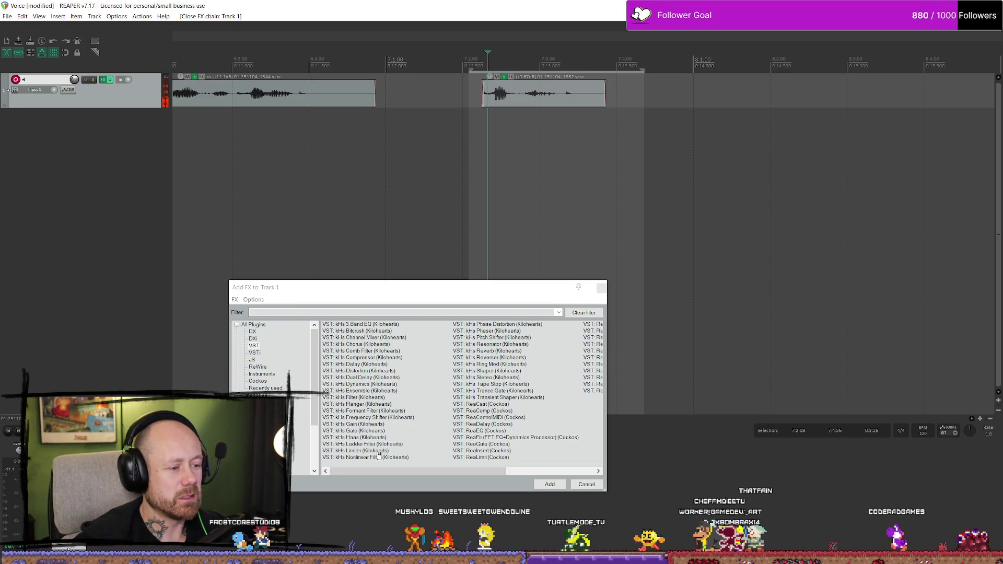
# Audition kHs Phaser on the voice track, remove it, and quit REAPER without saving Voice.rpp
pyautogui.moveTo(493, 471)
pyautogui.mouseDown()
pyautogui.moveTo(579, 474)
pyautogui.moveTo(490, 473)
pyautogui.mouseUp()
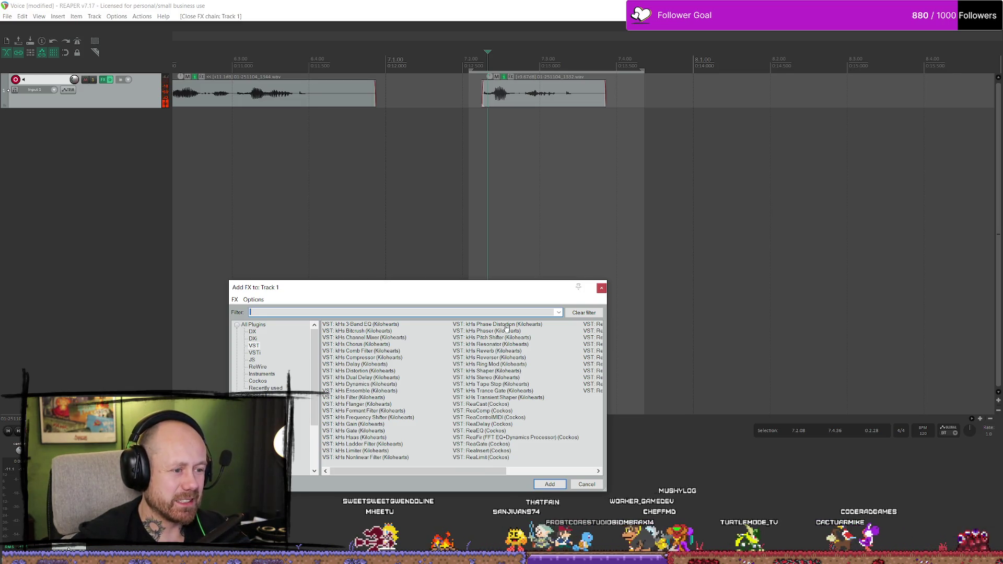
pyautogui.doubleClick(506, 328)
pyautogui.press('space')
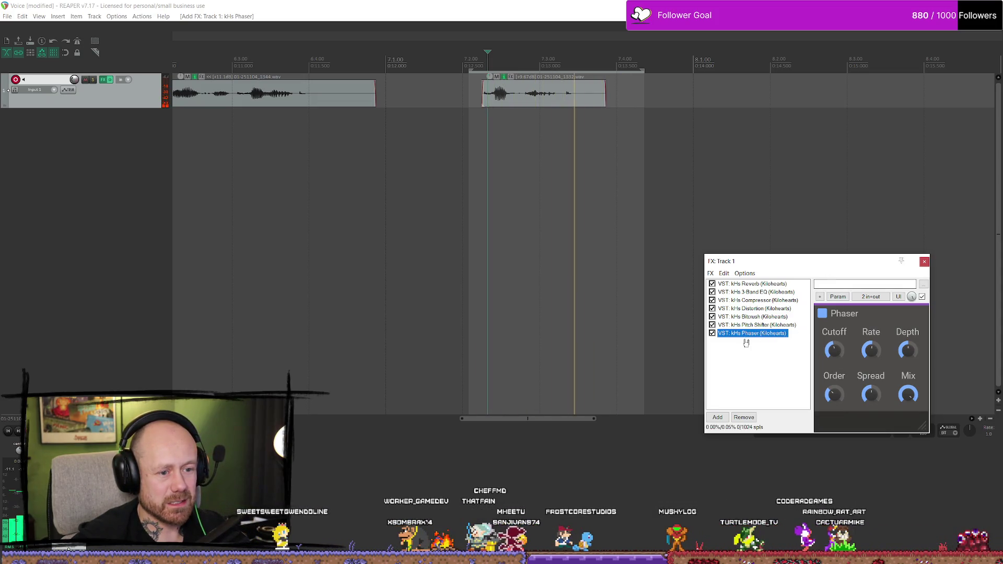
pyautogui.press('Delete')
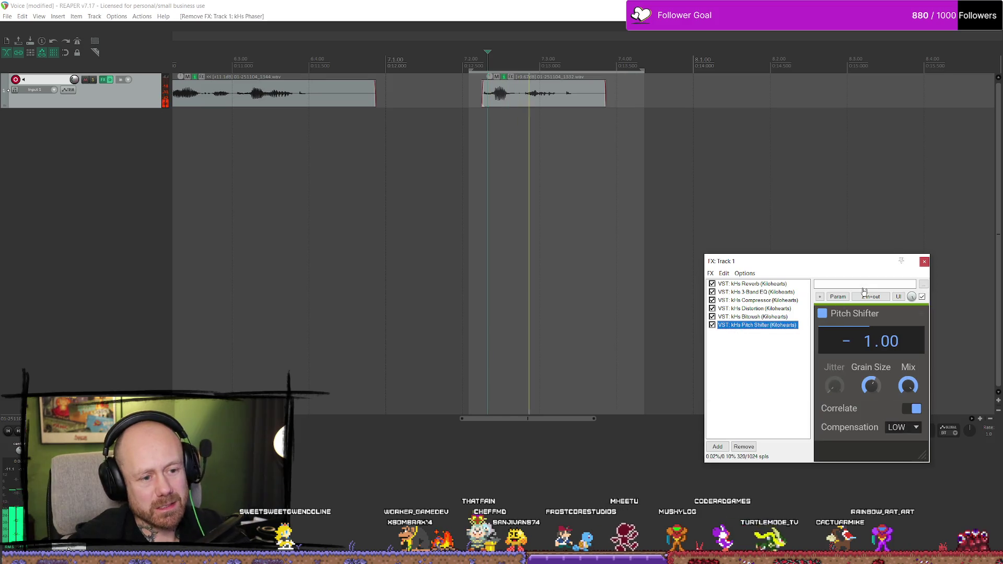
pyautogui.click(925, 262)
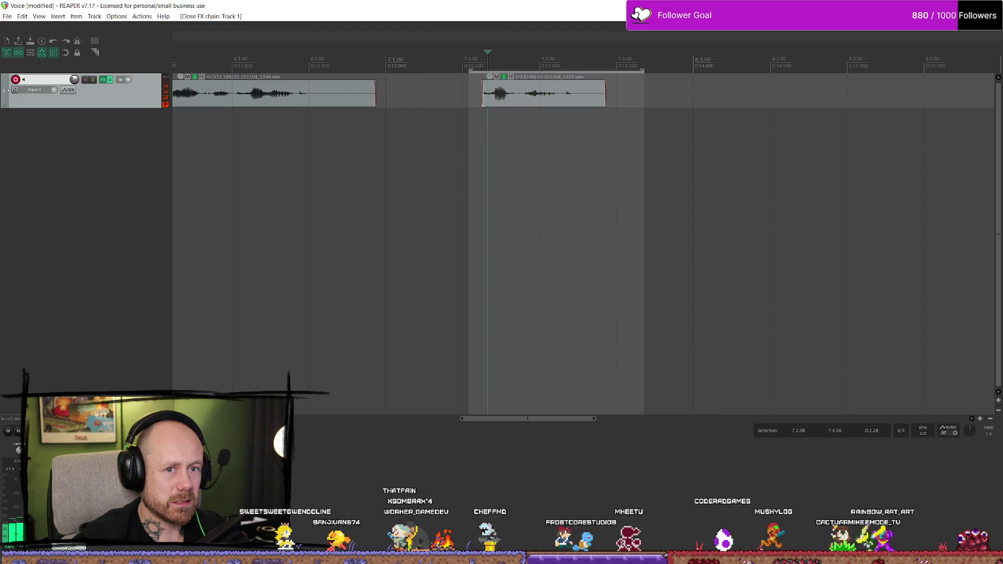
pyautogui.hotkey('alt', 'F4')
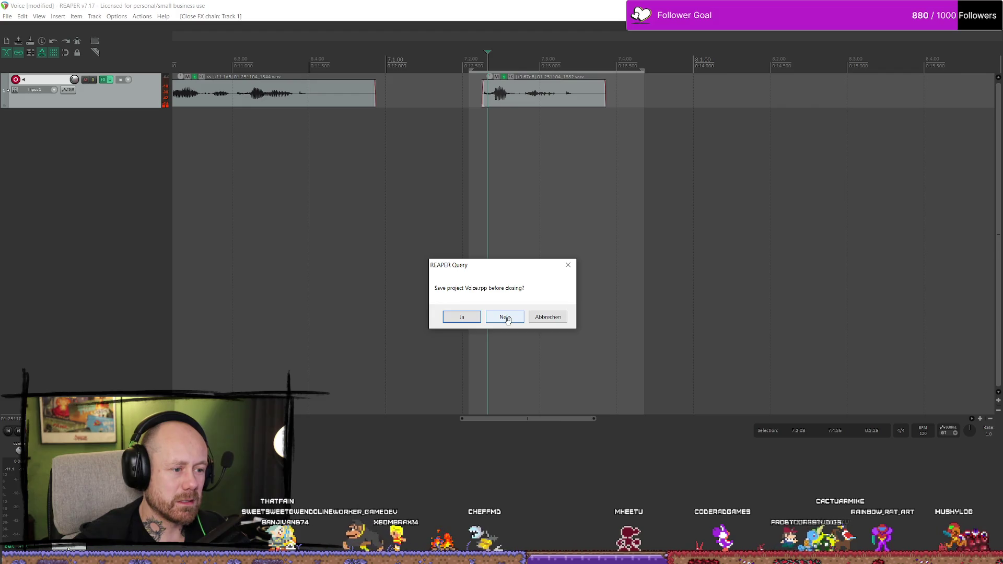
pyautogui.click(505, 316)
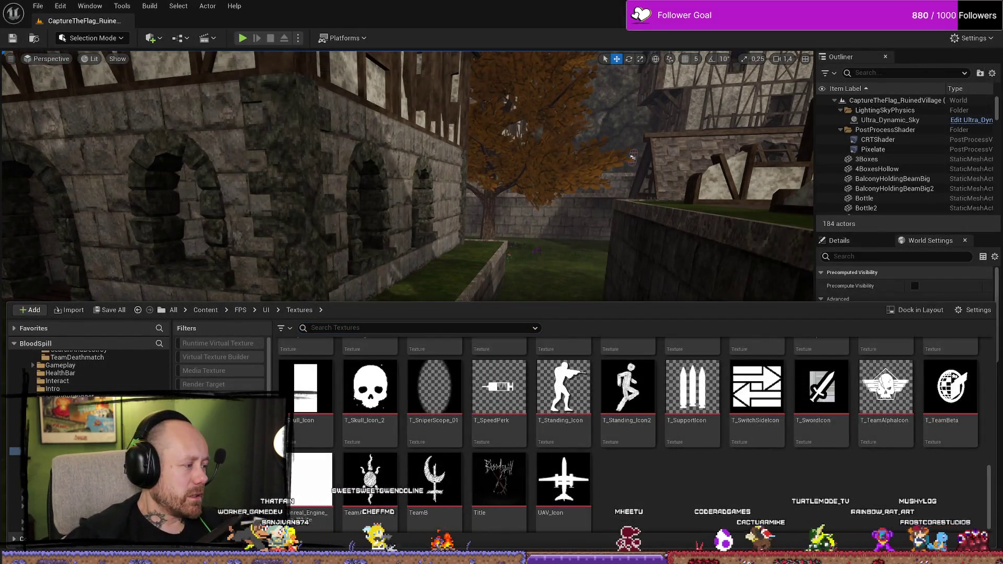
# Play AnnoucementsCaptured.wav and AnnoucementsDoublekill.wav in Explorer, close the player, and return to Unreal
pyautogui.hotkey('alt', 'Tab')
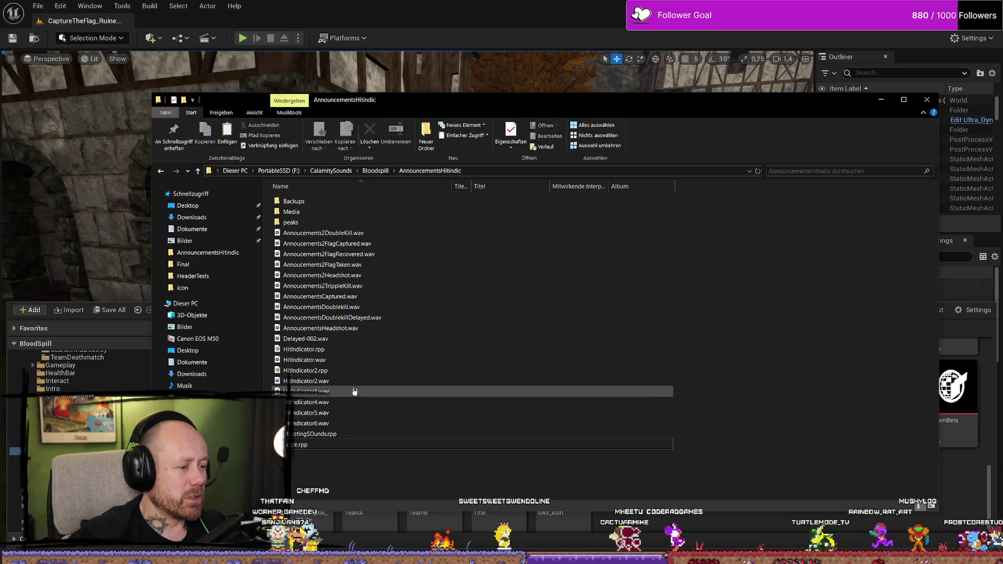
pyautogui.doubleClick(359, 297)
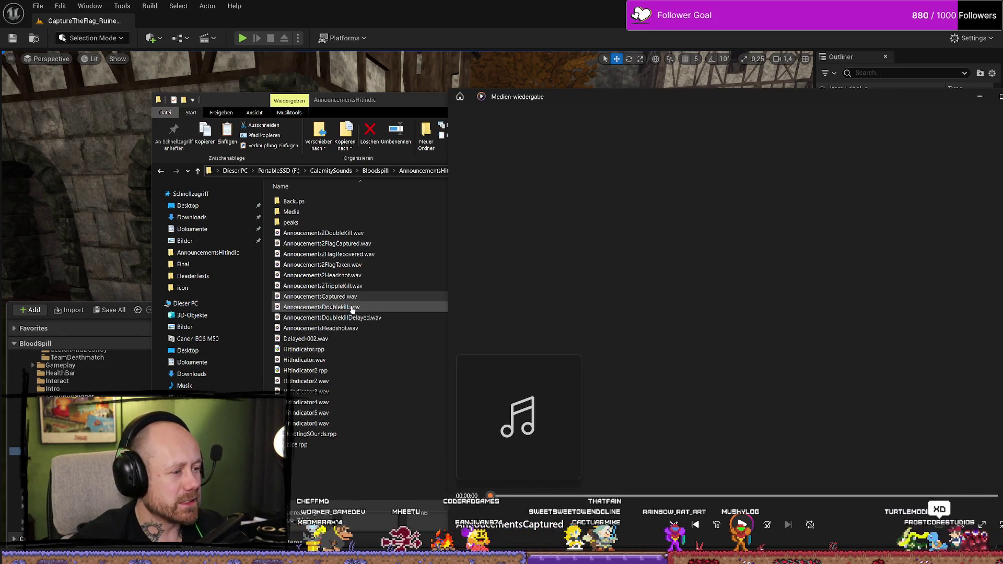
pyautogui.doubleClick(352, 309)
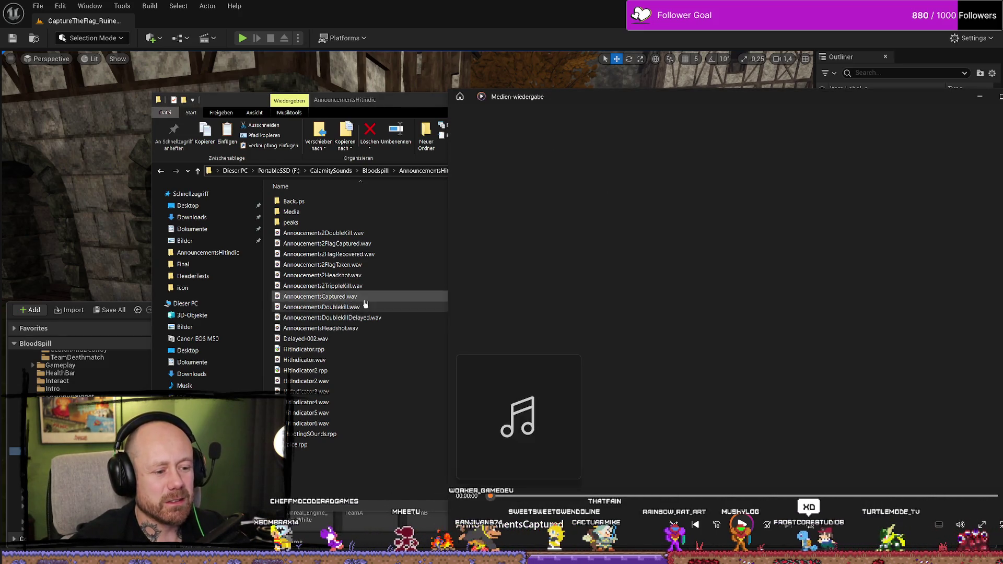
pyautogui.moveTo(947, 104); pyautogui.dragTo(761, 104)
pyautogui.click(794, 97)
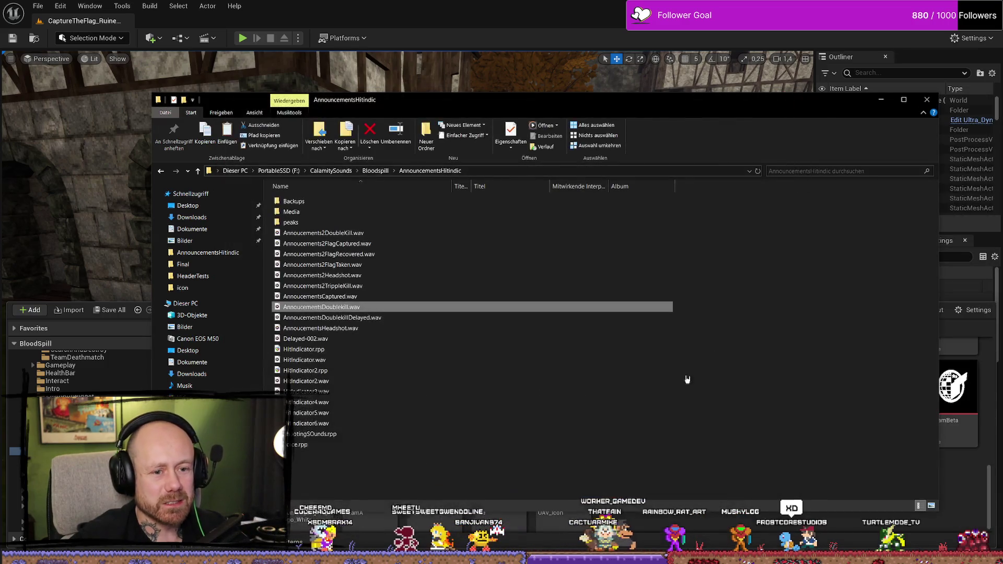
pyautogui.hotkey('alt', 'Tab')
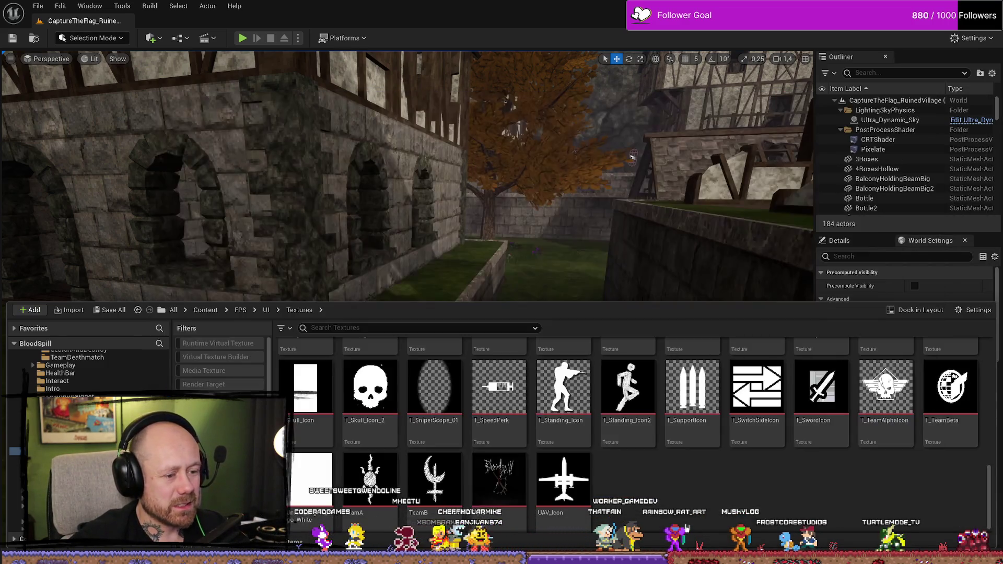
# Navigate the Content Browser to Content/MyStuff/Sounds/Annoucements
pyautogui.scroll(3, 84, 371)
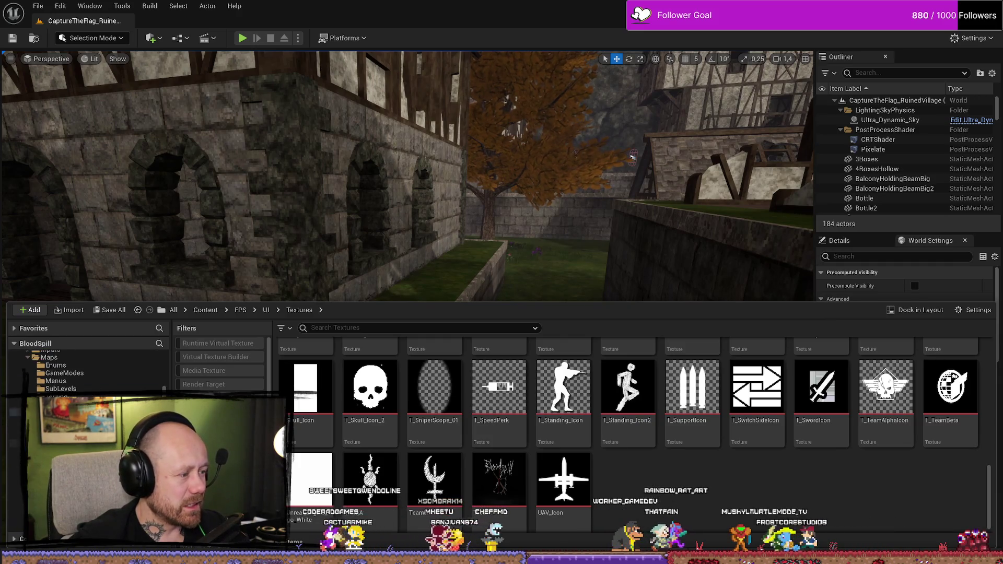
pyautogui.hotkey('alt', 'Left')
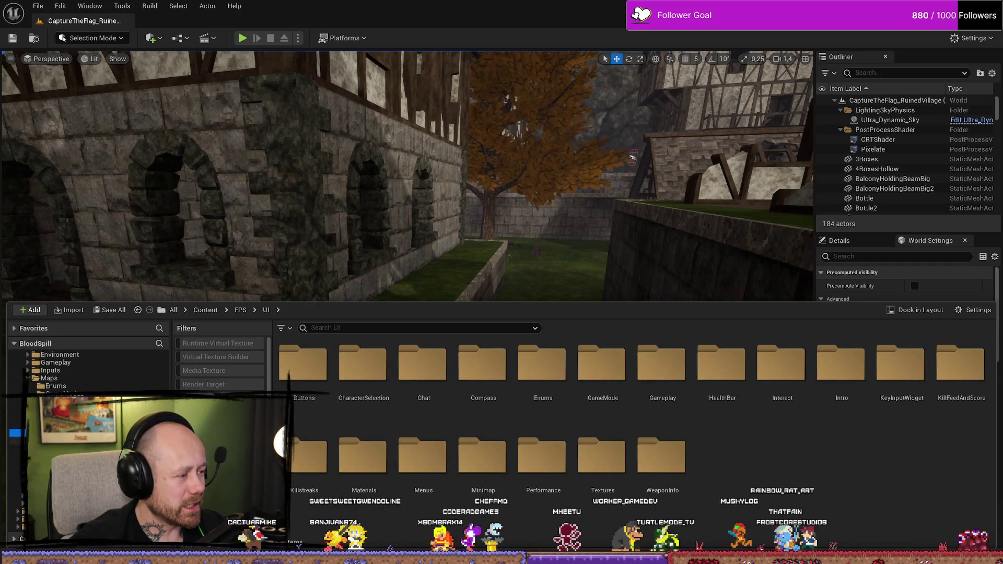
pyautogui.click(18, 467)
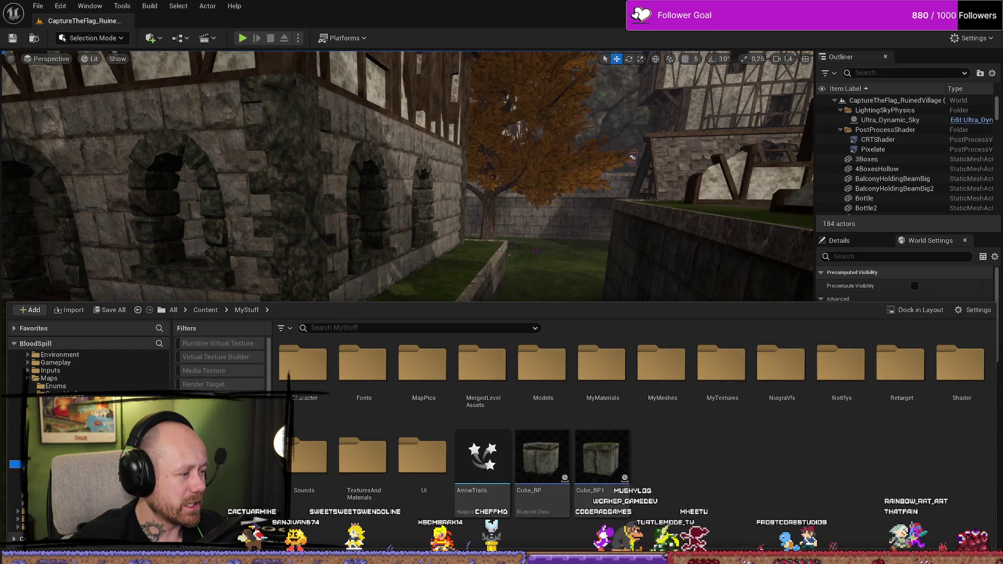
pyautogui.scroll(-3, 83, 371)
pyautogui.press('Down')
pyautogui.press('Down')
pyautogui.press('Down')
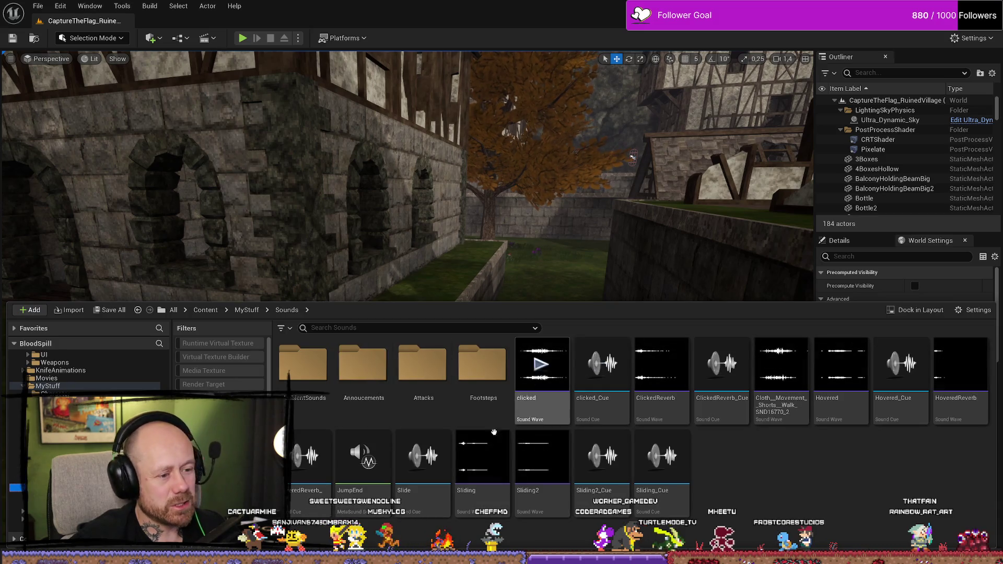
pyautogui.doubleClick(369, 371)
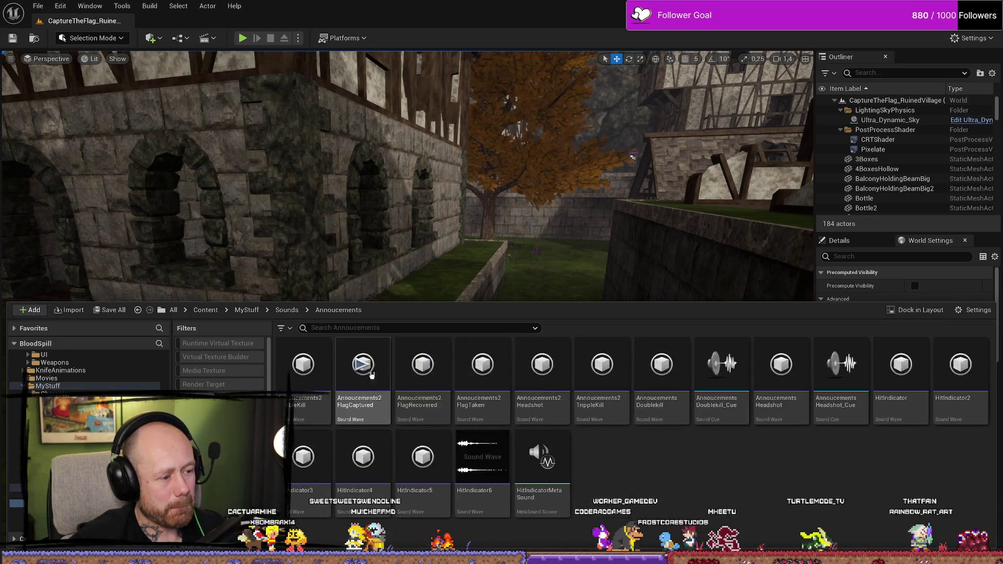
# Preview HitIndicator5, TrippleKill, Headshot, Doublekill, FlagTaken, FlagRecovered and FlagCaptured sounds
pyautogui.click(424, 458)
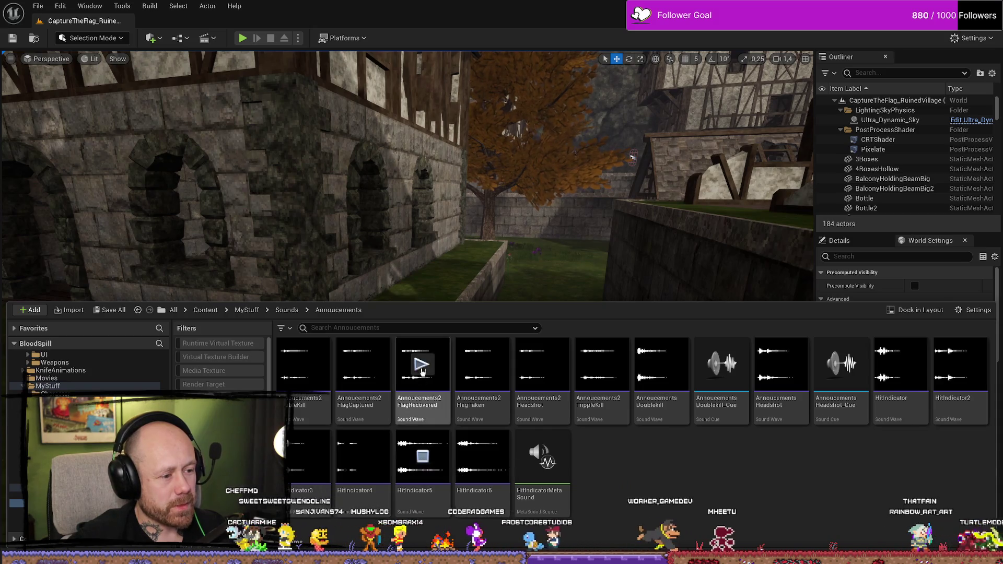
pyautogui.click(612, 369)
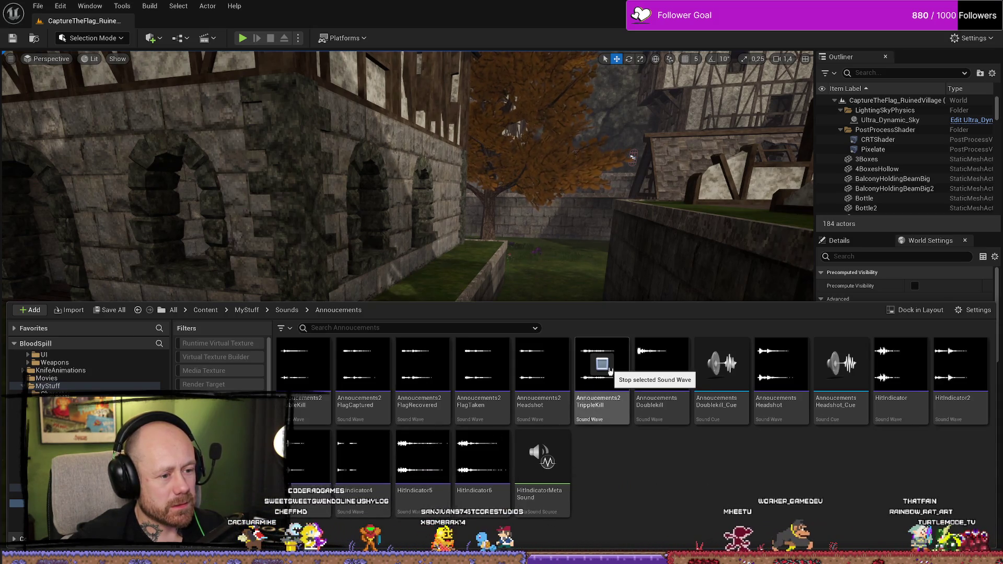
pyautogui.click(542, 364)
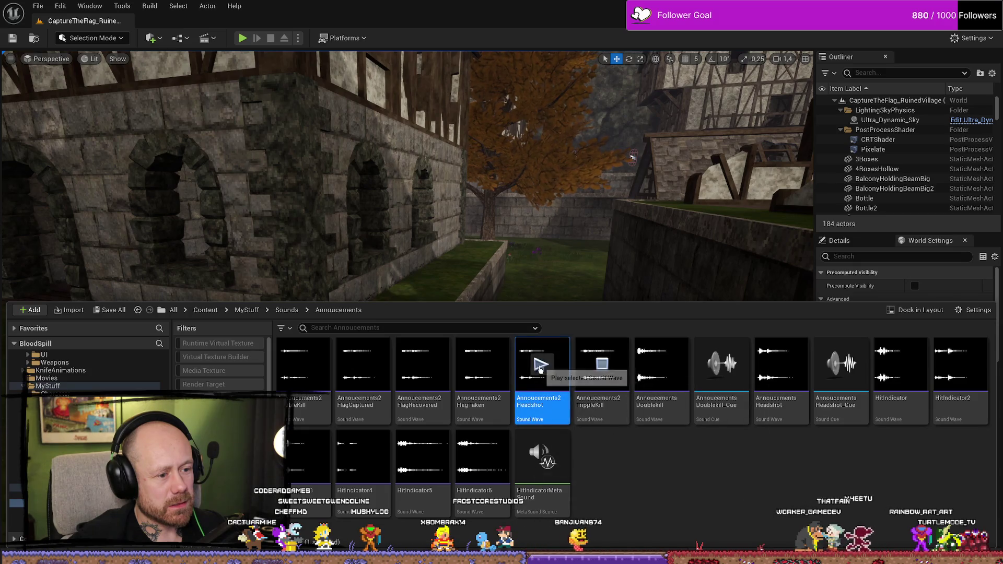
pyautogui.click(662, 364)
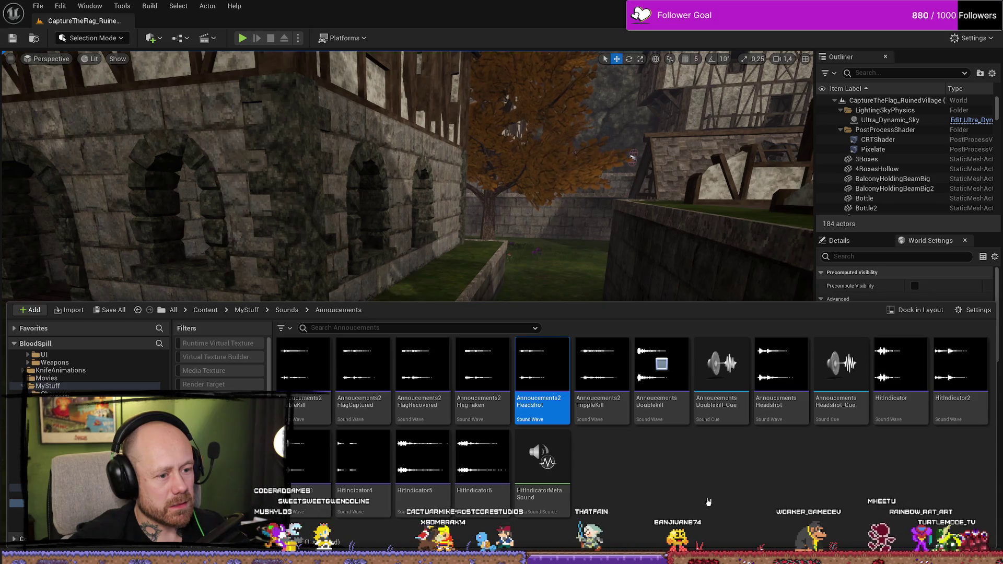
pyautogui.click(482, 364)
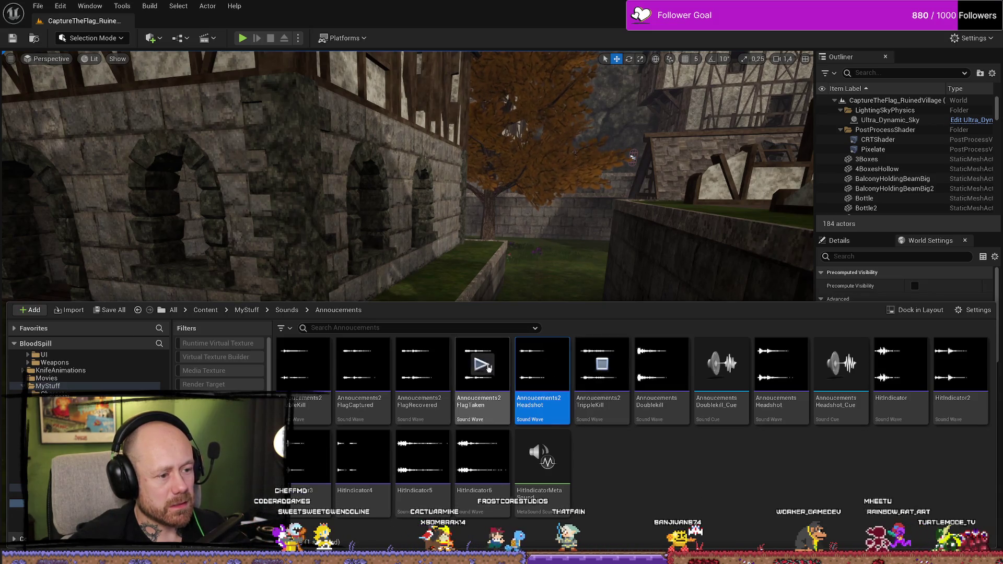
pyautogui.click(424, 367)
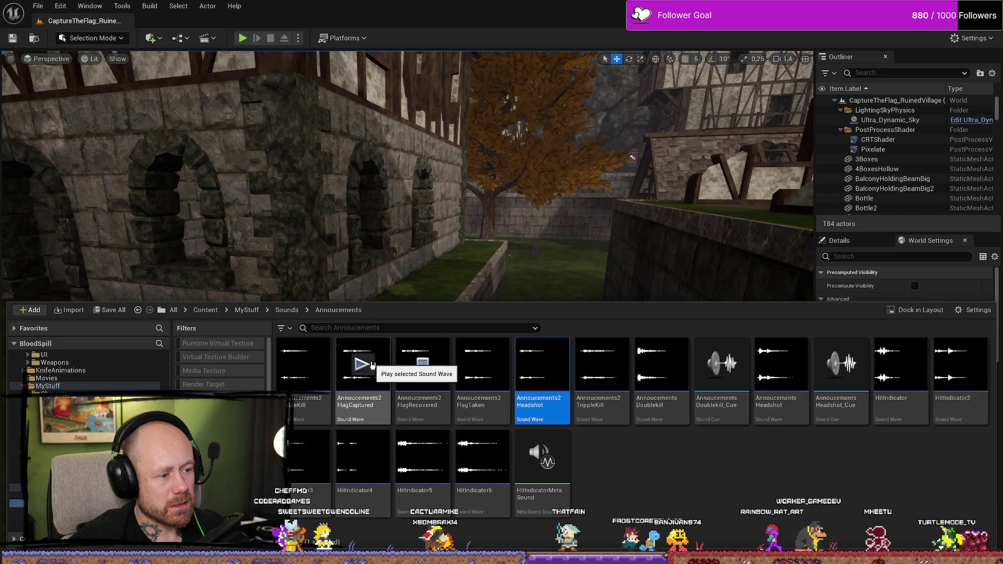
pyautogui.click(361, 367)
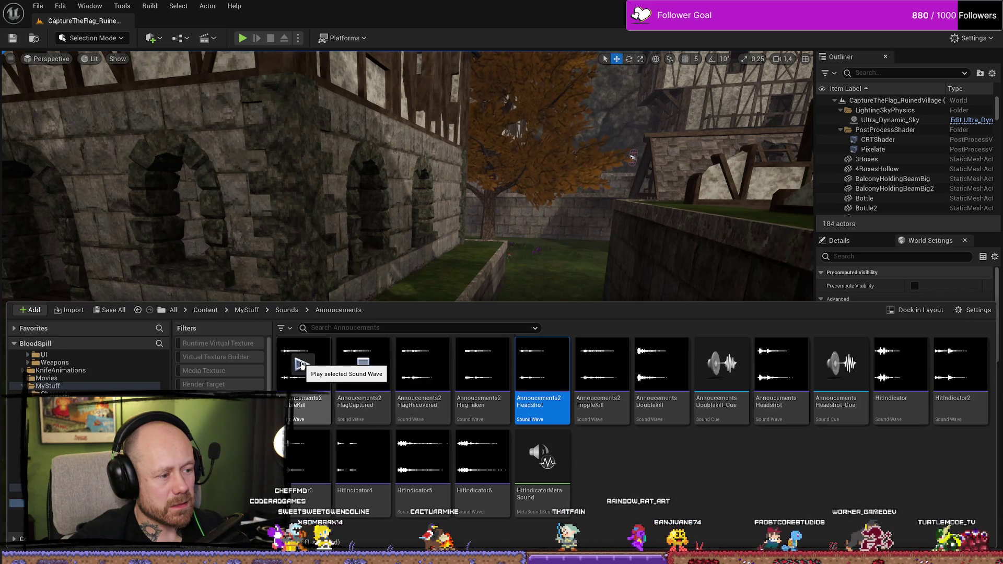
# Check the FlagCaptured sound's actions menu, then dismiss it and close the Content Drawer
pyautogui.rightClick(369, 399)
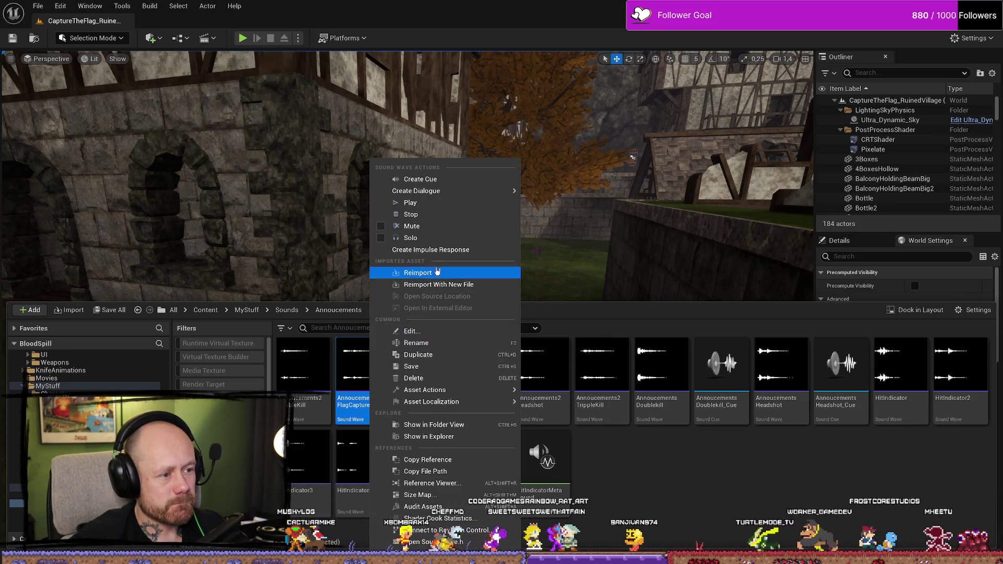
pyautogui.moveTo(446, 189)
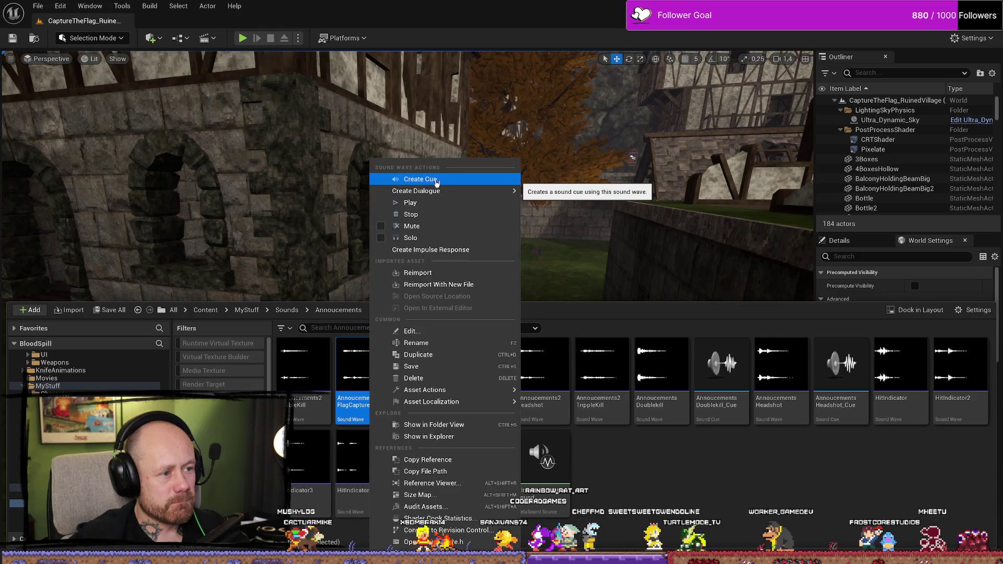
pyautogui.moveTo(460, 402)
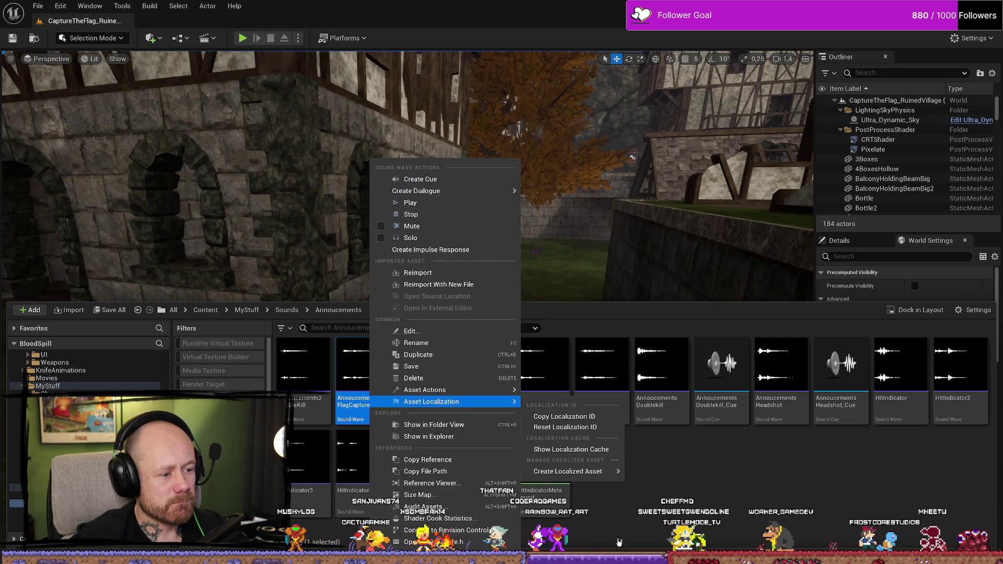
pyautogui.hotkey('ctrl', 'space')
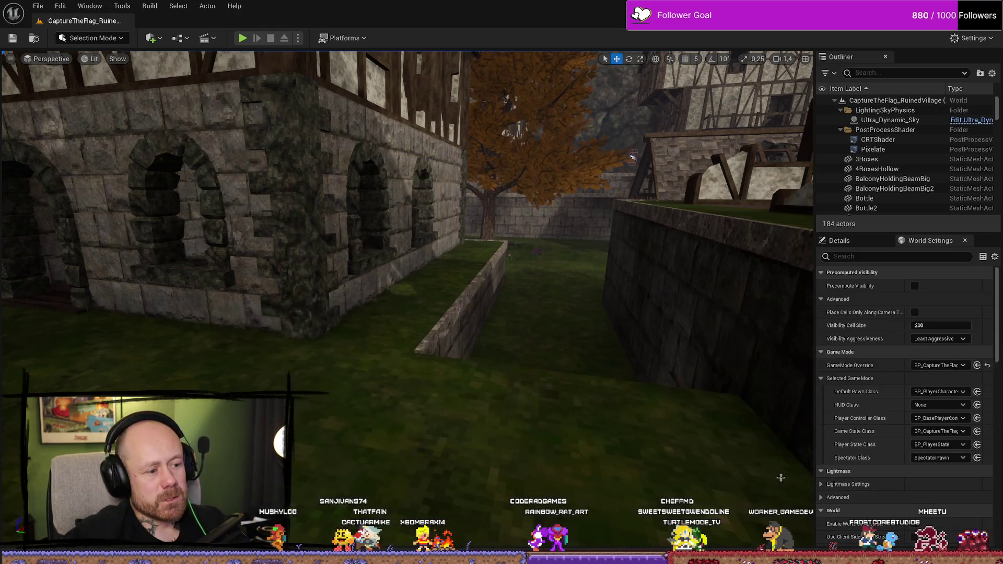
pyautogui.hotkey('ctrl', 'space')
# Select AnnoucementsCaptured.wav in File Explorer and close the folder window
pyautogui.hotkey('alt', 'Tab')
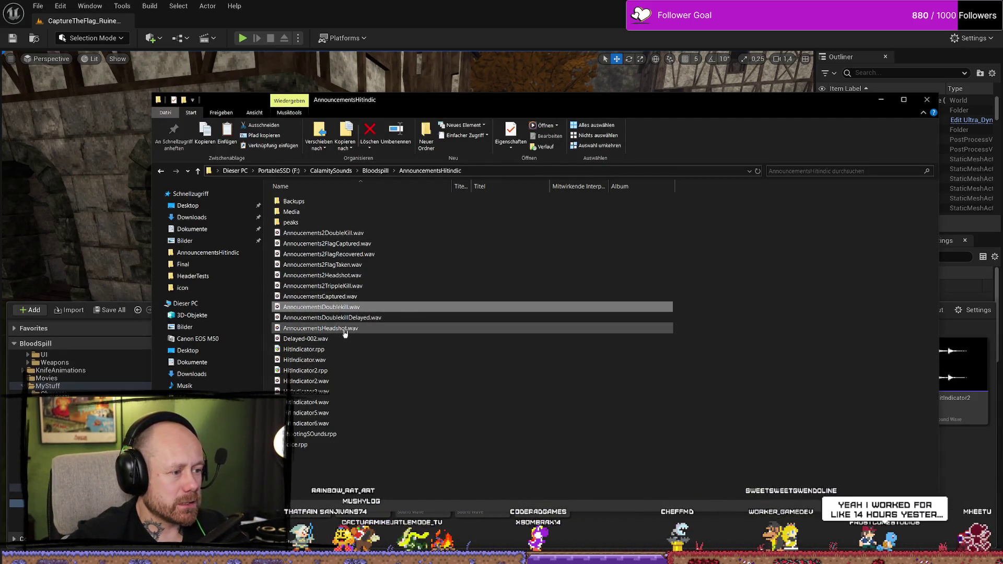
pyautogui.click(350, 297)
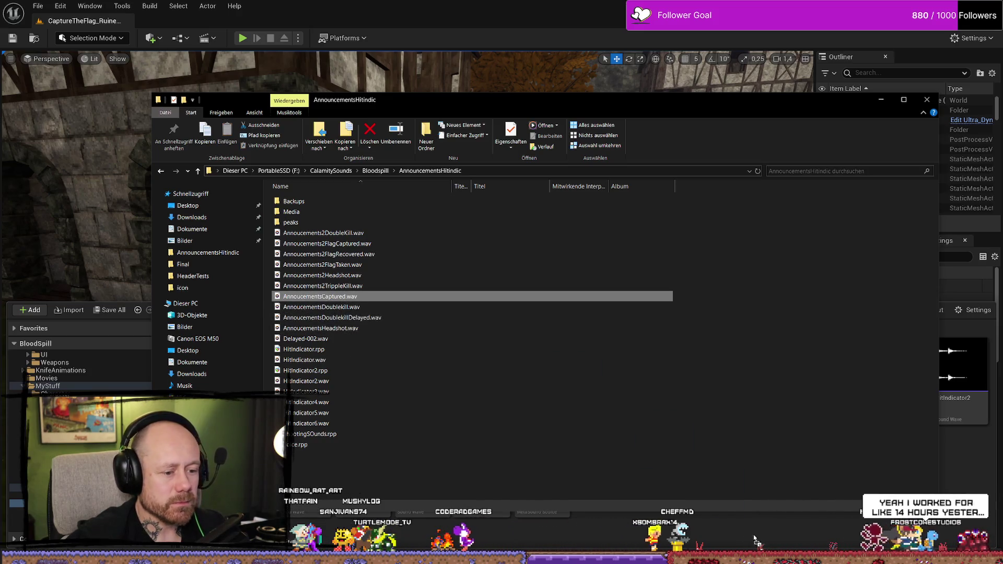
pyautogui.click(927, 100)
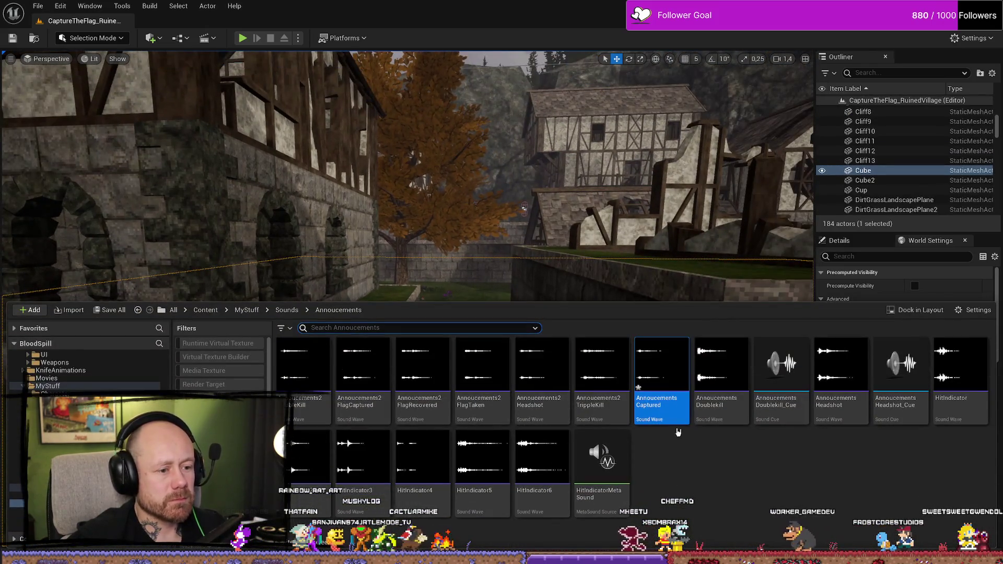
# Preview the FlagRecovered and Annoucements Captured sounds
pyautogui.click(422, 373)
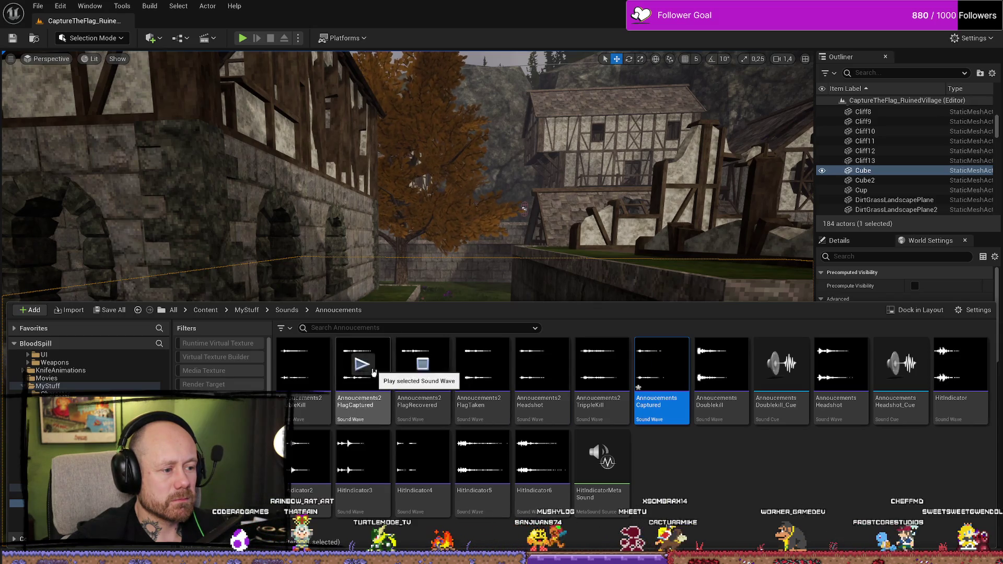
pyautogui.click(661, 365)
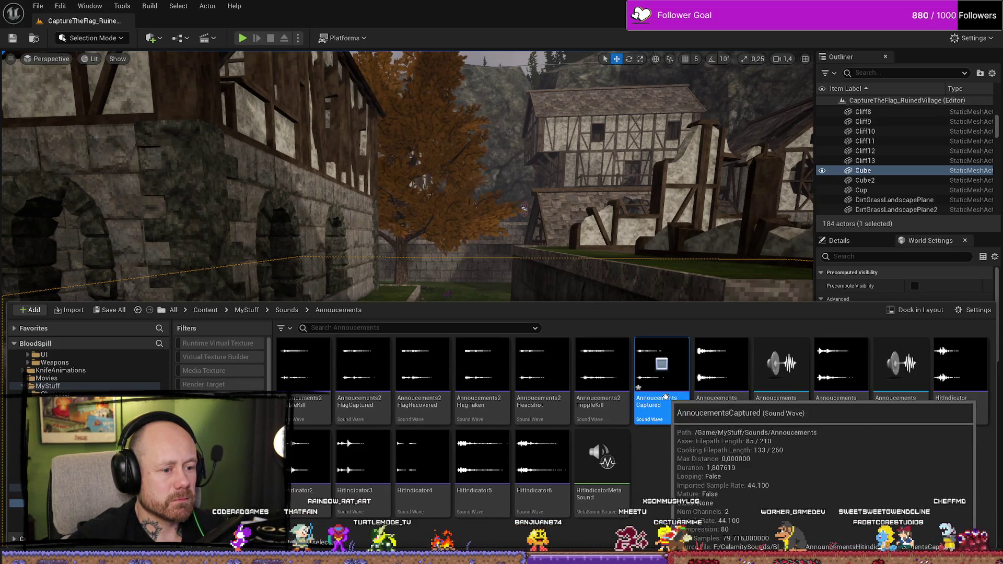
pyautogui.rightClick(664, 395)
pyautogui.click(659, 394)
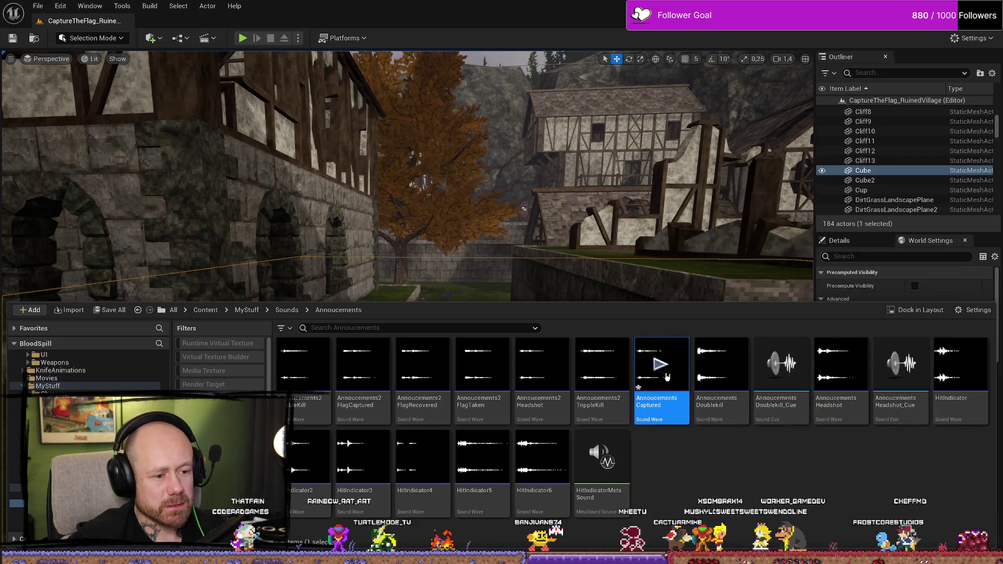
# Set the Annoucements Captured sound wave's Volume to 1.3 and close its editor
pyautogui.doubleClick(670, 389)
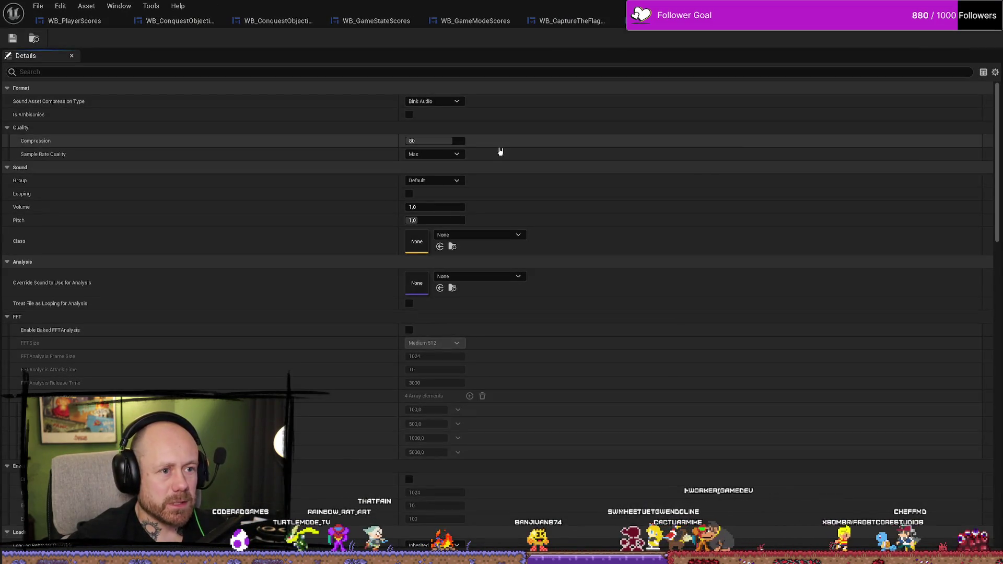
pyautogui.click(444, 207)
pyautogui.write('1,3')
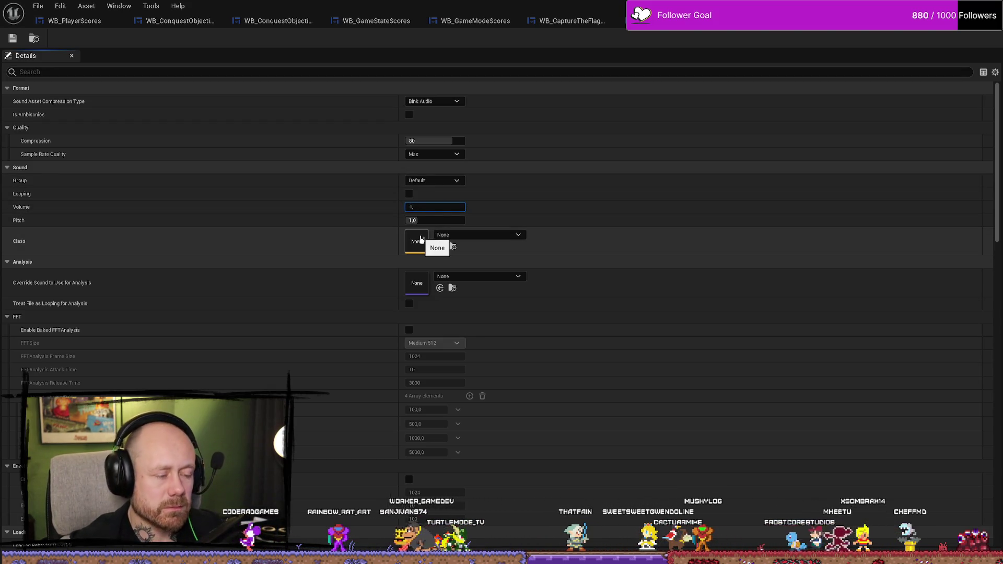
pyautogui.press('Return')
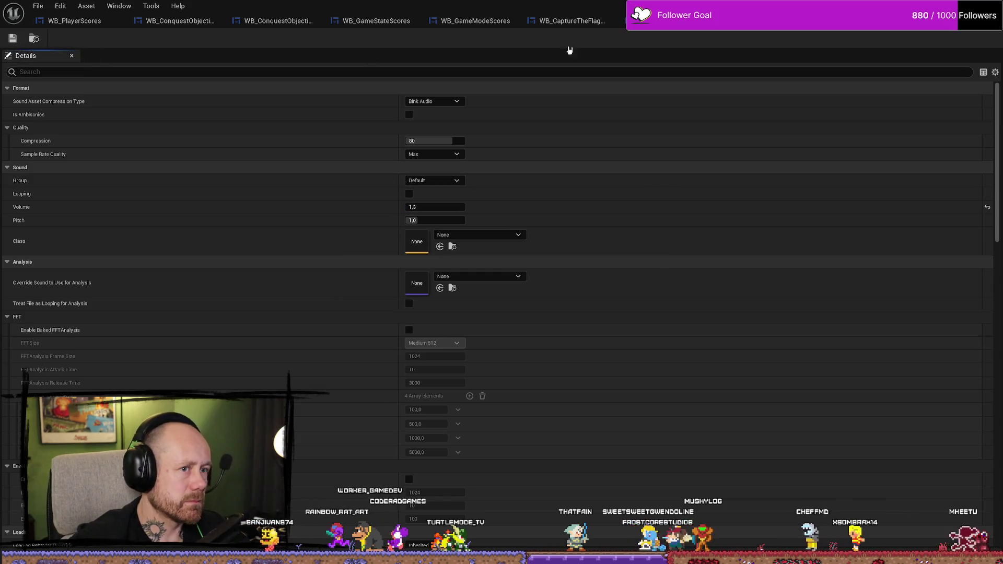
pyautogui.click(993, 6)
pyautogui.hotkey('ctrl', 'space')
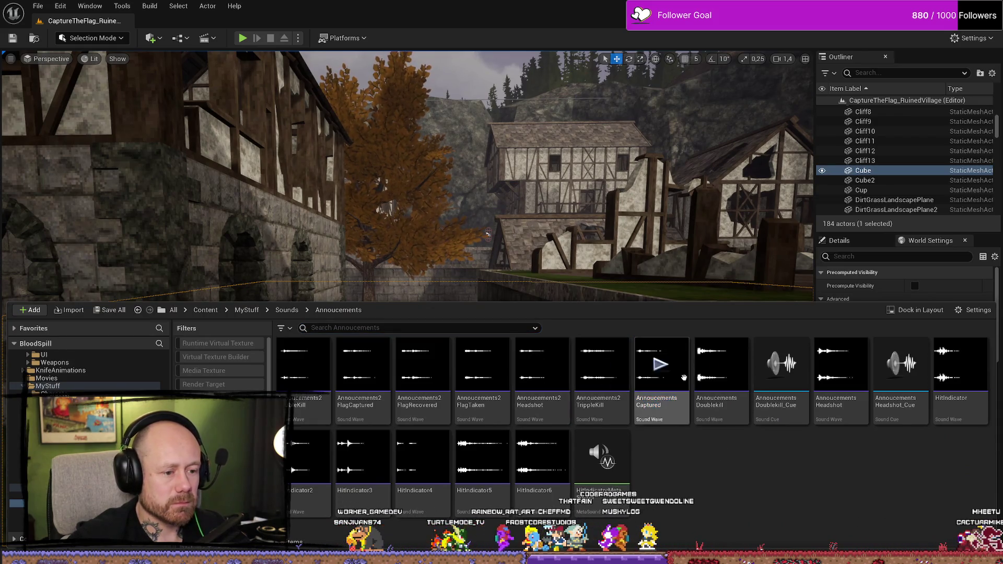
# Search Content for 'playersta' and open the BP_PlayerState blueprint
pyautogui.click(52, 387)
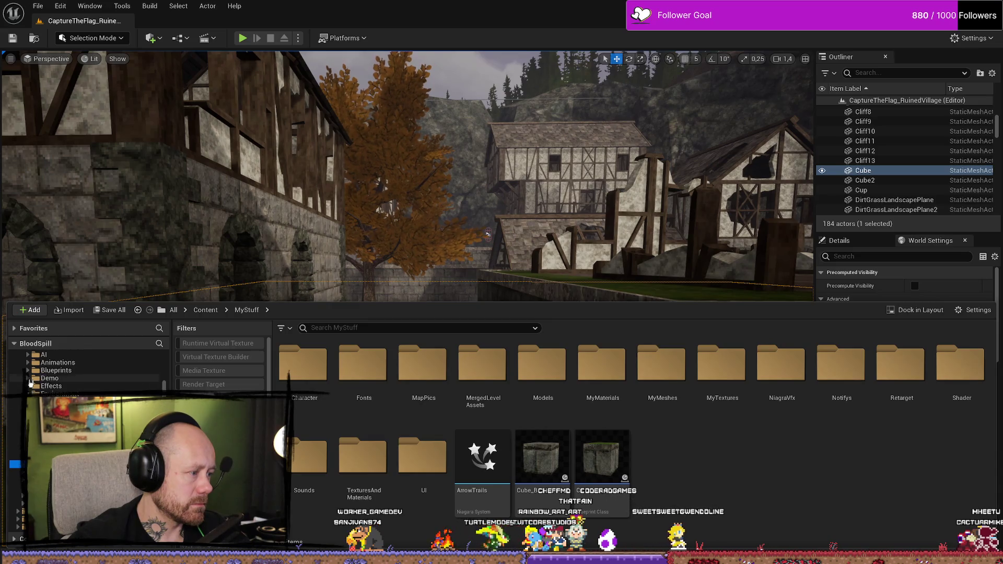
pyautogui.scroll(5, 41, 381)
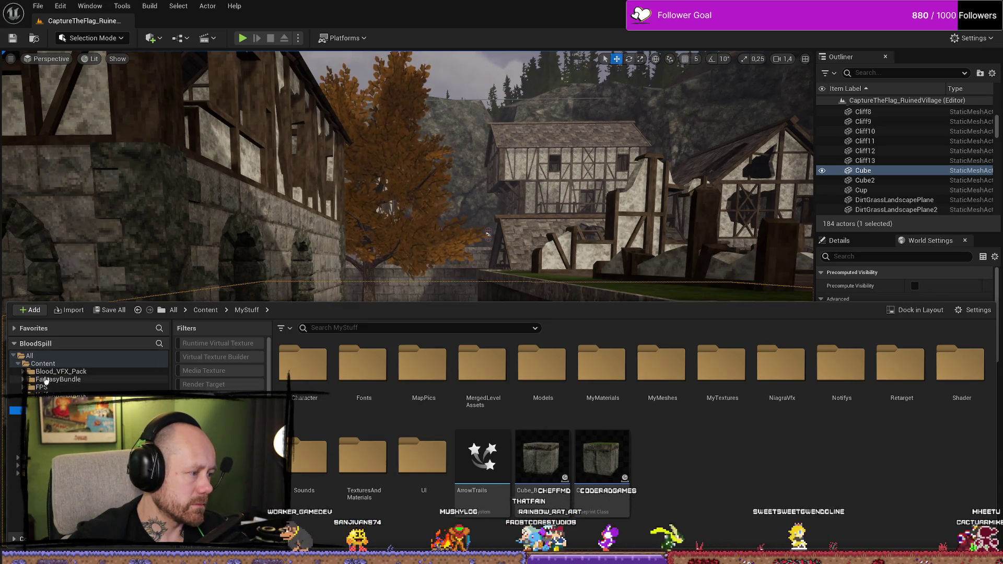
pyautogui.click(43, 364)
pyautogui.click(417, 328)
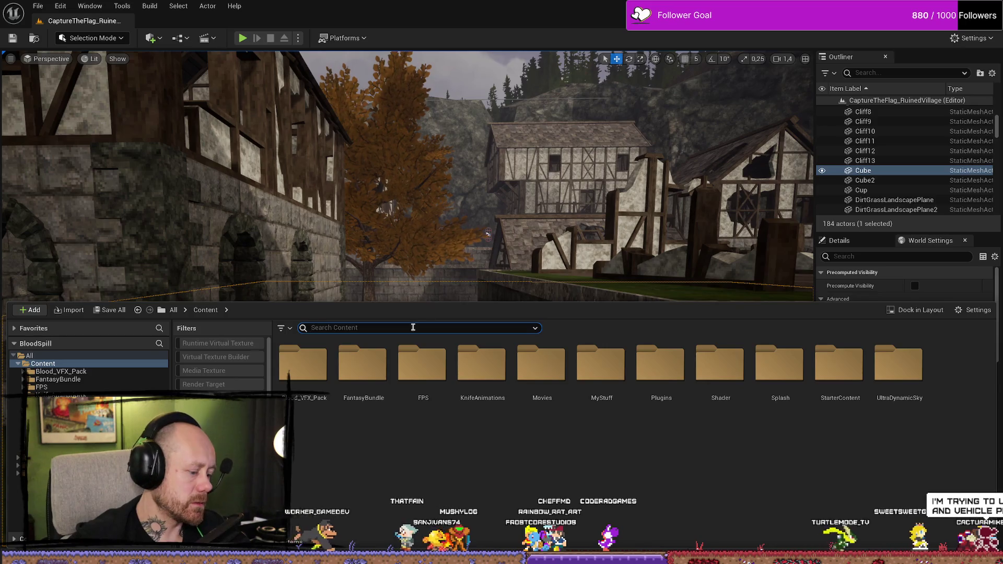
pyautogui.write('playersta')
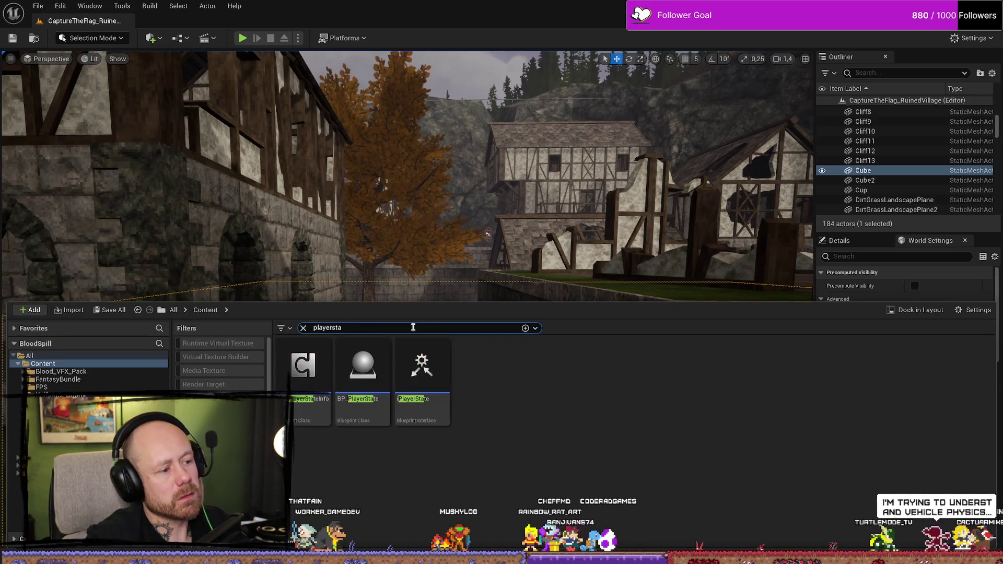
pyautogui.doubleClick(362, 371)
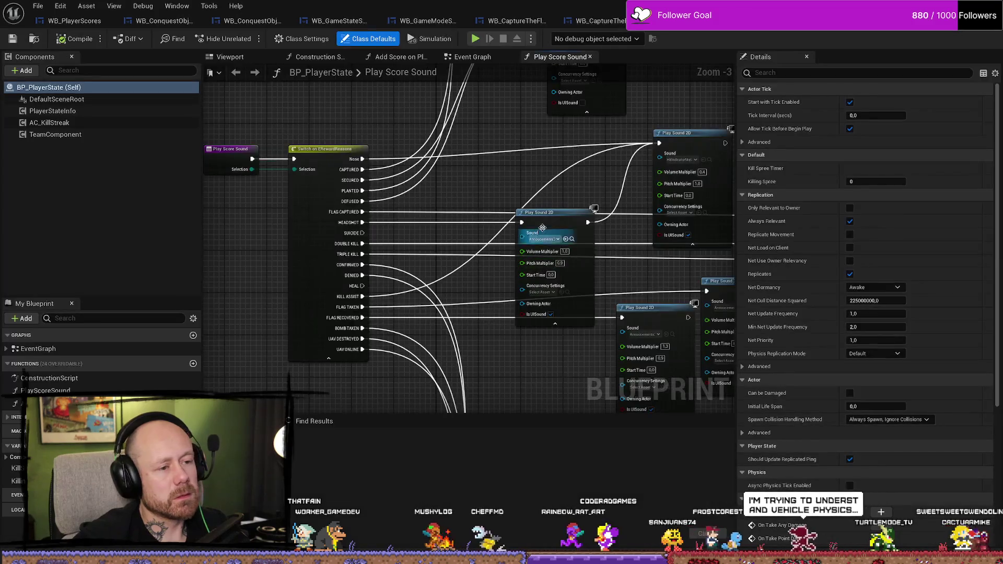
# Pan the graph to the Switch on ERewardReasons node and its Play Sound 2D nodes
pyautogui.scroll(1, 505, 208)
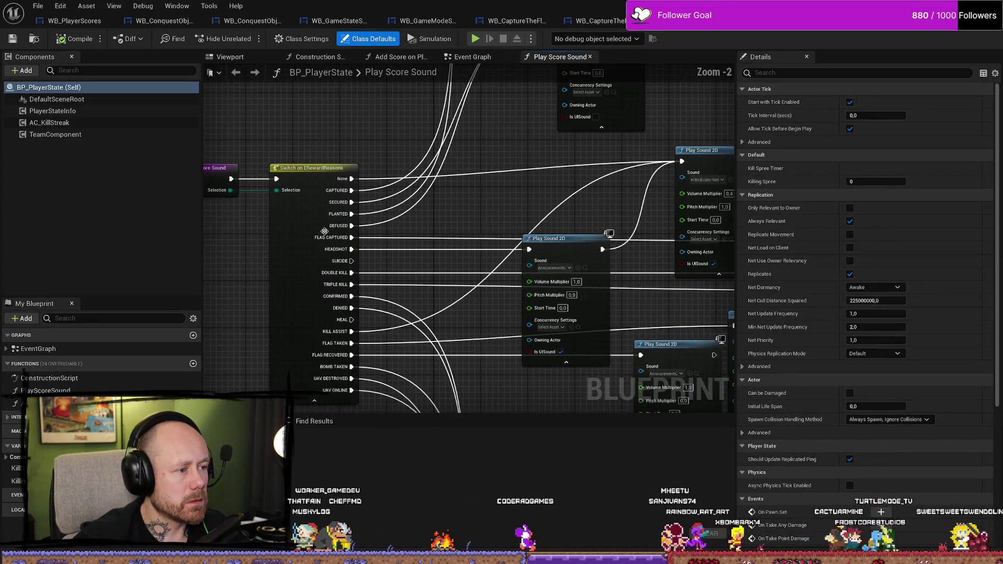
pyautogui.moveTo(335, 190)
pyautogui.mouseDown()
pyautogui.moveTo(544, 220)
pyautogui.moveTo(503, 242)
pyautogui.moveTo(491, 183)
pyautogui.moveTo(552, 117)
pyautogui.moveTo(620, 172)
pyautogui.mouseUp()
pyautogui.moveTo(466, 254); pyautogui.dragTo(466, 292)
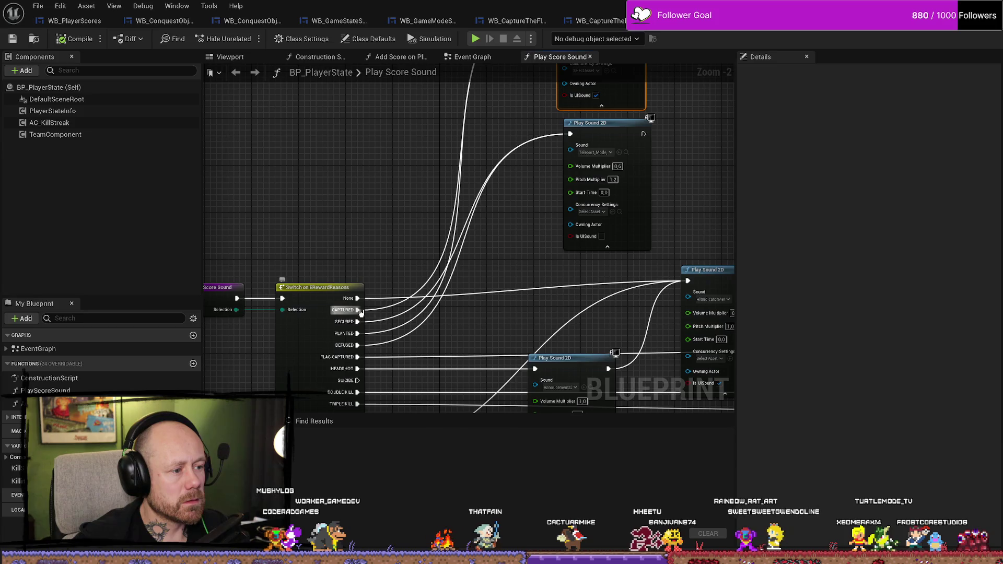
pyautogui.moveTo(501, 279); pyautogui.dragTo(481, 264)
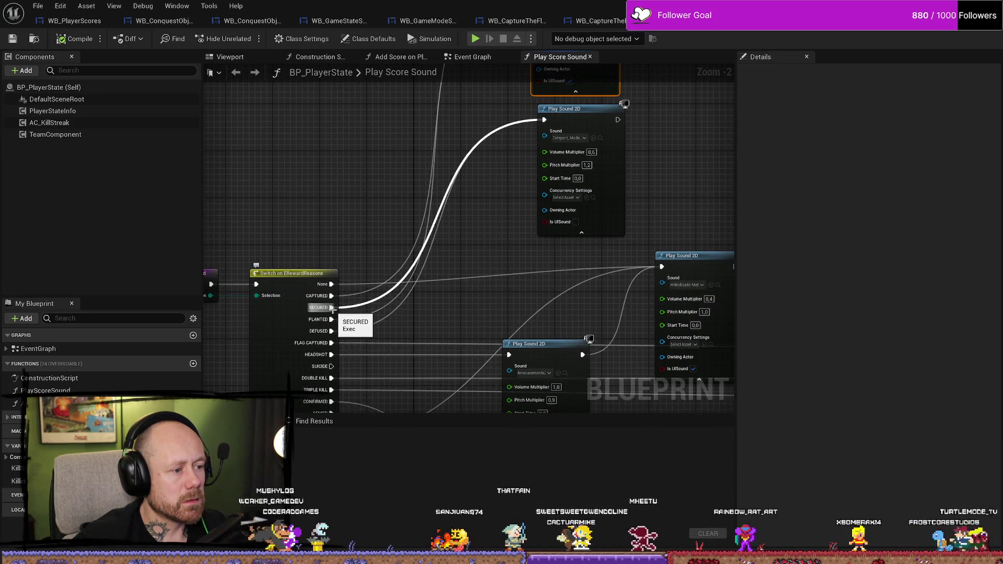
# Inspect the existing Play Sound 2D nodes and their sound assets around the Switch node
pyautogui.moveTo(418, 313); pyautogui.dragTo(334, 423)
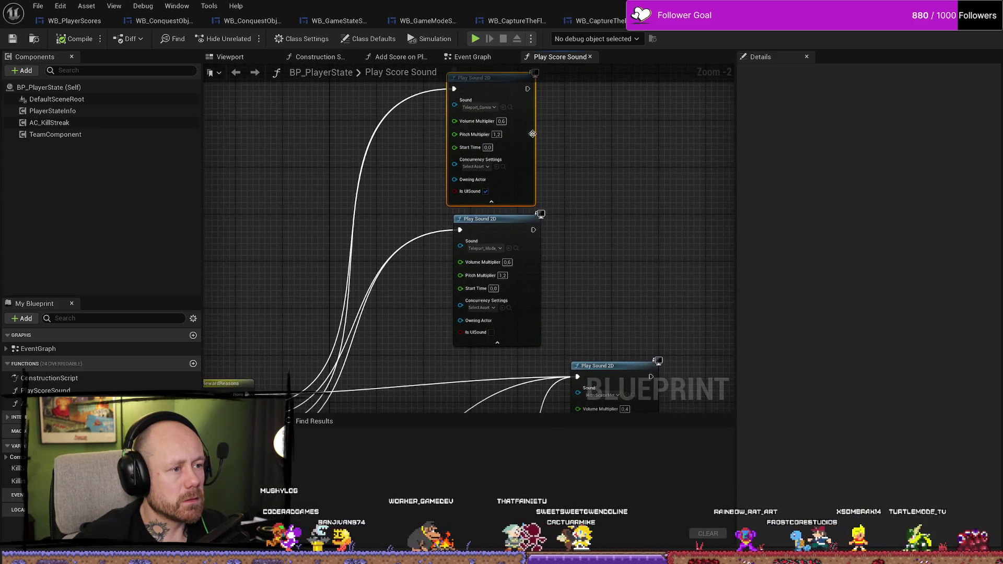
pyautogui.moveTo(511, 76); pyautogui.dragTo(499, 136)
pyautogui.click(499, 167)
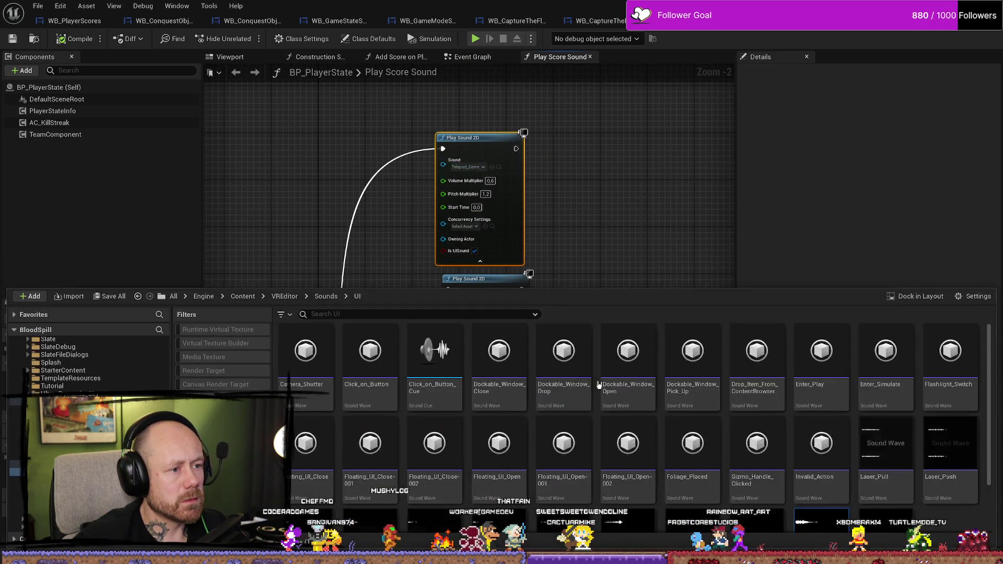
pyautogui.scroll(-1, 837, 460)
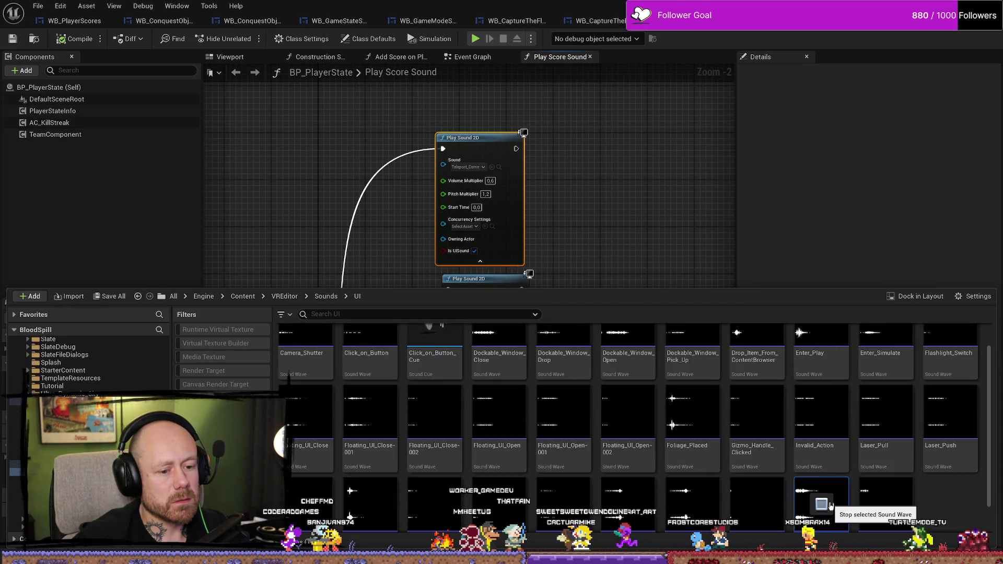
pyautogui.scroll(-4, 680, 203)
pyautogui.scroll(3, 493, 225)
pyautogui.moveTo(493, 225); pyautogui.dragTo(513, 222)
pyautogui.moveTo(494, 186); pyautogui.dragTo(440, 276)
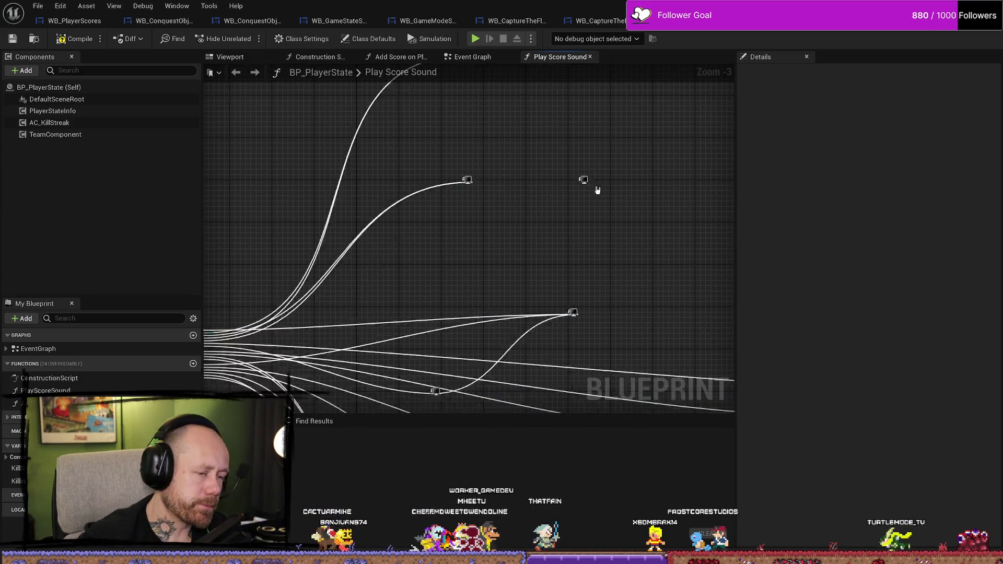
# Duplicate a Play Sound 2D node, assign AnnoucementsCaptured, wire it to CAPTURED, and compile
pyautogui.hotkey('ctrl', 'd')
pyautogui.click(554, 227)
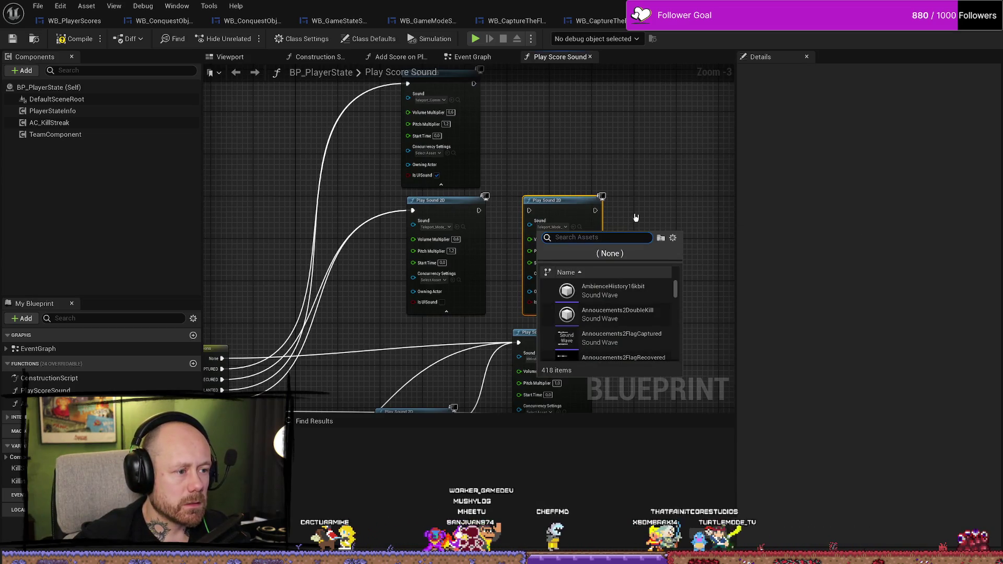
pyautogui.write('captuire')
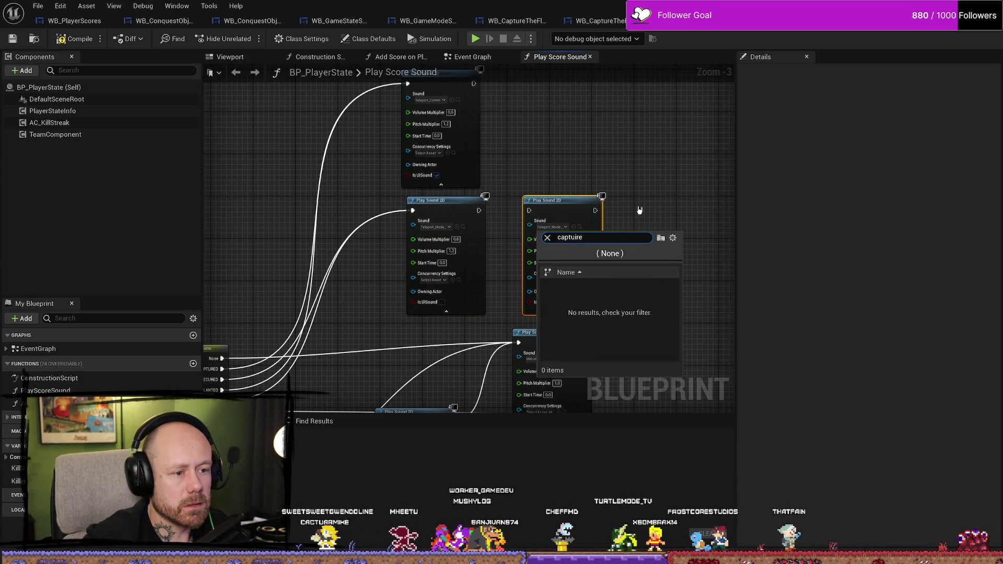
pyautogui.press('BackSpace')
pyautogui.press('BackSpace')
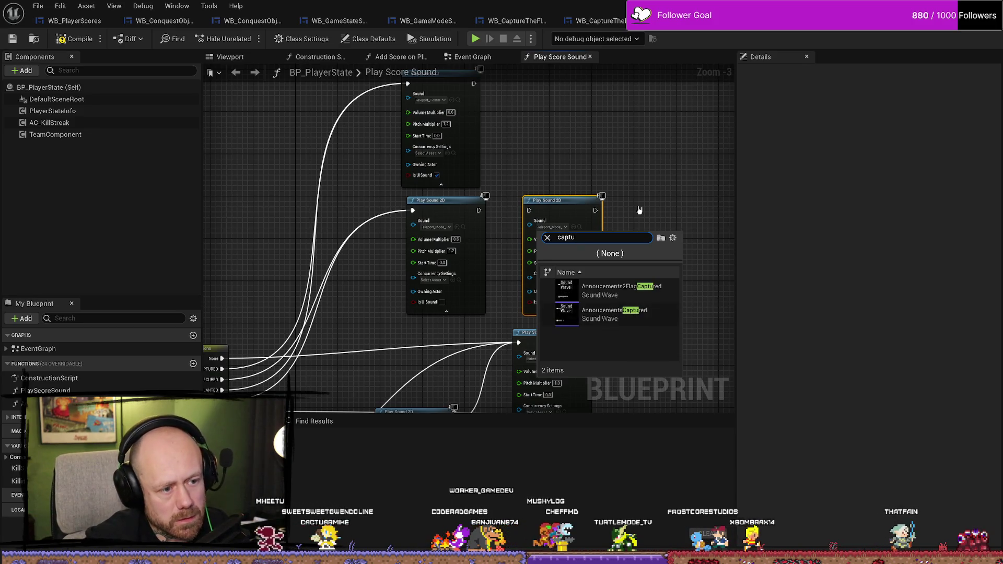
pyautogui.press('Return')
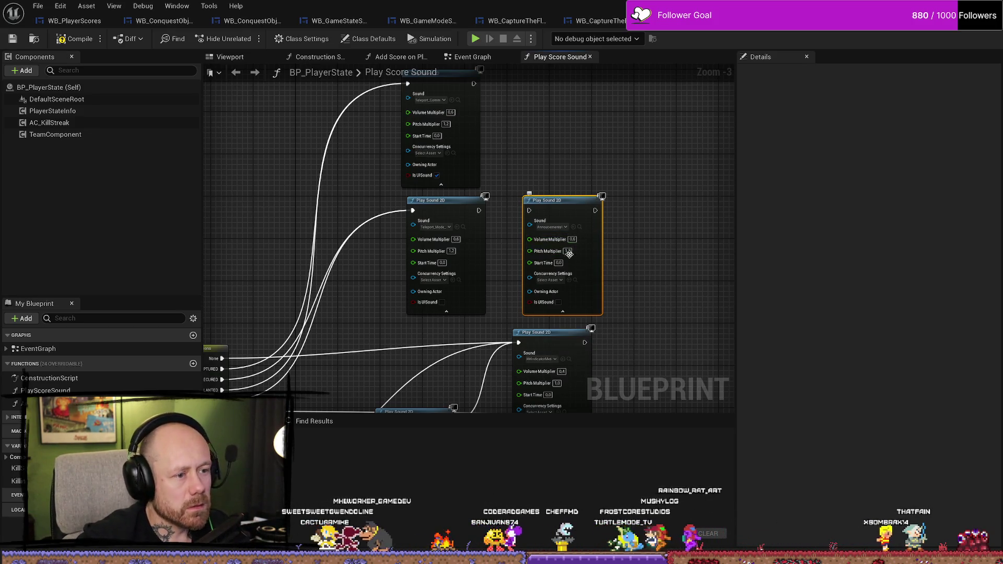
pyautogui.scroll(-3, 366, 242)
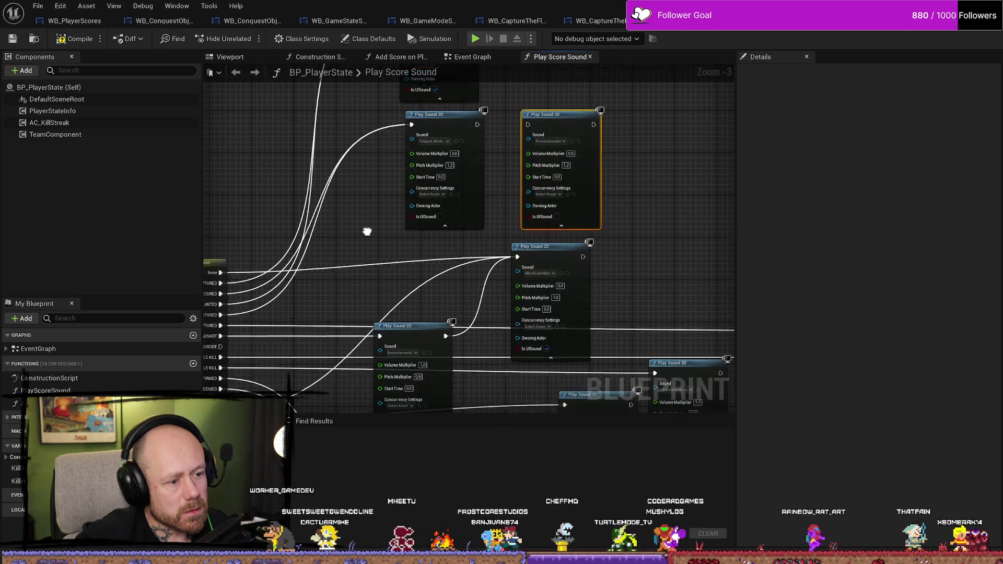
pyautogui.click(568, 271)
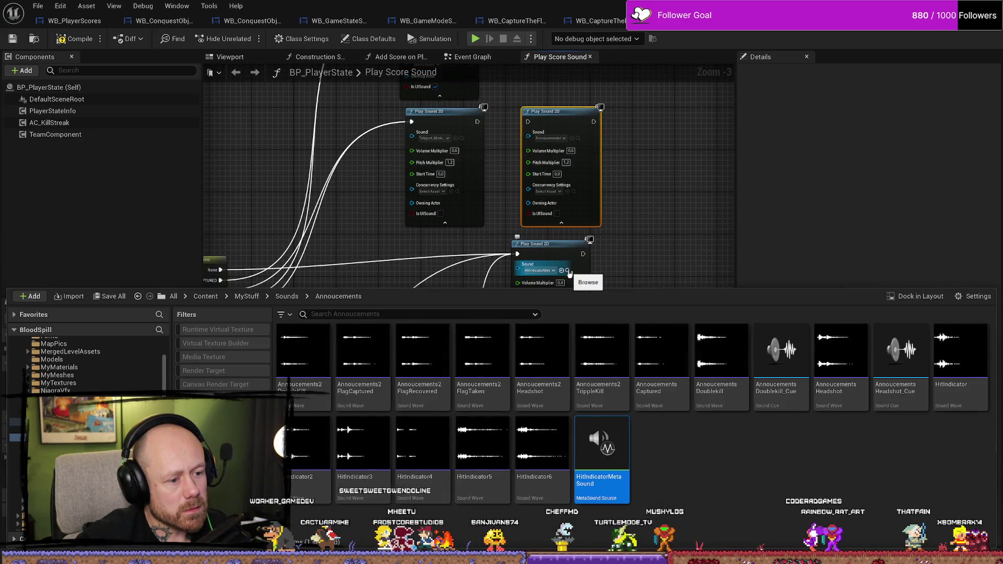
pyautogui.click(669, 247)
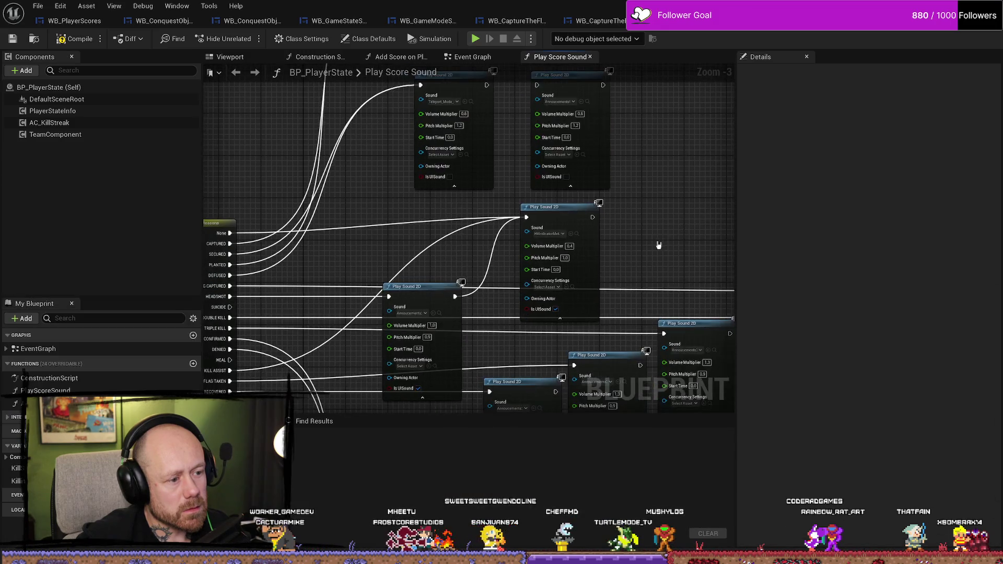
pyautogui.moveTo(278, 264)
pyautogui.mouseDown()
pyautogui.moveTo(587, 157)
pyautogui.moveTo(586, 107)
pyautogui.mouseUp()
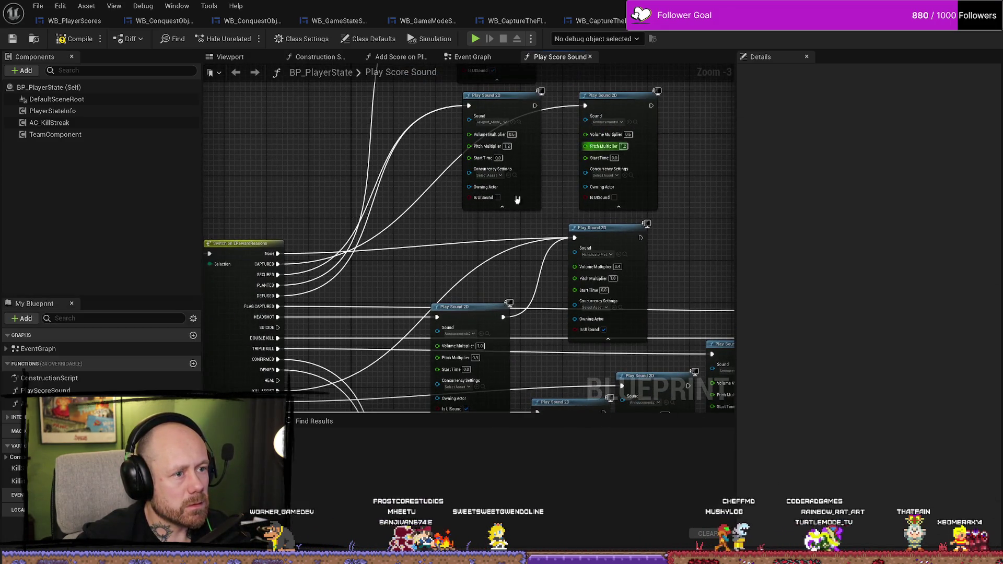
pyautogui.click(12, 38)
# Set the new node's volume multiplier to 1.2, recompile, and return to the level
pyautogui.moveTo(681, 242)
pyautogui.mouseDown()
pyautogui.moveTo(679, 163)
pyautogui.moveTo(605, 148)
pyautogui.moveTo(587, 212)
pyautogui.moveTo(587, 197)
pyautogui.moveTo(665, 202)
pyautogui.mouseUp()
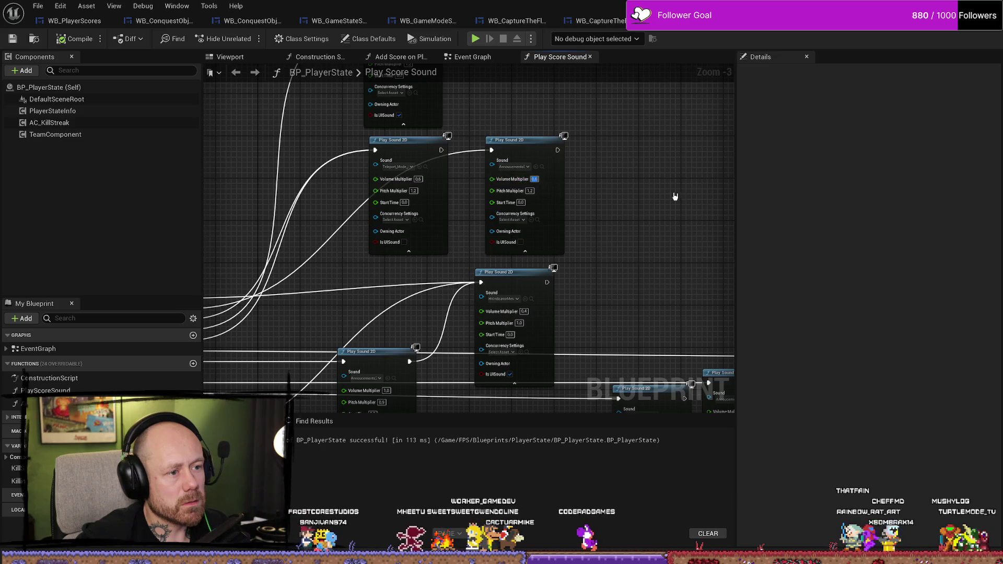
pyautogui.write('1.2')
pyautogui.press('Return')
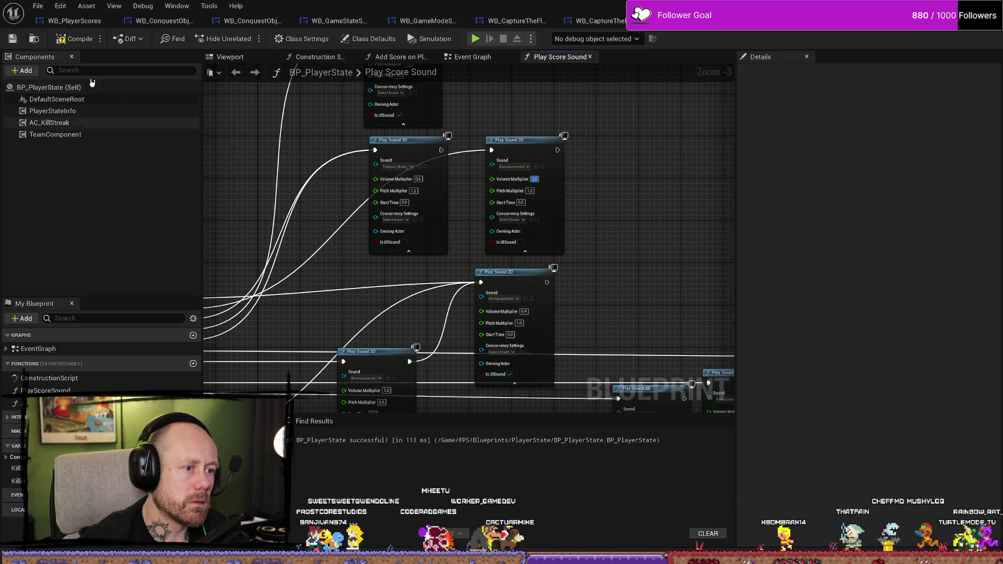
pyautogui.click(74, 37)
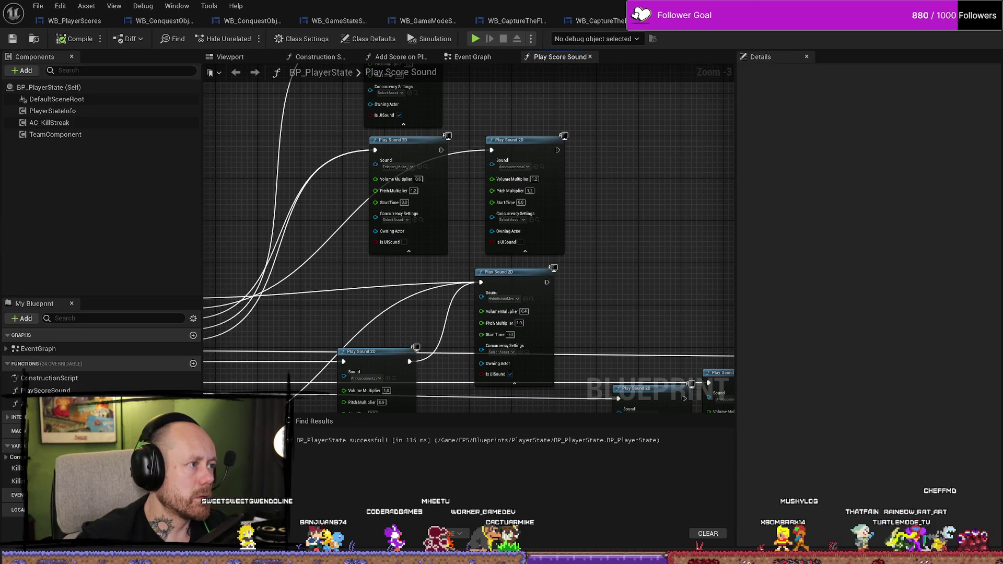
pyautogui.hotkey('alt', 'Tab')
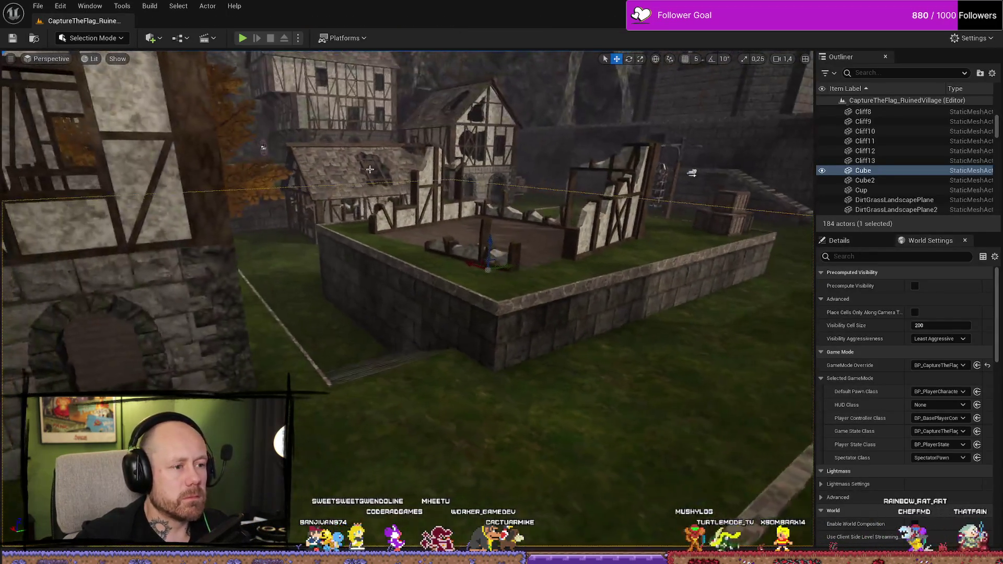
# Navigate the Content Browser to Content/FPS/Maps/GameModes
pyautogui.click(287, 310)
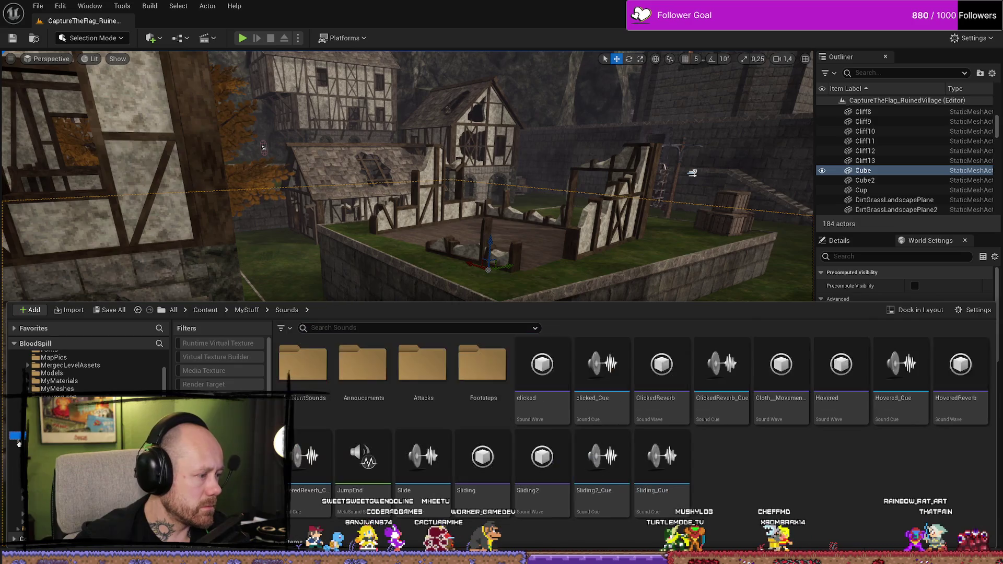
pyautogui.scroll(5, 86, 372)
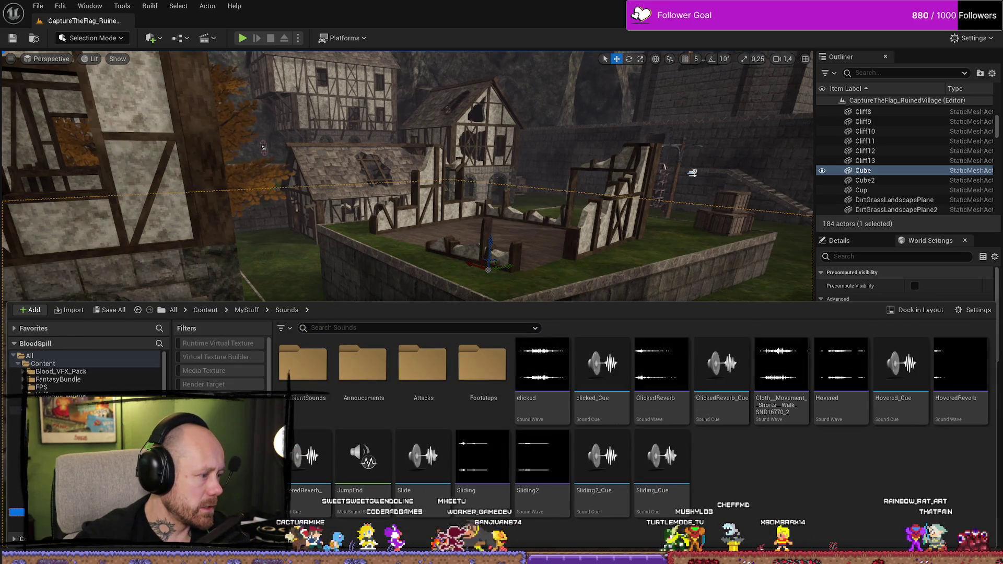
pyautogui.click(247, 310)
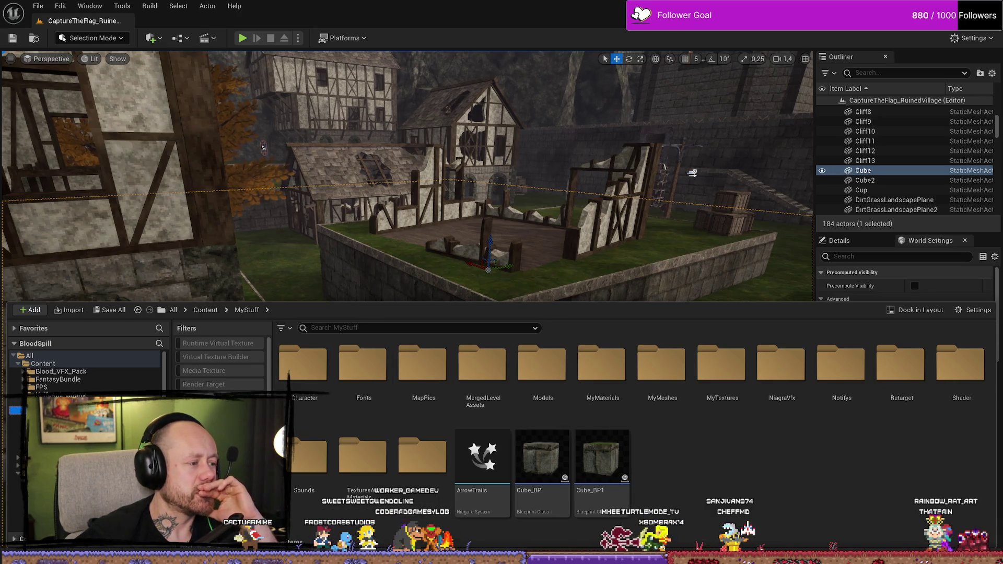
pyautogui.click(43, 363)
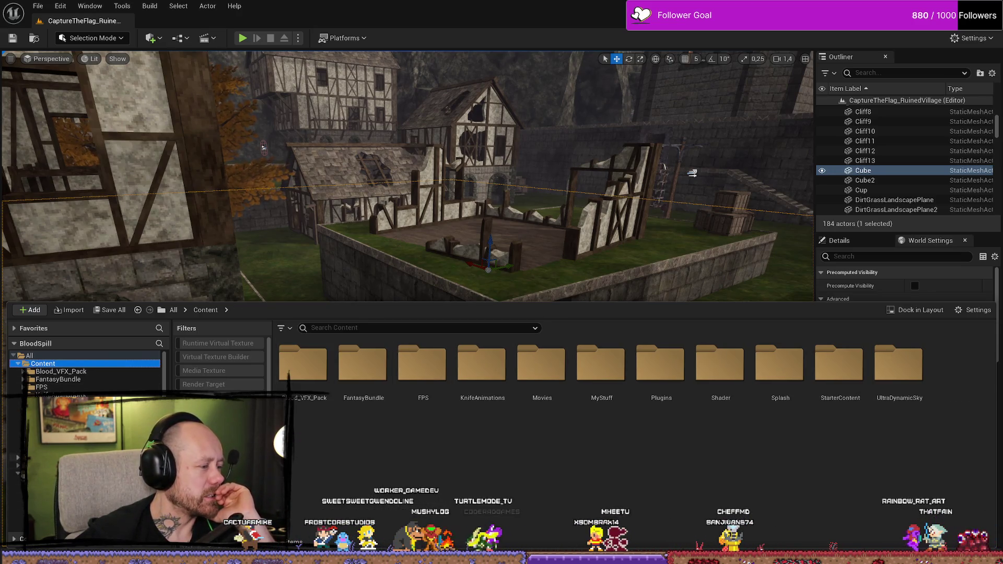
pyautogui.doubleClick(423, 365)
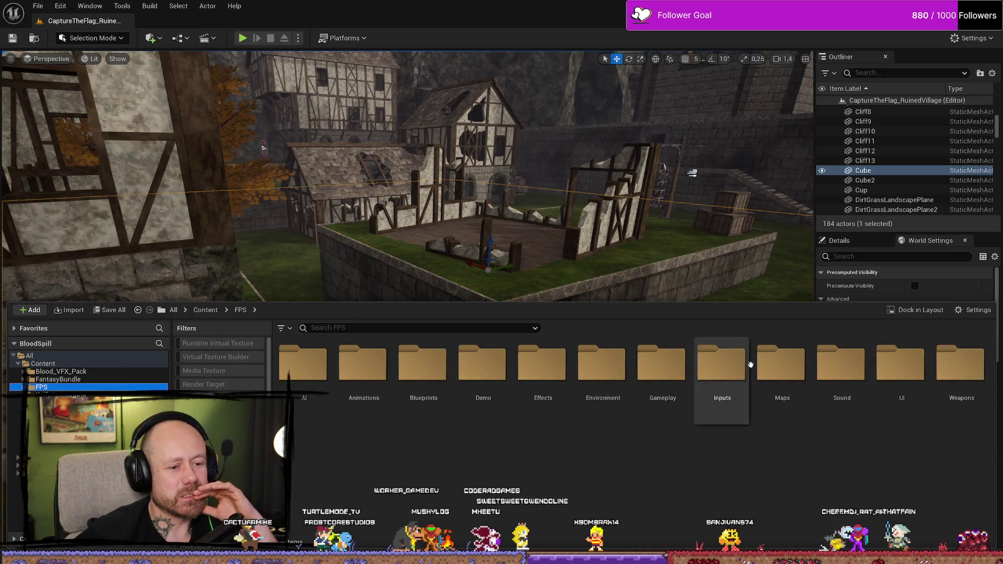
pyautogui.doubleClick(783, 368)
pyautogui.click(379, 371)
pyautogui.doubleClick(379, 371)
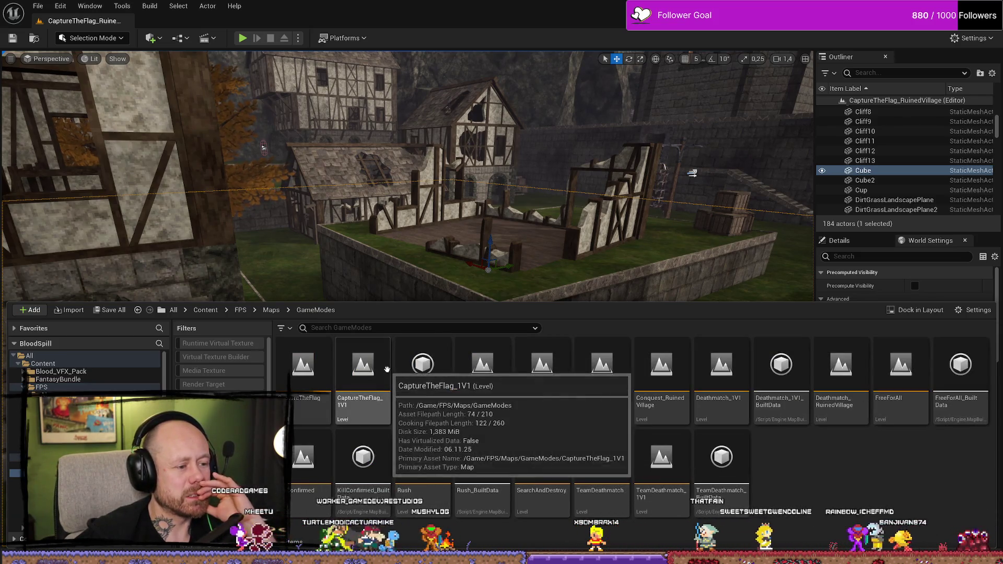
# Open Conquest_RuinedVillage, saving BP_PlayerState, and start Play-in-Editor
pyautogui.doubleClick(667, 371)
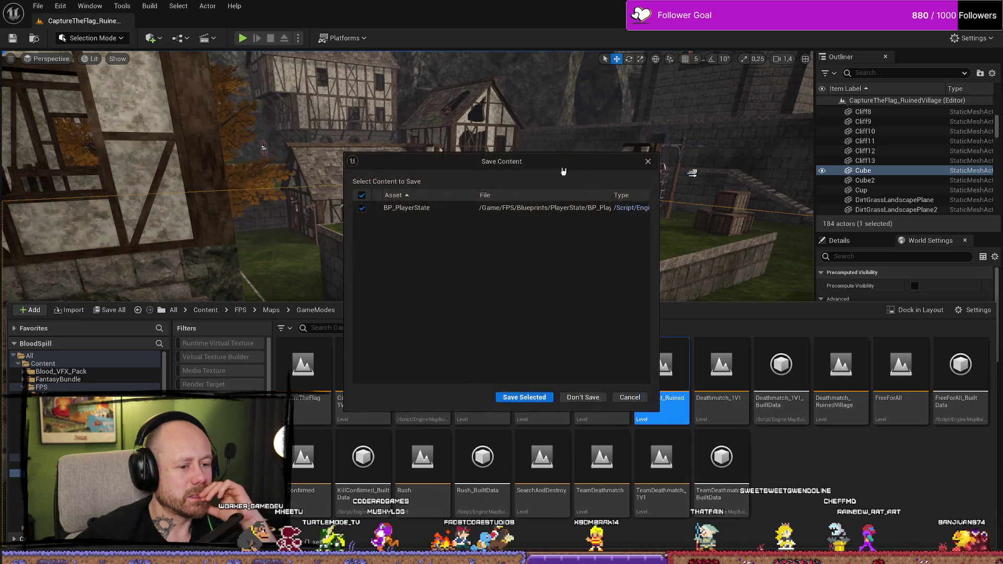
pyautogui.click(532, 400)
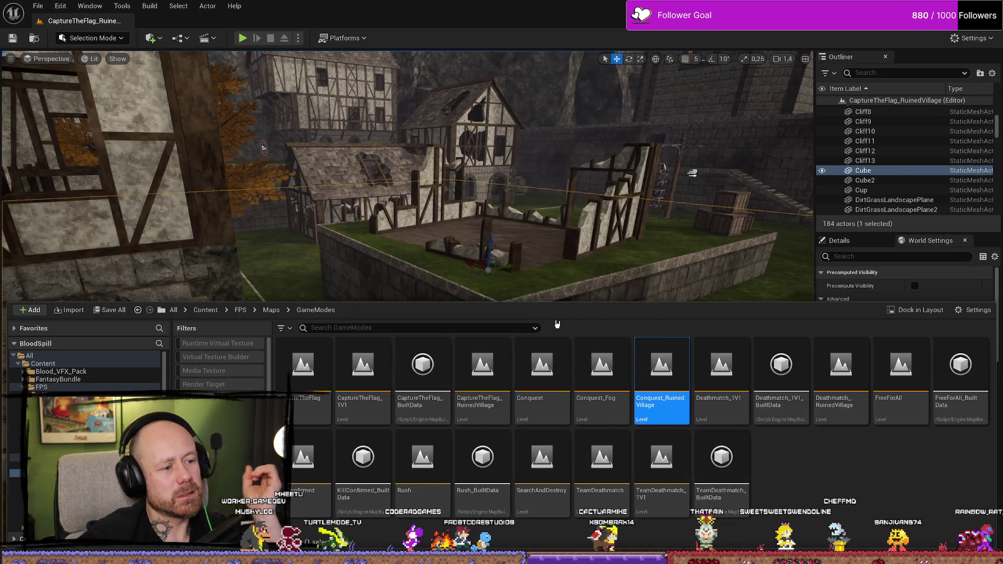
pyautogui.click(242, 39)
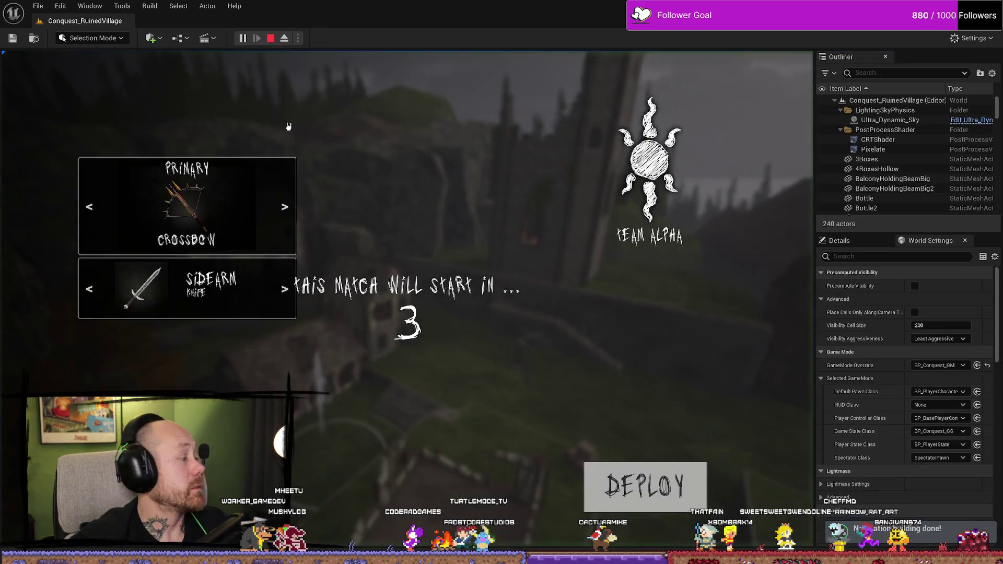
# Deploy, walk to point A to capture it and hear the announcer, then stop playing
pyautogui.click(686, 502)
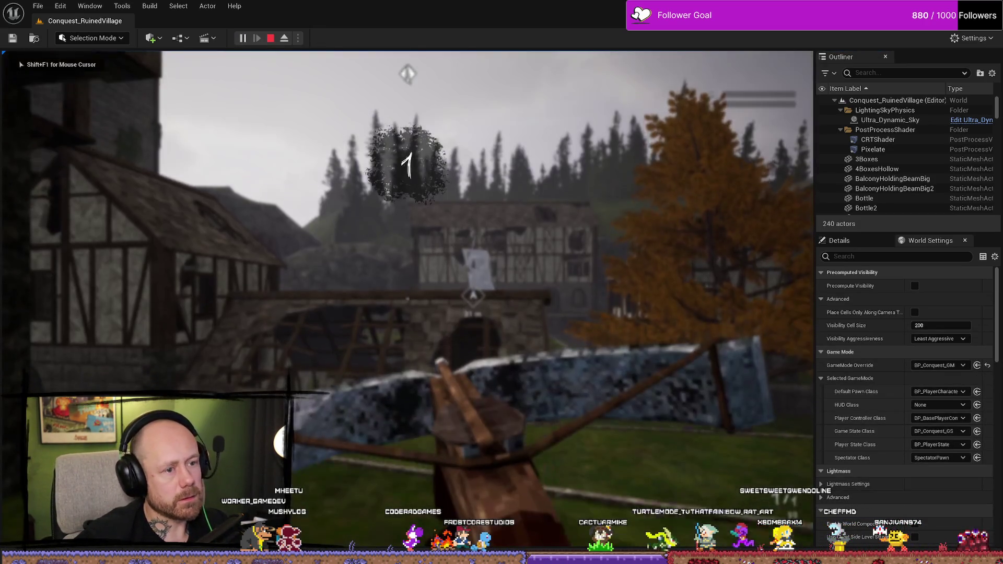
pyautogui.press('w')
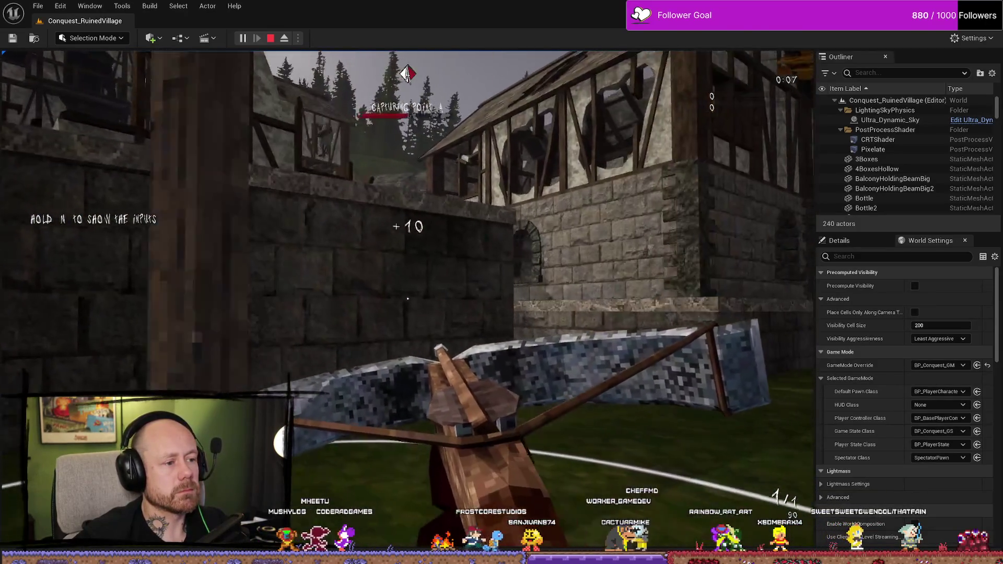
pyautogui.press('a')
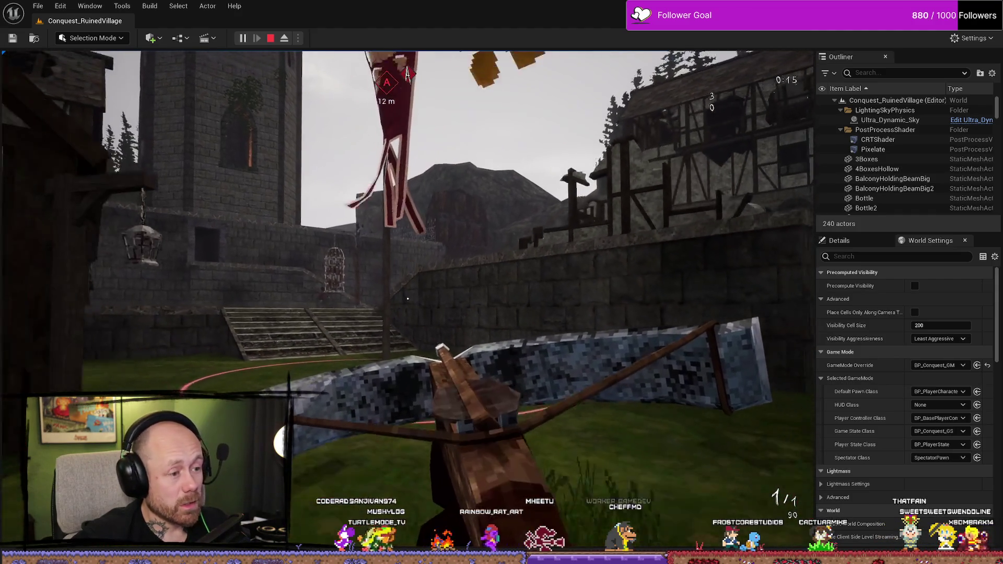
pyautogui.press('Escape')
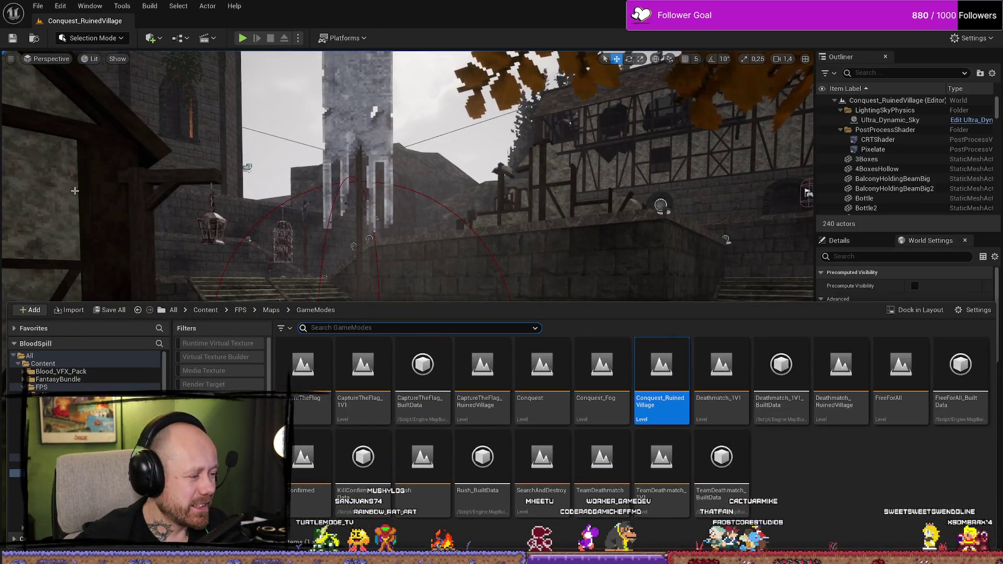
# Set the announcer Play Sound 2D node's Pitch Multiplier to 0.9
pyautogui.hotkey('alt', 'Tab')
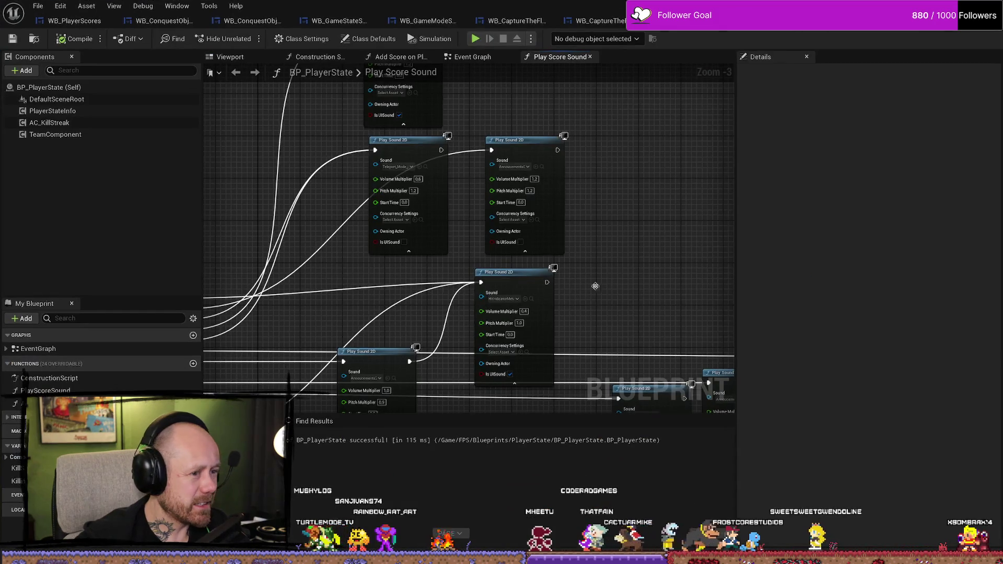
pyautogui.scroll(3, 583, 223)
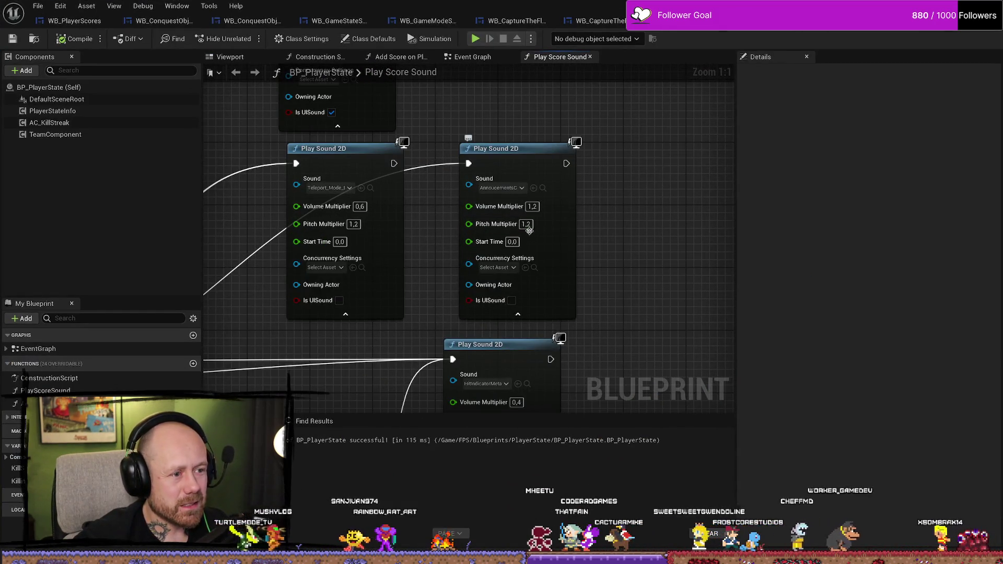
pyautogui.doubleClick(526, 225)
pyautogui.write(',9')
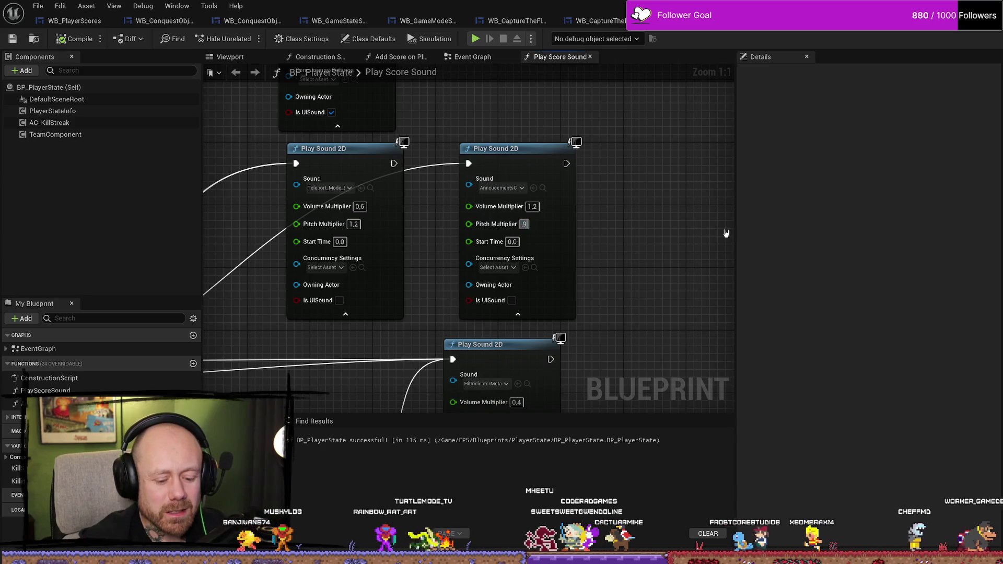
pyautogui.press('Return')
# Set its Volume Multiplier to 1.3, compile BP_PlayerState, and start another Conquest play test
pyautogui.scroll(-2, 650, 273)
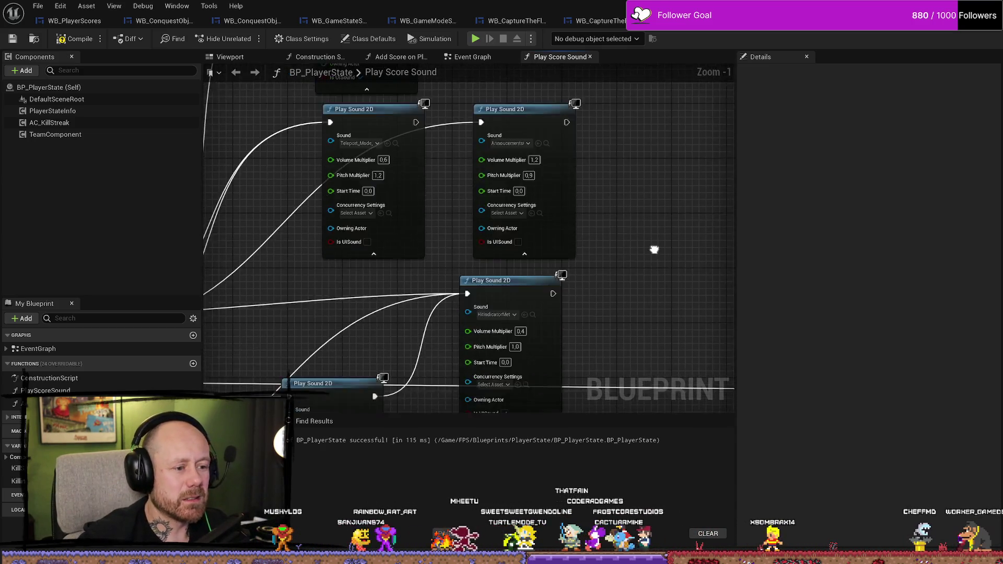
pyautogui.moveTo(642, 238); pyautogui.dragTo(635, 208)
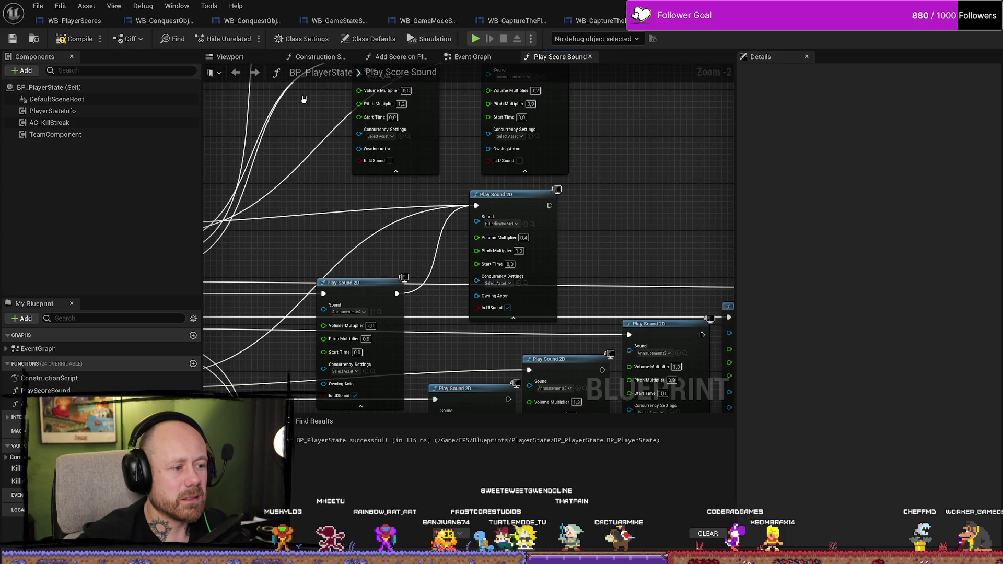
pyautogui.press('F7')
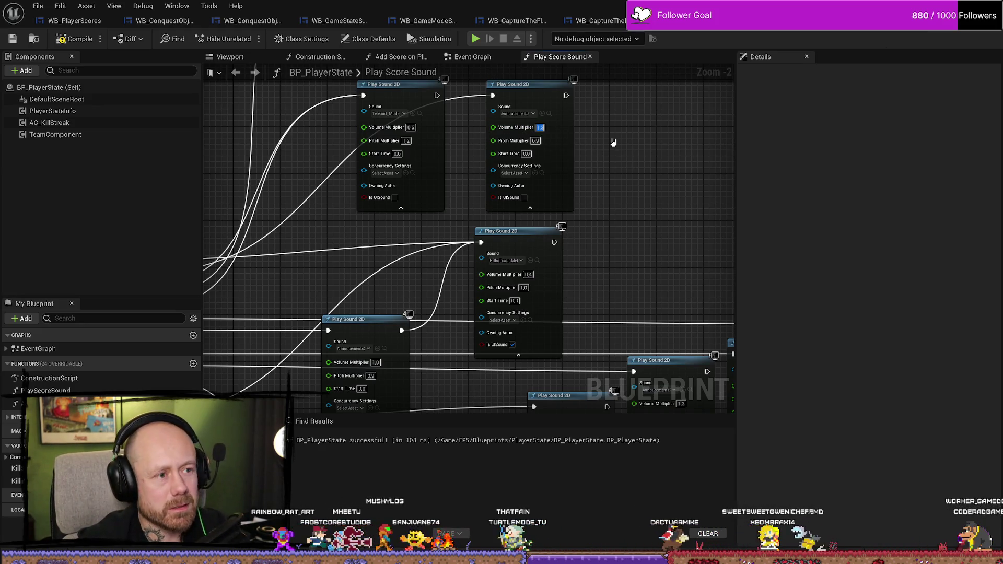
pyautogui.press('F7')
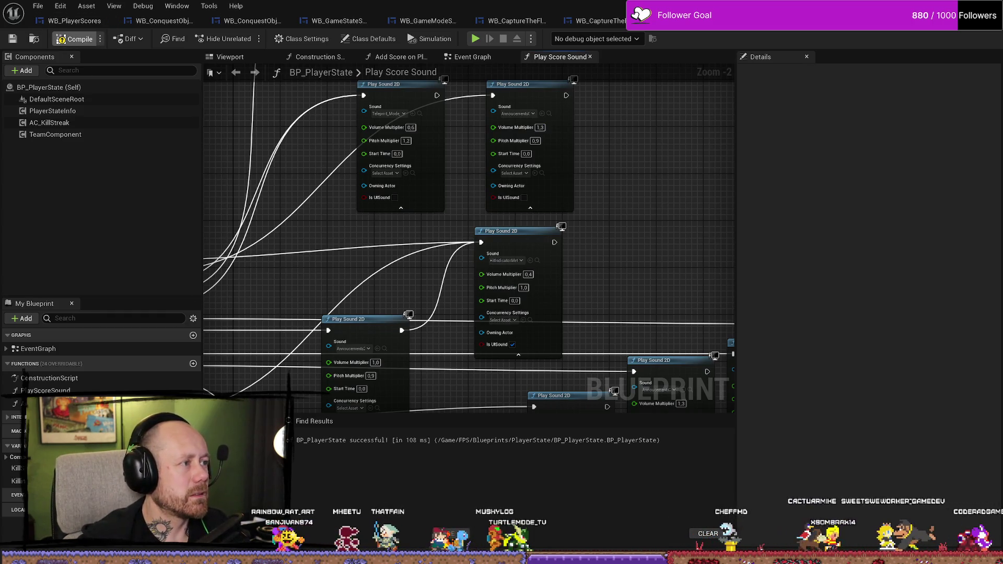
pyautogui.hotkey('alt', 'p')
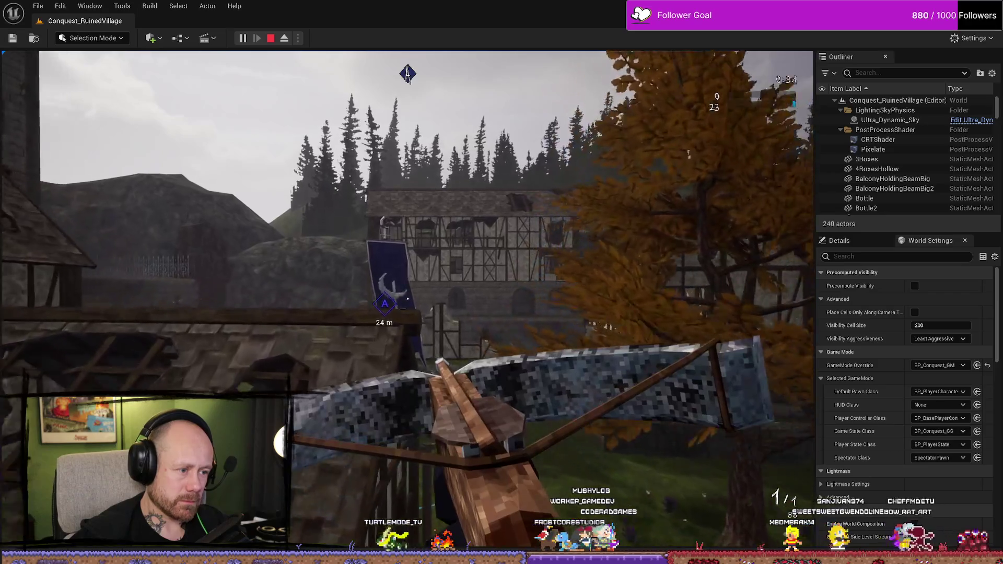
# End the play session and save BP_PlayerState with Save Selected
pyautogui.press('Escape')
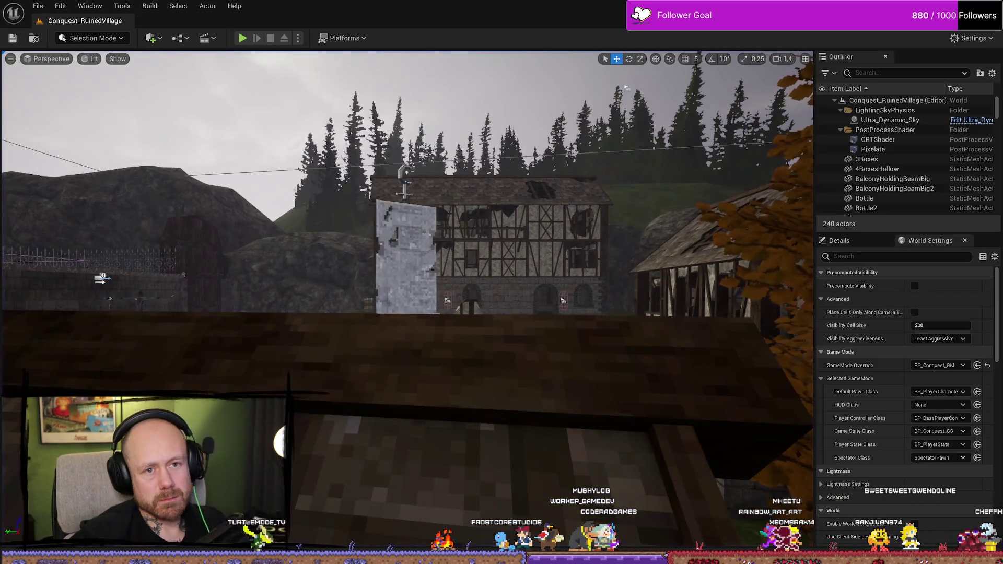
pyautogui.hotkey('ctrl', 'shift', 's')
pyautogui.click(512, 397)
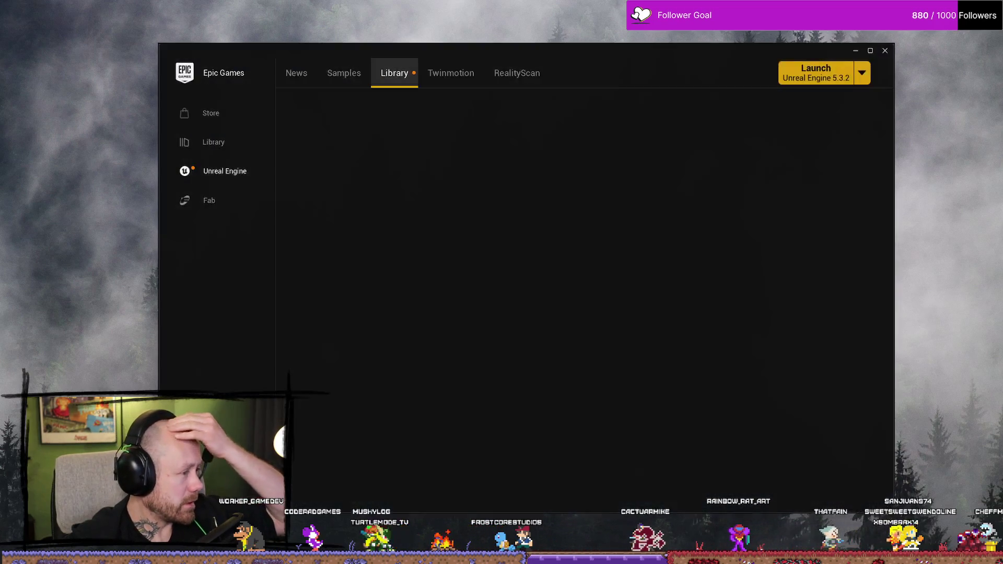
# Launch the BloodSpill project from the Library to reopen the Deathmatch_RuinedVillage level
pyautogui.doubleClick(625, 358)
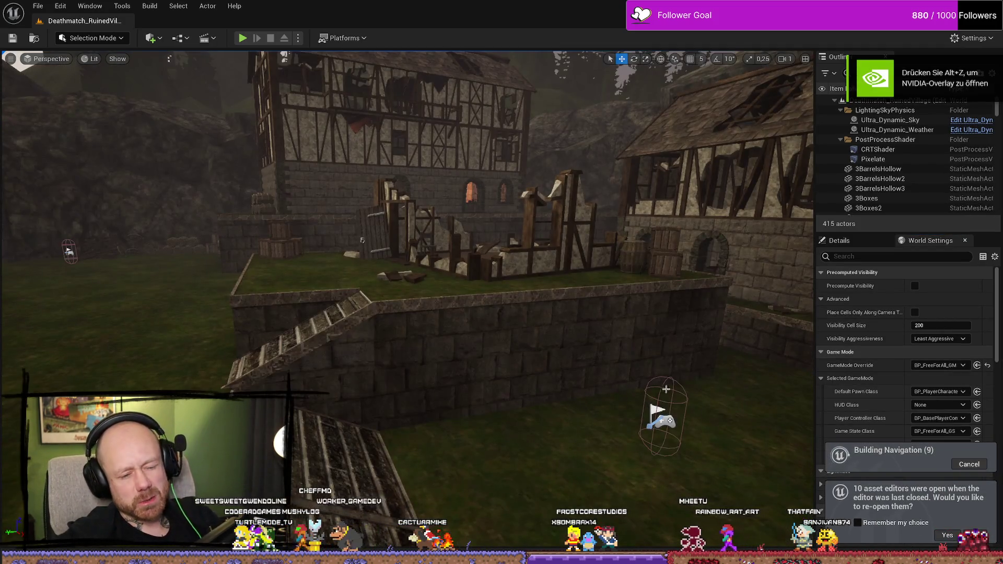
# Close WB_ConquestObjective, select SM_MERGED_BrokenHouse2, and fly the camera to the table and cage
pyautogui.moveTo(666, 389); pyautogui.dragTo(730, 430)
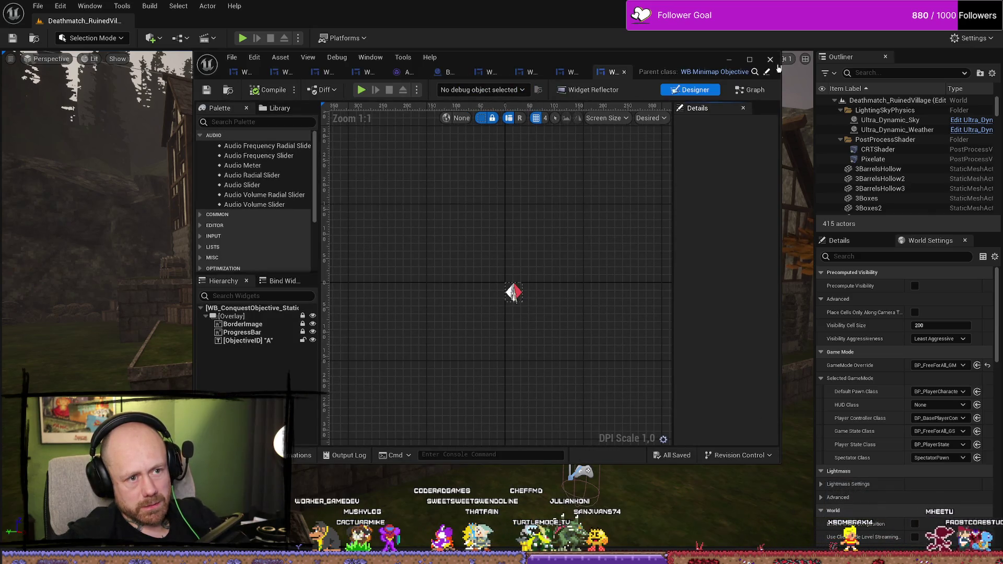
pyautogui.click(771, 59)
pyautogui.rightClick(629, 313)
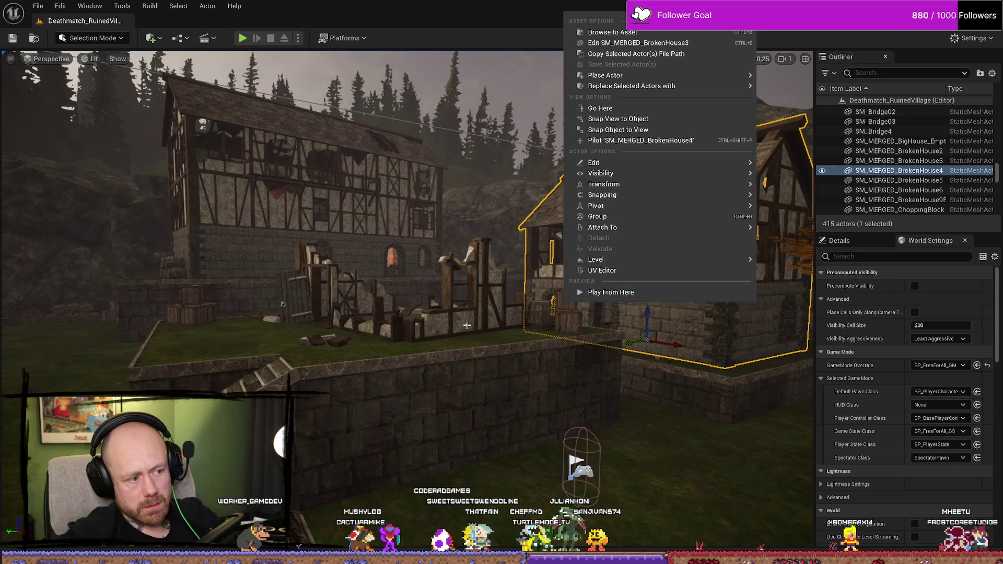
pyautogui.click(471, 323)
pyautogui.moveTo(509, 323); pyautogui.dragTo(580, 323)
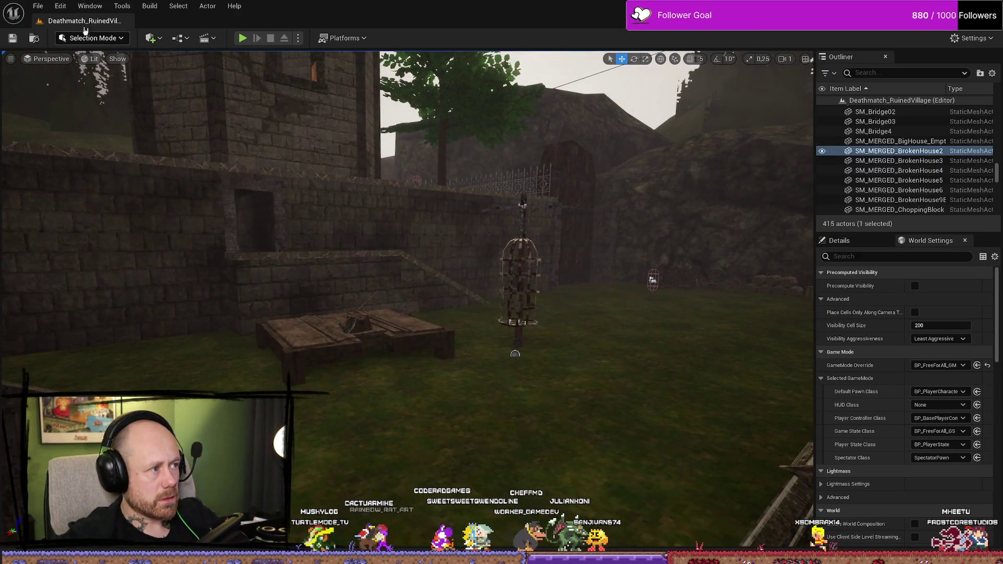
pyautogui.moveTo(515, 385)
pyautogui.mouseDown()
pyautogui.moveTo(528, 330)
pyautogui.moveTo(501, 399)
pyautogui.mouseUp()
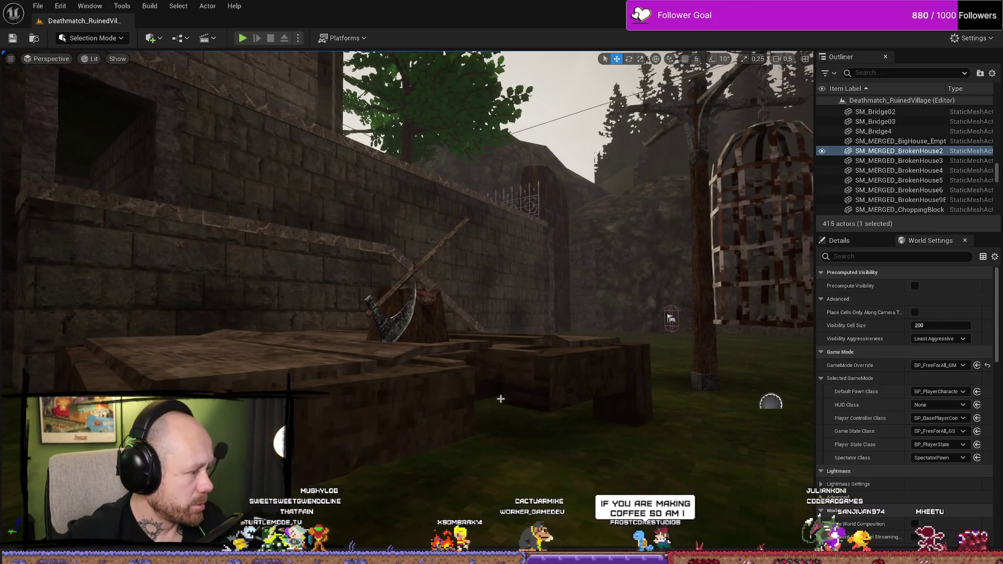